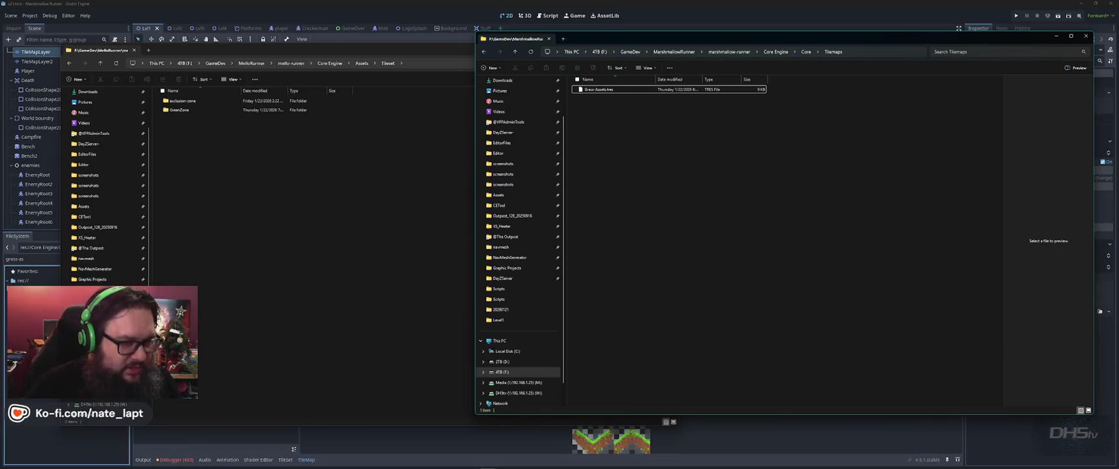
- Navigate Explorer from the Tileset folder up to Core Engine, then into Core > Tilemaps
left_click(598, 90)
left_click(431, 224)
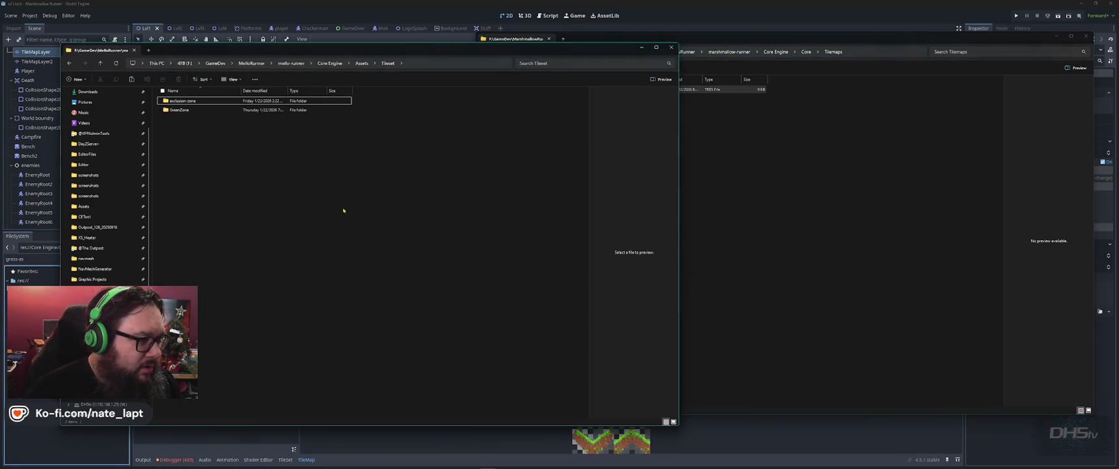
key("alt+Up")
key("alt+Up")
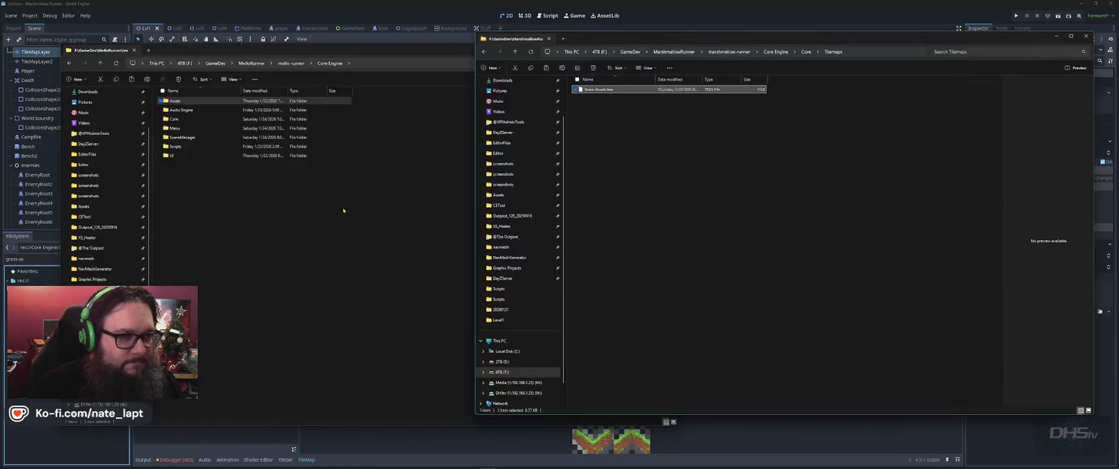
key("alt+Tab")
key("alt+Tab")
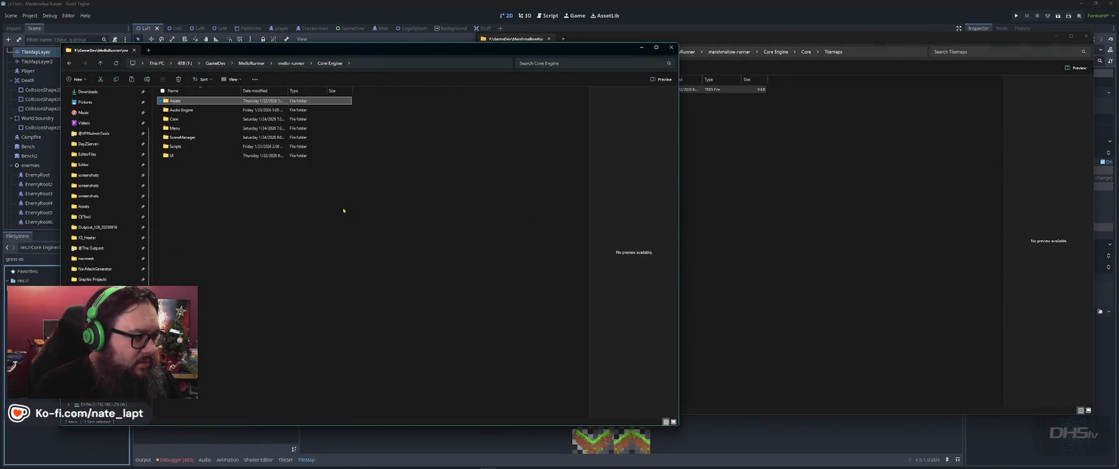
key("Down")
key("Down")
key("Return")
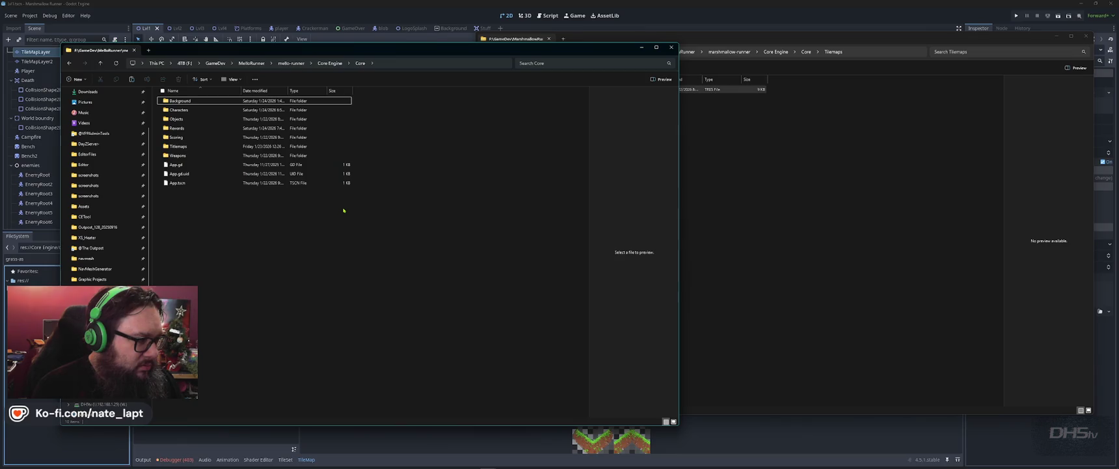
key("t")
key("Return")
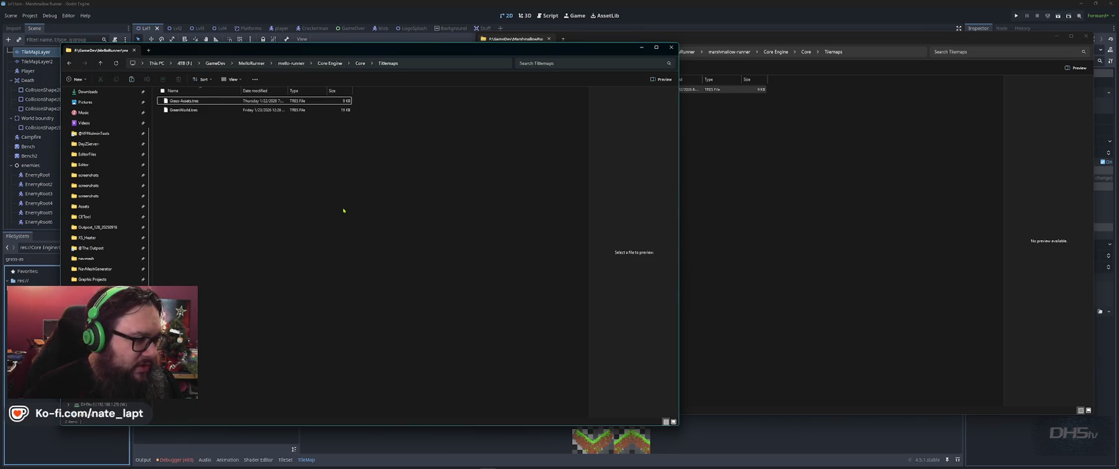
- Quick-load Grass-Assets.tres as the ending level TileMap's Tile Set
key("alt+Tab")
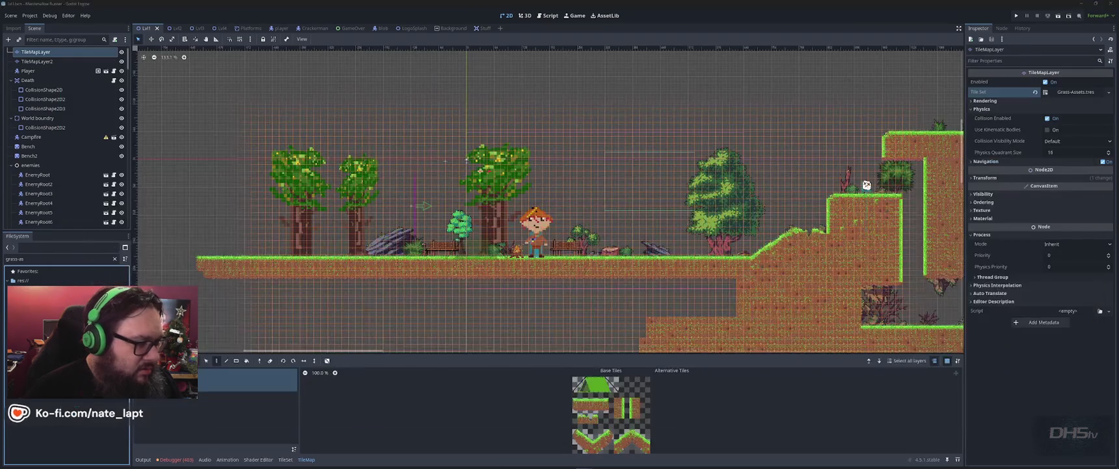
key("alt+Tab")
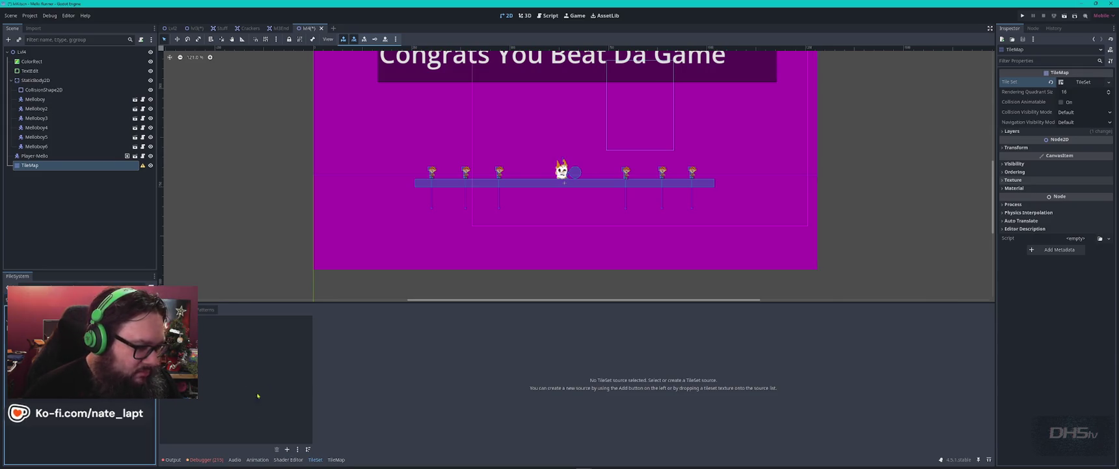
left_click(1109, 82)
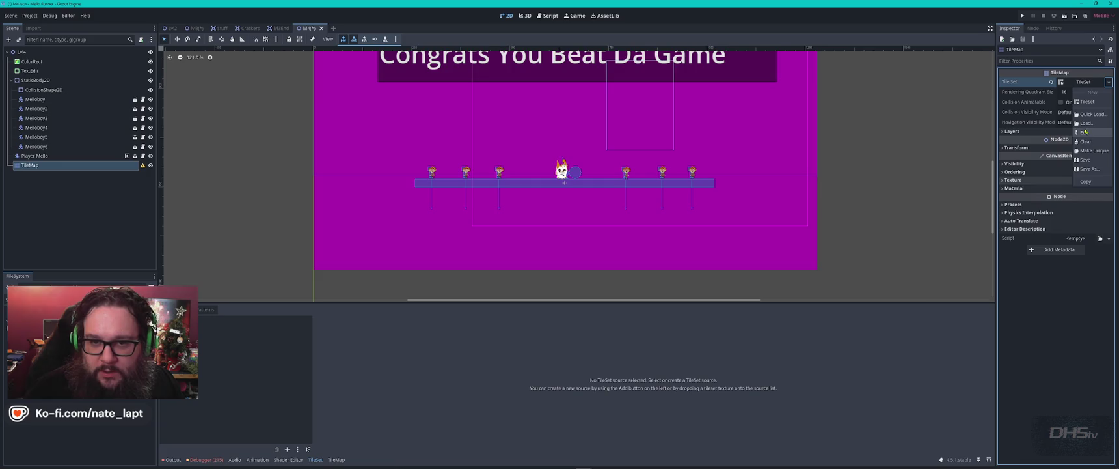
left_click(1092, 114)
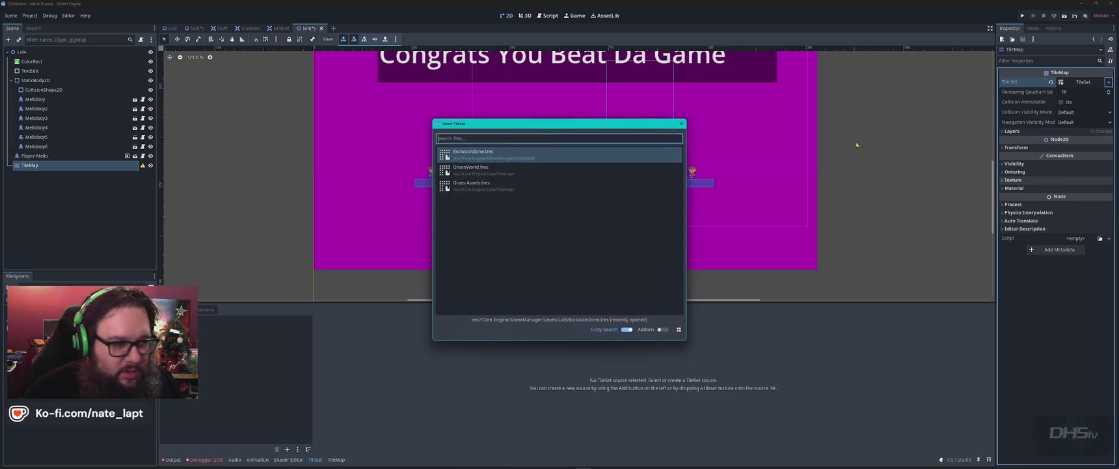
double_click(501, 185)
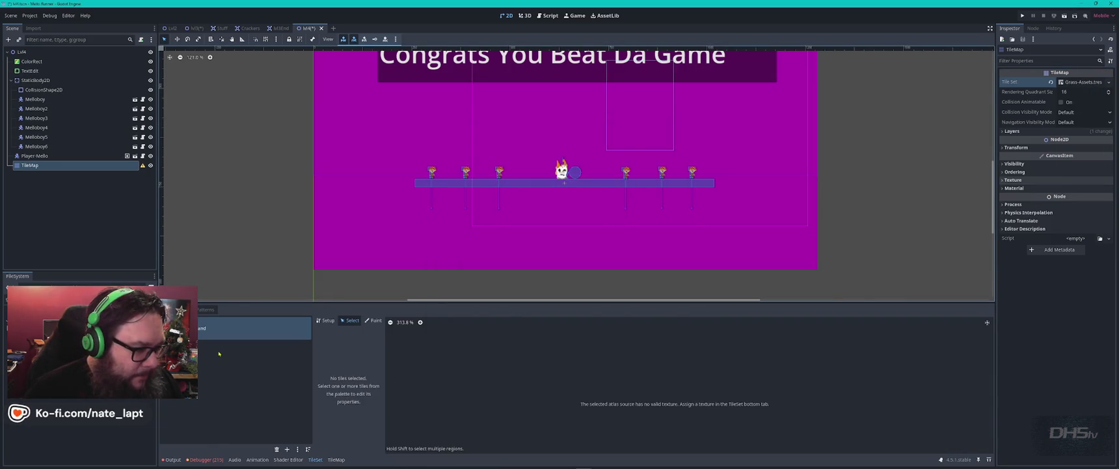
- Inspect the GrassLand atlas setup and the TileMap painting tab, then switch windows
left_click(327, 321)
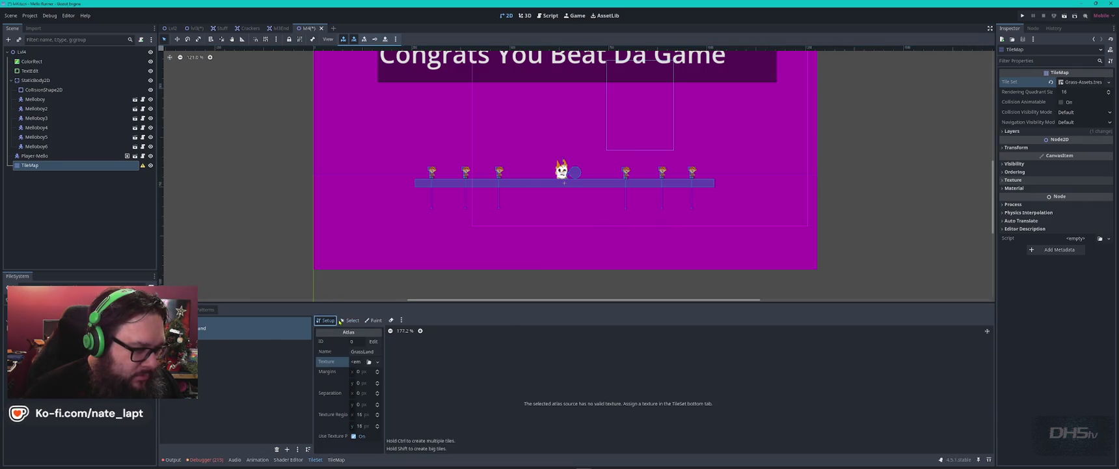
left_click(226, 331)
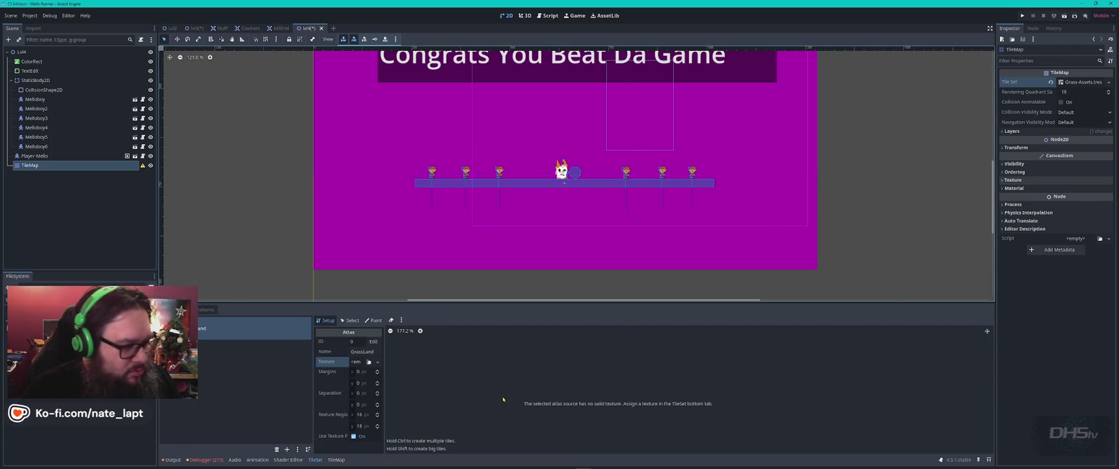
left_click(337, 459)
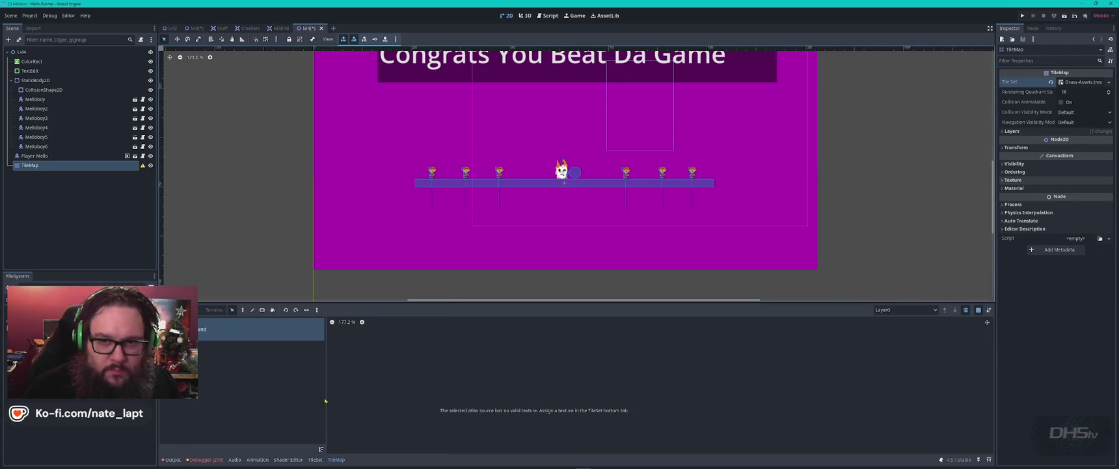
left_click(1047, 305)
key("alt+Tab")
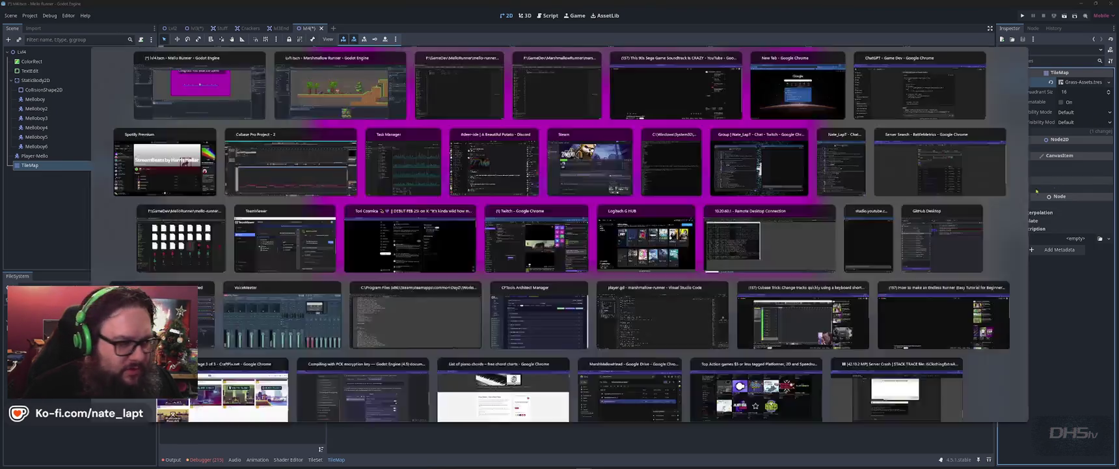
key("alt+Tab")
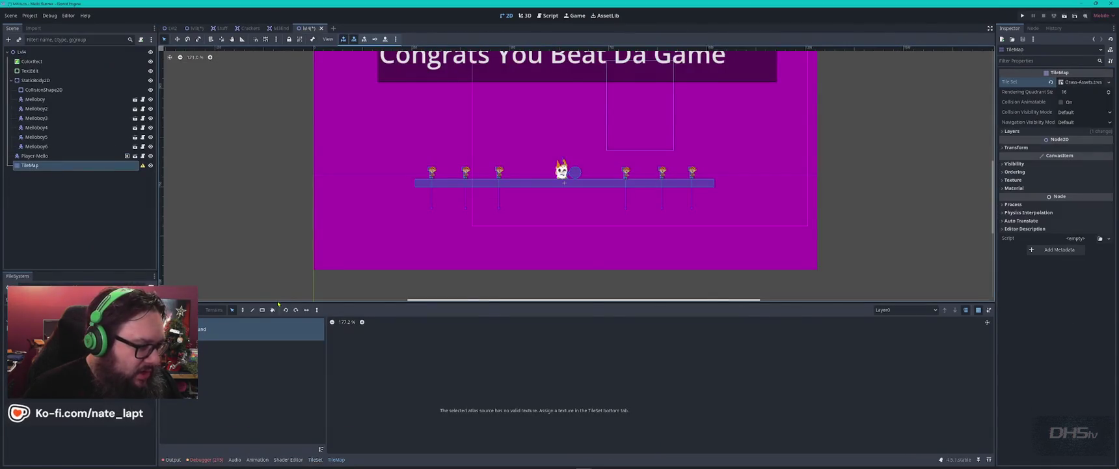
key("alt+Tab")
key("alt+Tab")
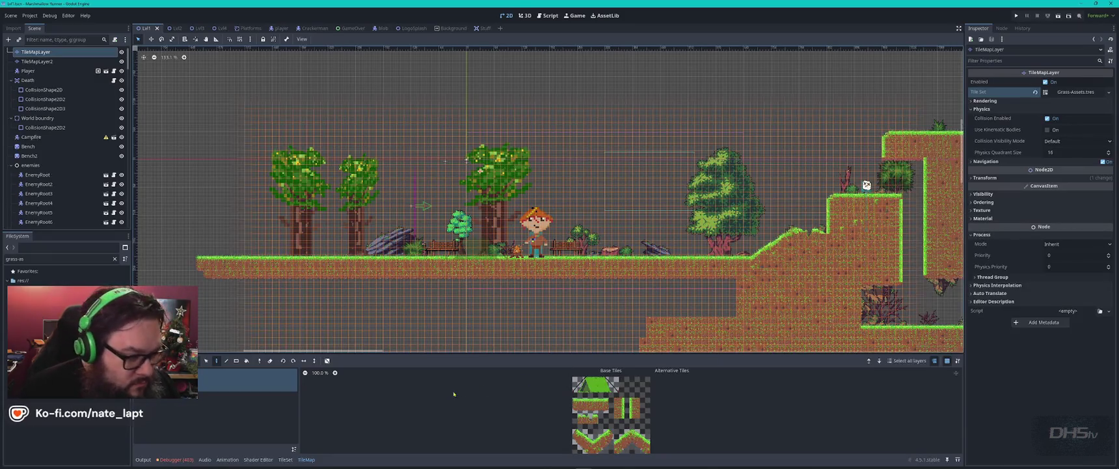
left_click(307, 459)
left_click(307, 459)
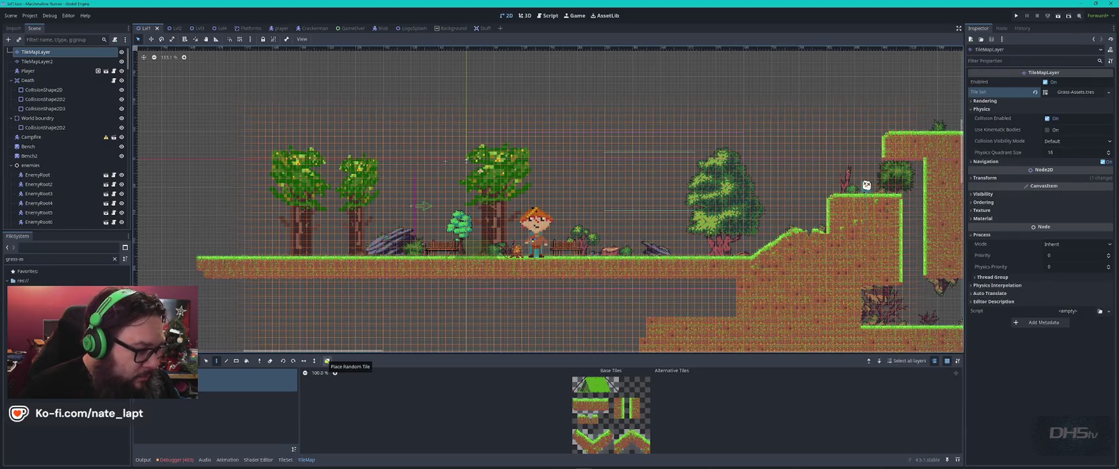
key("alt+Tab")
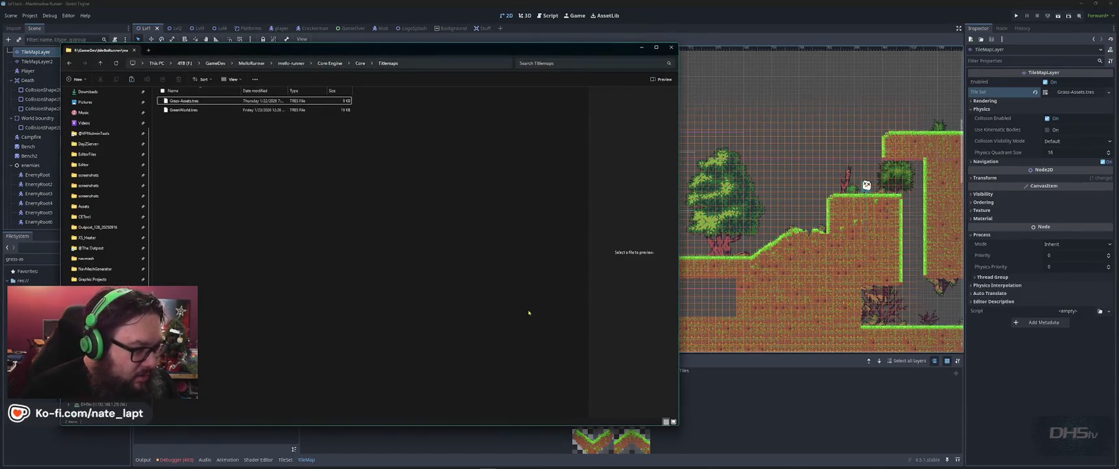
key("alt+Tab")
key("alt+Tab")
key("Tab")
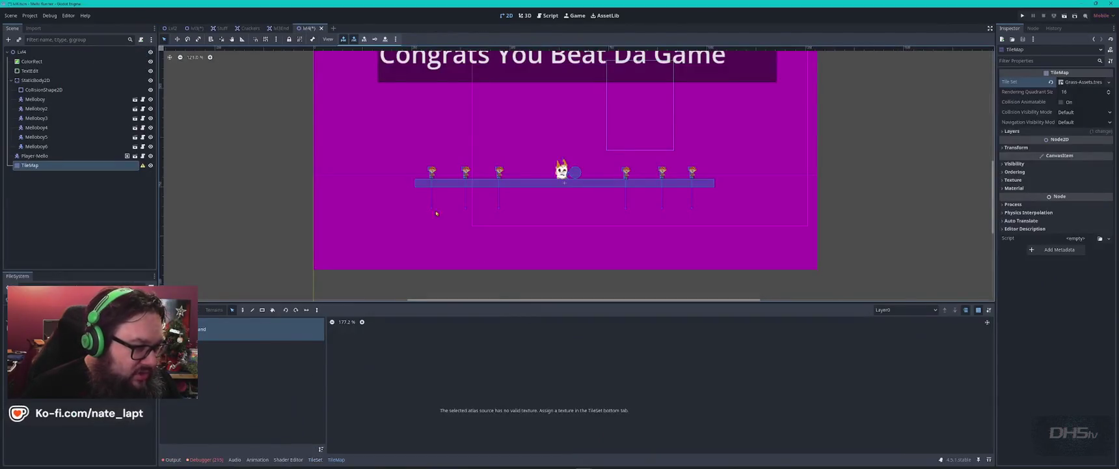
key("alt+Tab")
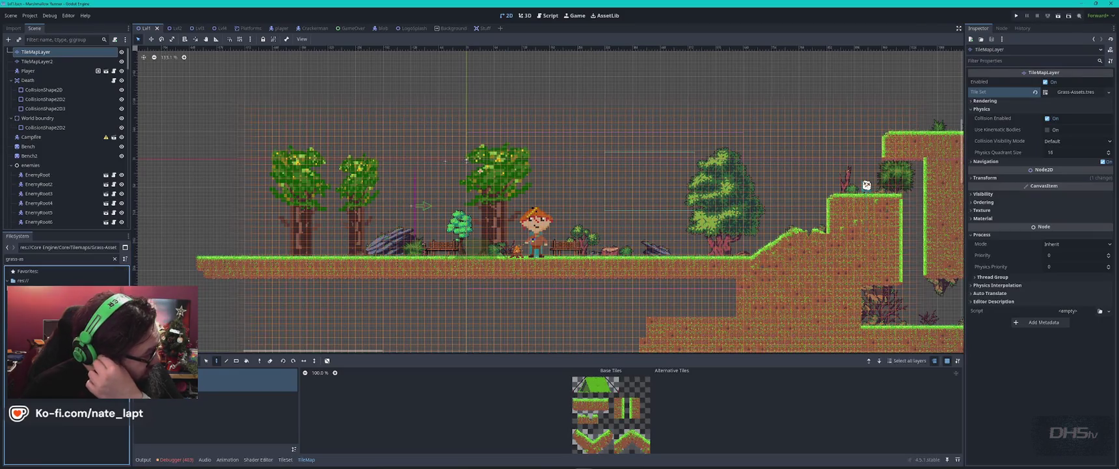
left_click(115, 259)
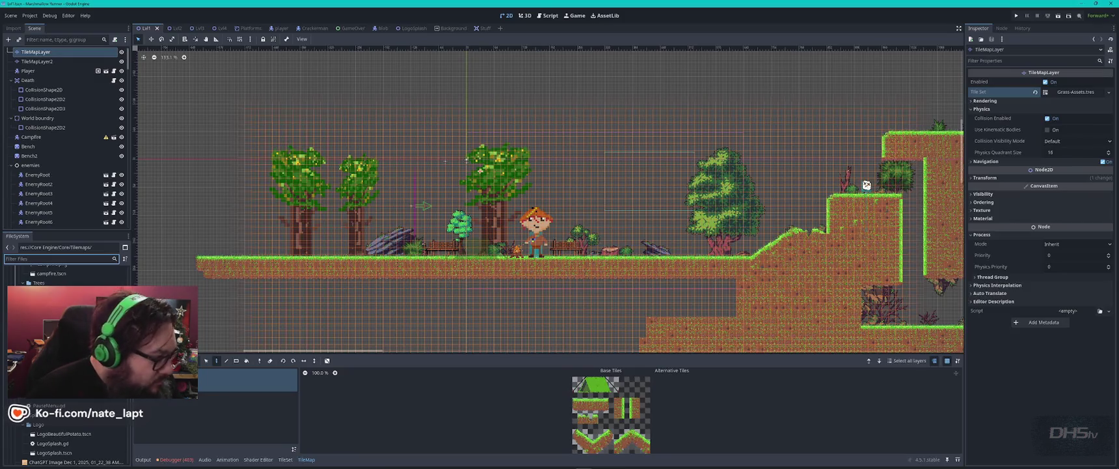
scroll(65, 364, "up", 5)
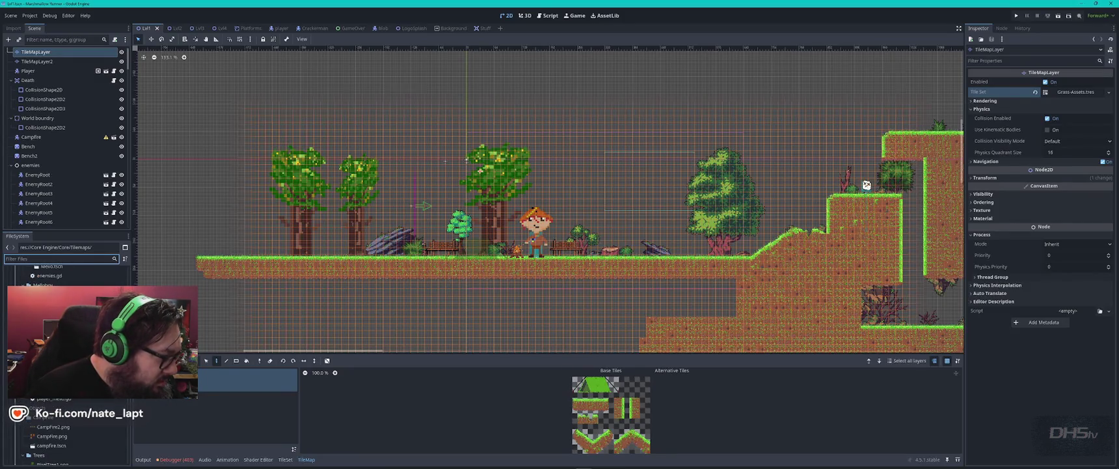
scroll(65, 364, "up", 5)
scroll(65, 365, "up", 10)
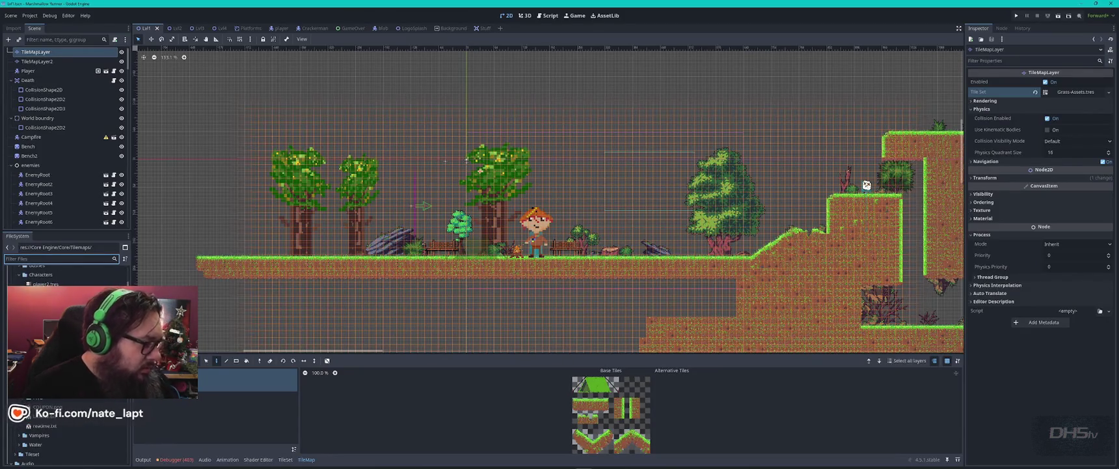
scroll(65, 365, "down", 5)
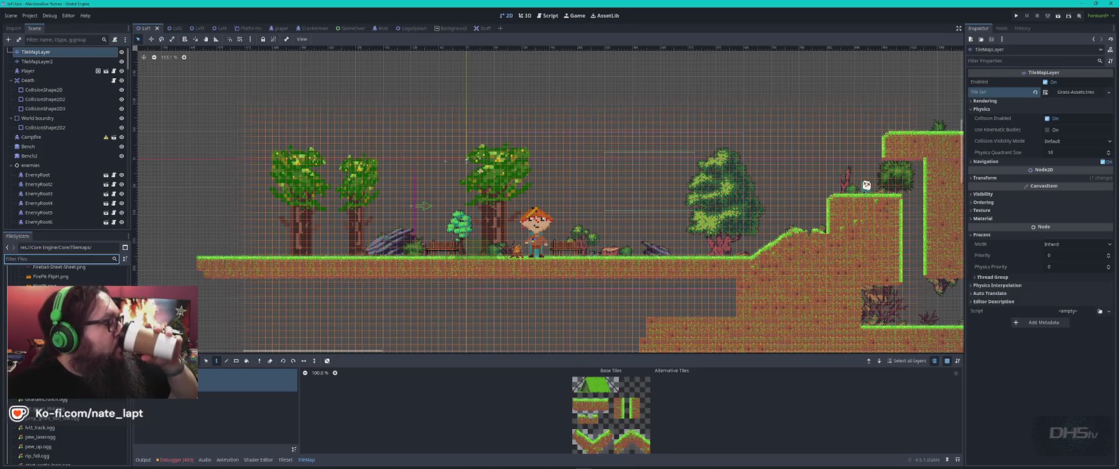
scroll(65, 365, "up", 1)
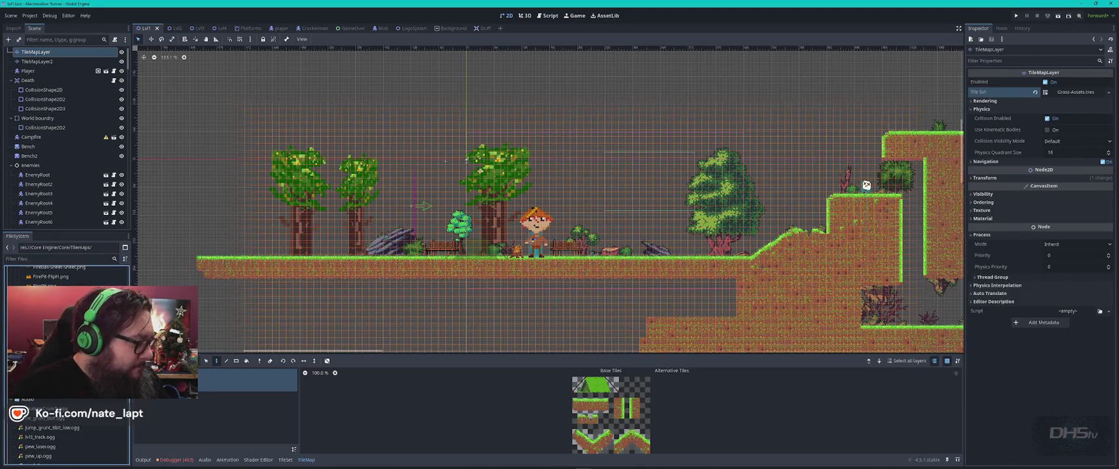
scroll(65, 364, "up", 5)
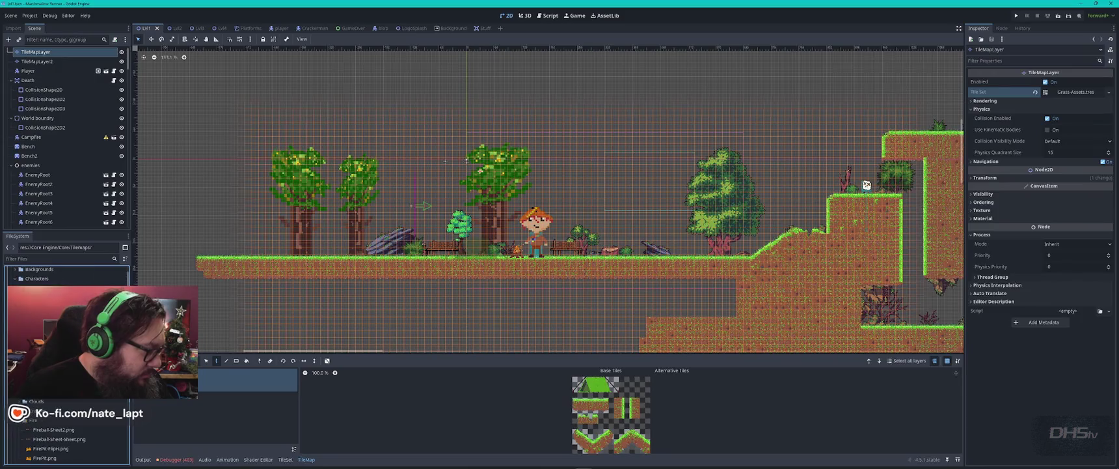
scroll(65, 365, "up", 5)
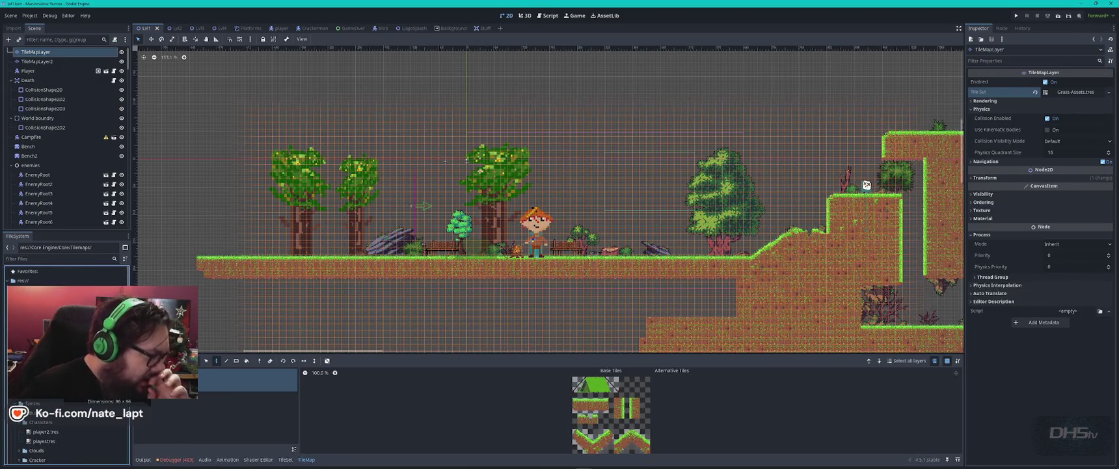
scroll(65, 364, "down", 10)
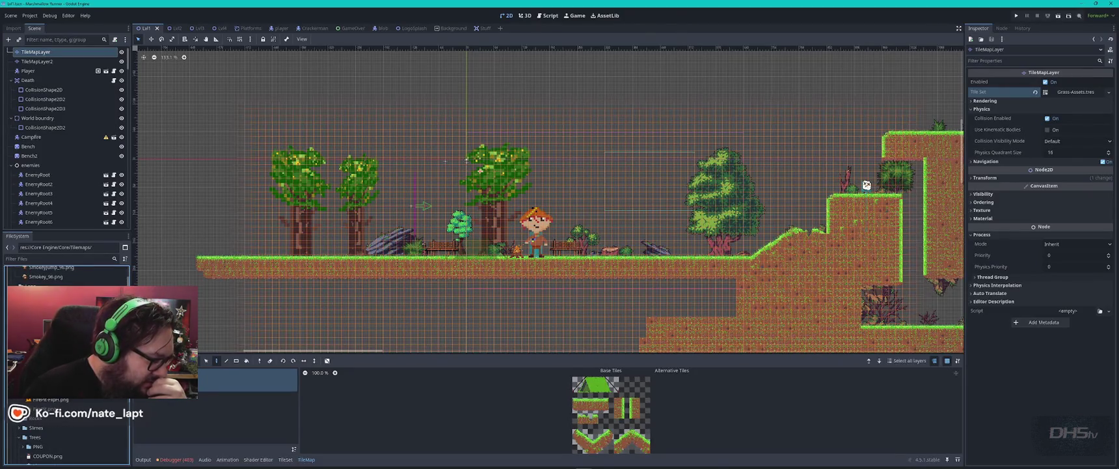
scroll(65, 364, "down", 5)
scroll(65, 365, "down", 3)
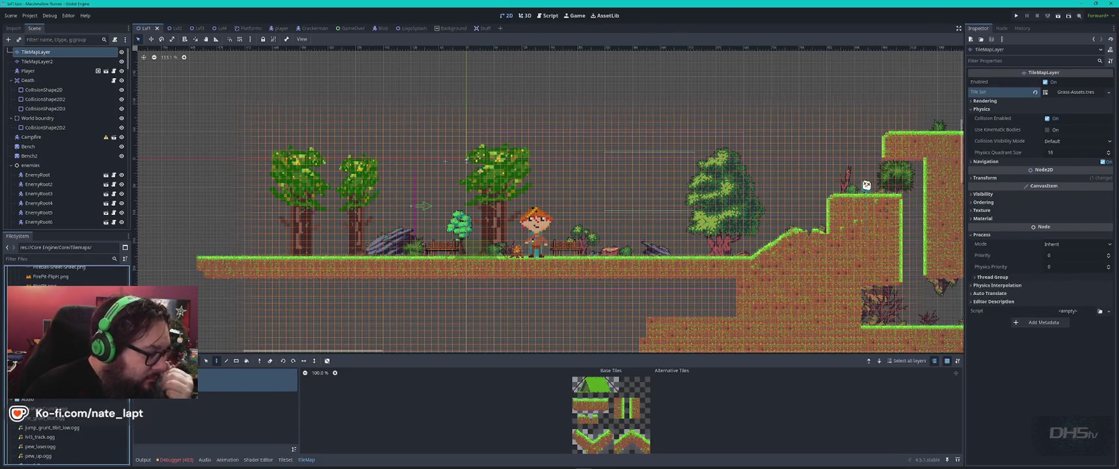
scroll(65, 365, "down", 5)
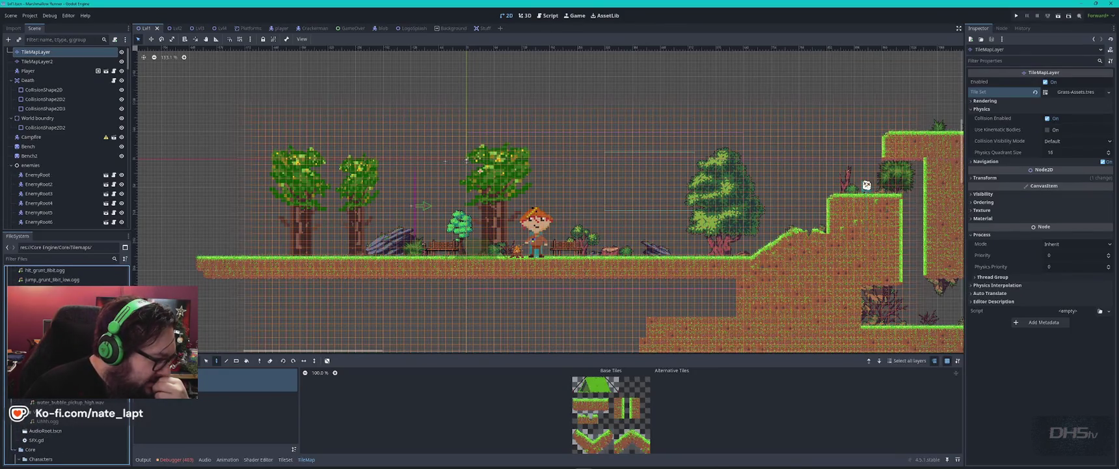
scroll(65, 364, "down", 5)
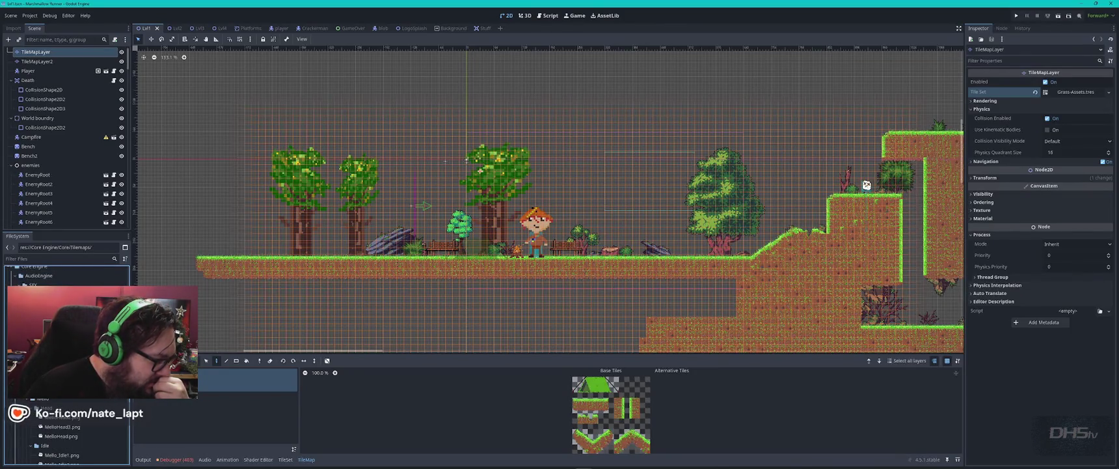
scroll(65, 364, "down", 5)
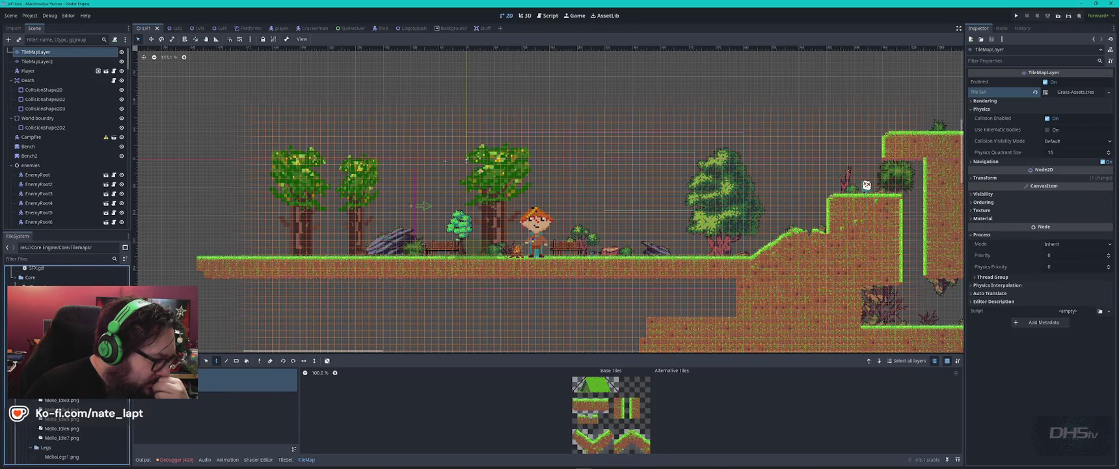
scroll(65, 365, "down", 5)
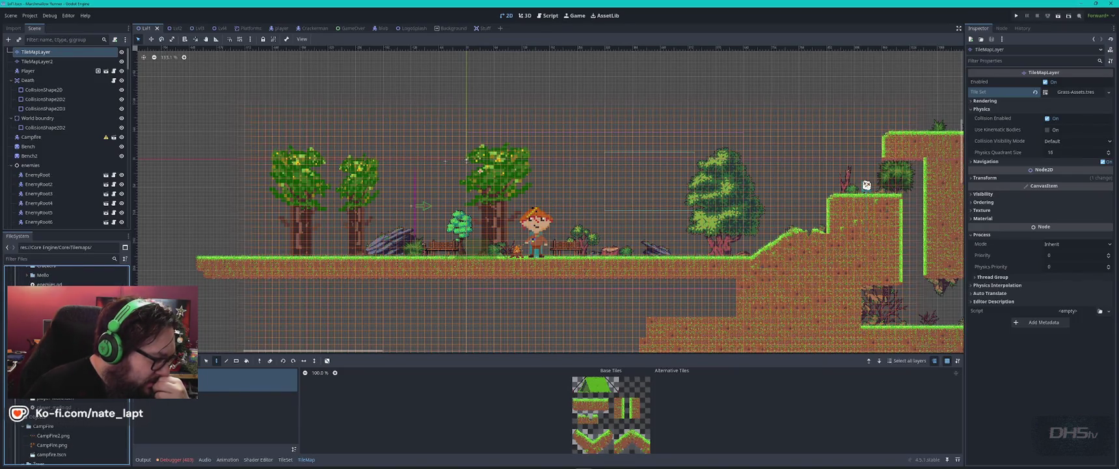
scroll(65, 364, "down", 5)
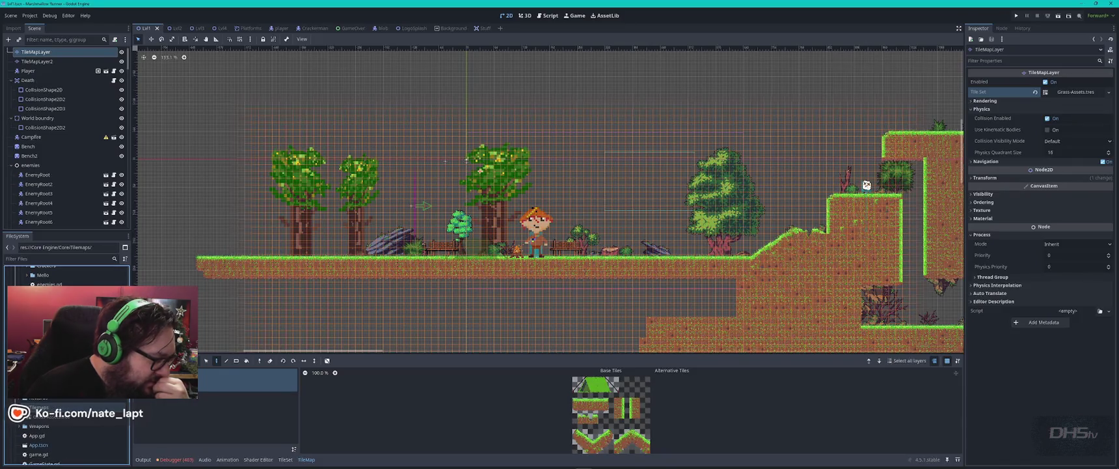
scroll(65, 365, "down", 5)
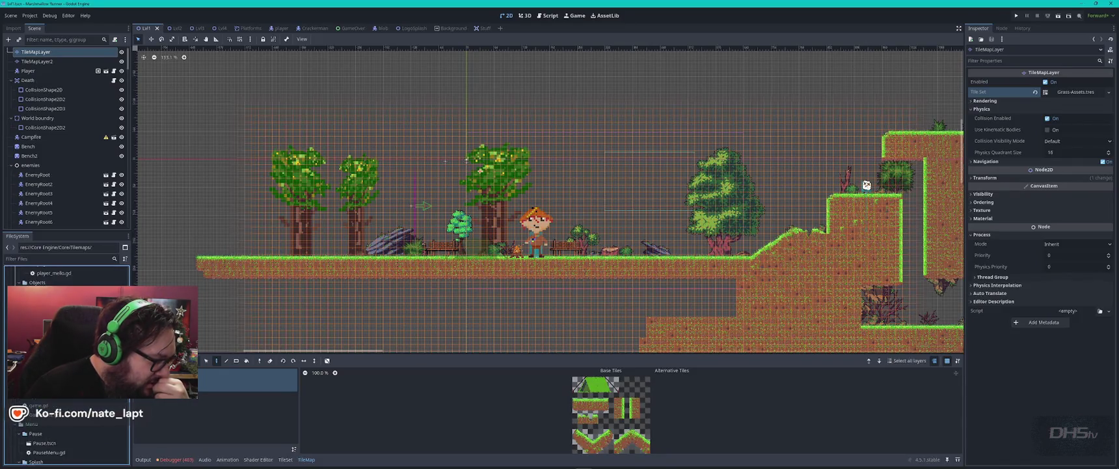
scroll(65, 364, "down", 5)
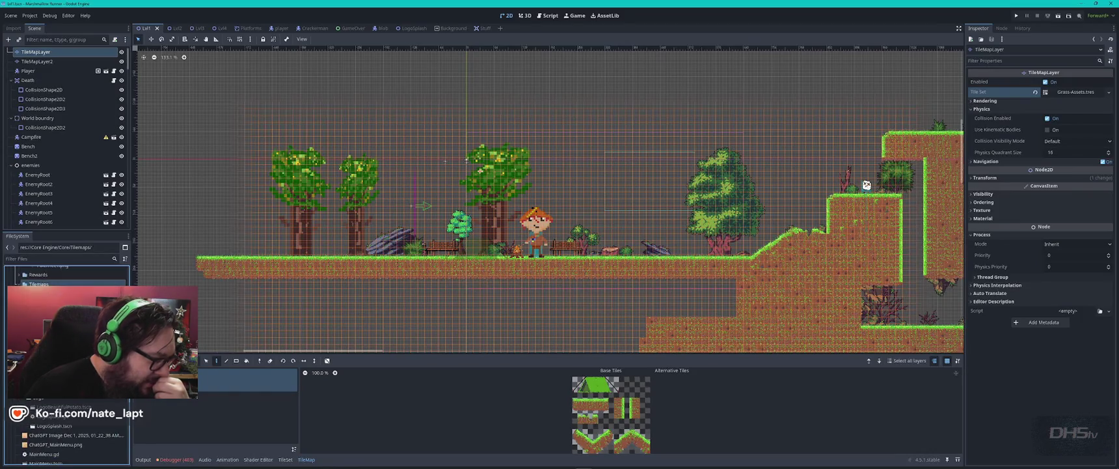
scroll(65, 364, "down", 3)
scroll(66, 365, "down", 3)
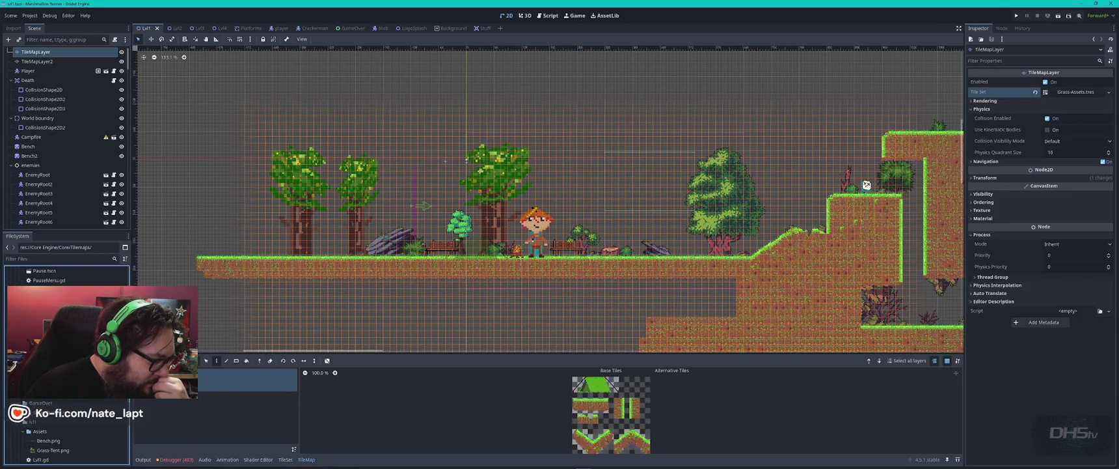
scroll(65, 364, "down", 3)
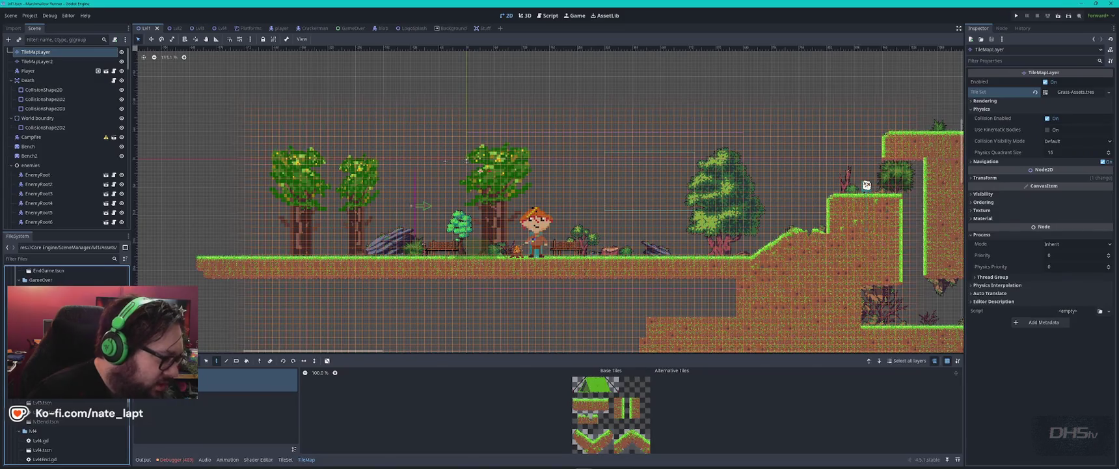
- In Explorer, go to Core Engine > SceneManager > lvl1 to find the asset images
key("alt+Tab")
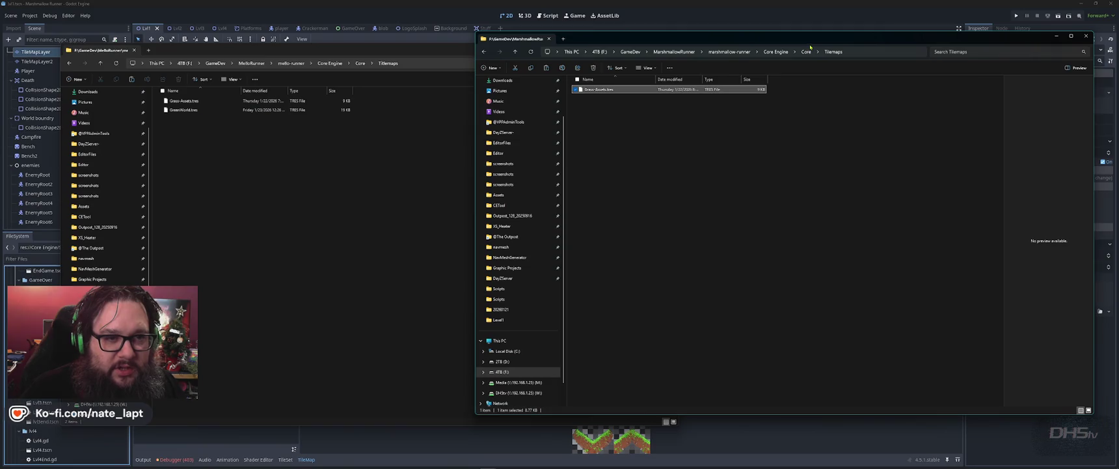
left_click(807, 53)
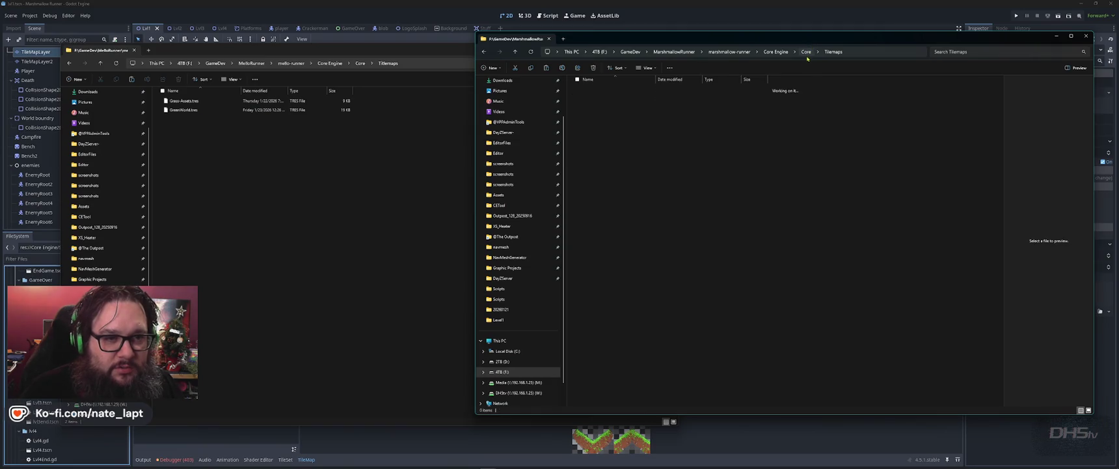
key("alt+Up")
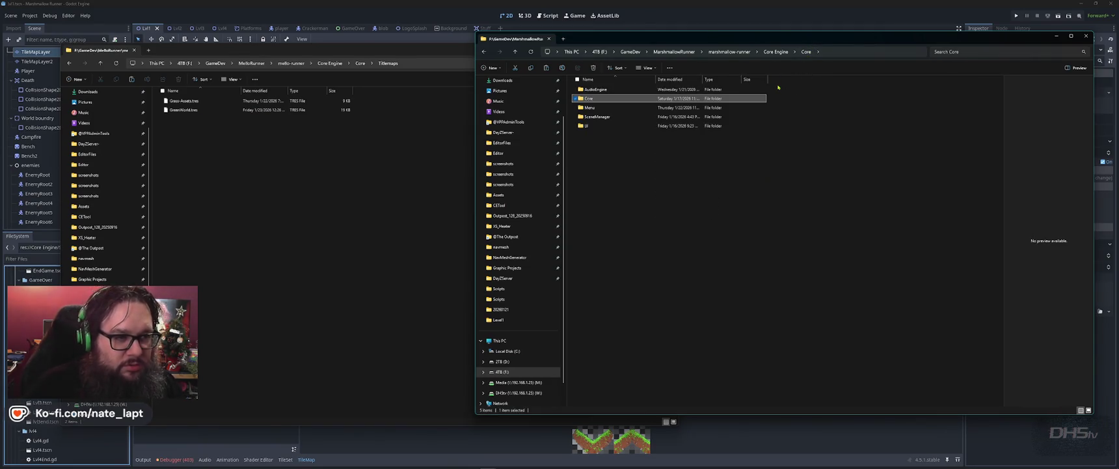
key("alt+Tab")
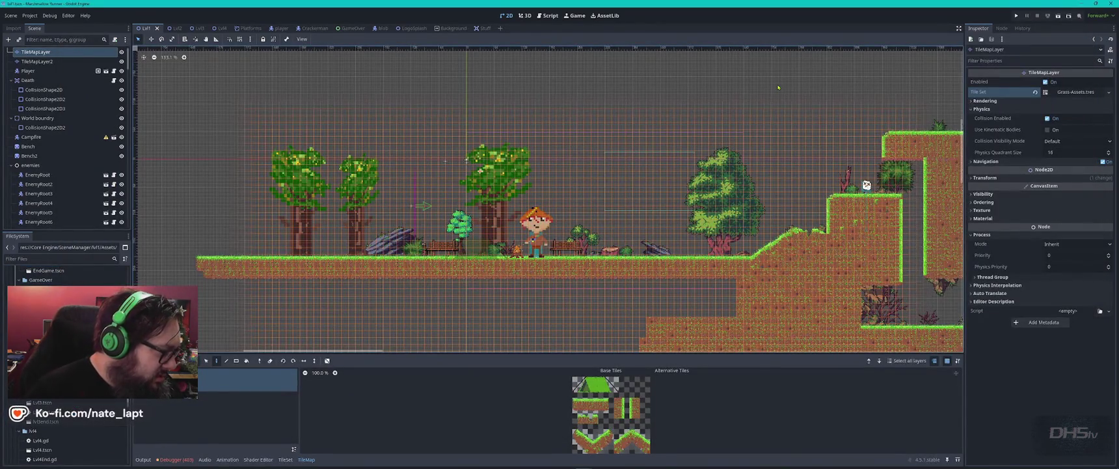
key("alt+Tab")
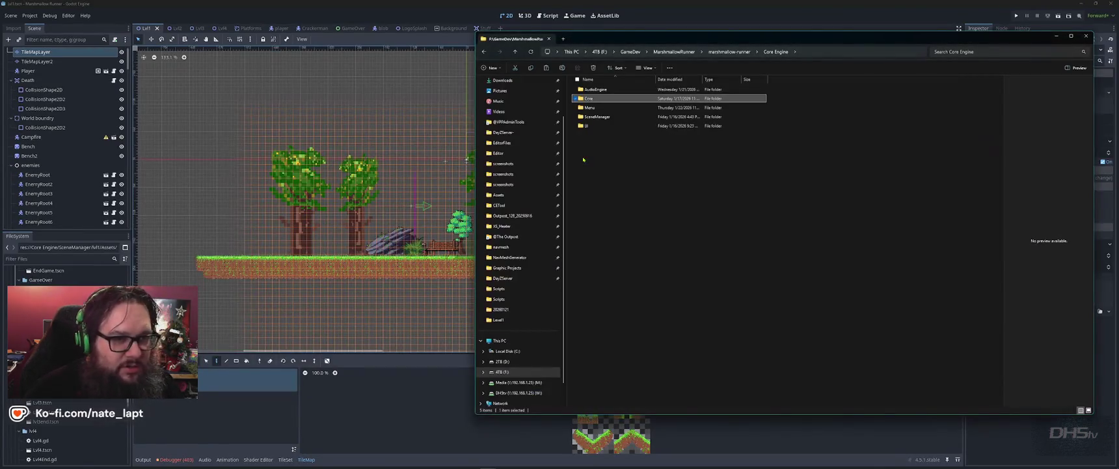
key("Down")
key("Down")
key("Return")
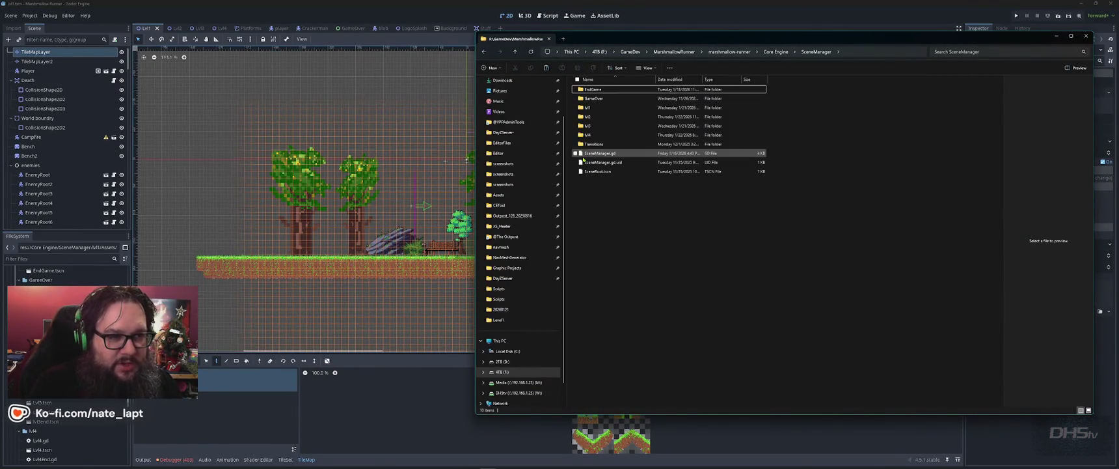
key("Down")
key("Down")
key("Return")
key("Return")
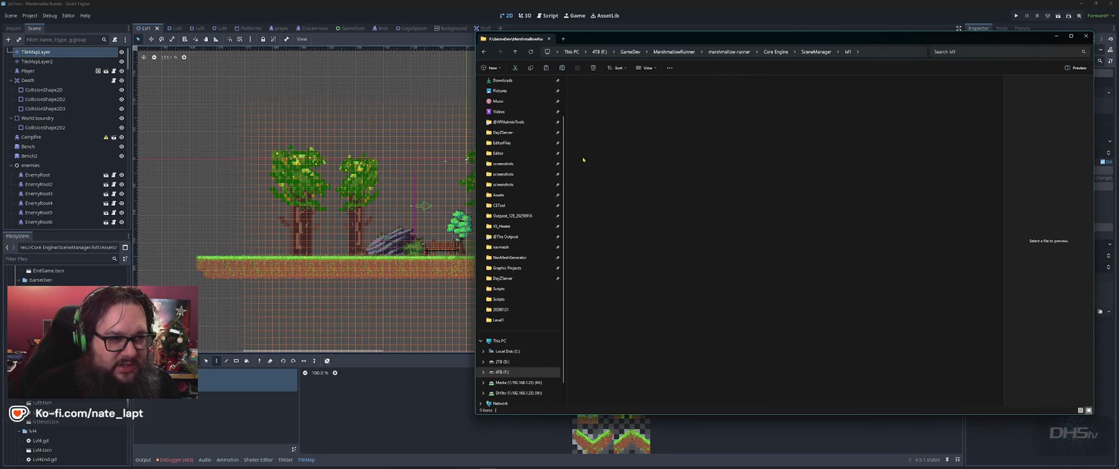
- Copy Grass-Tent.png and Bench.png into the Tilemaps folder
left_click(660, 96)
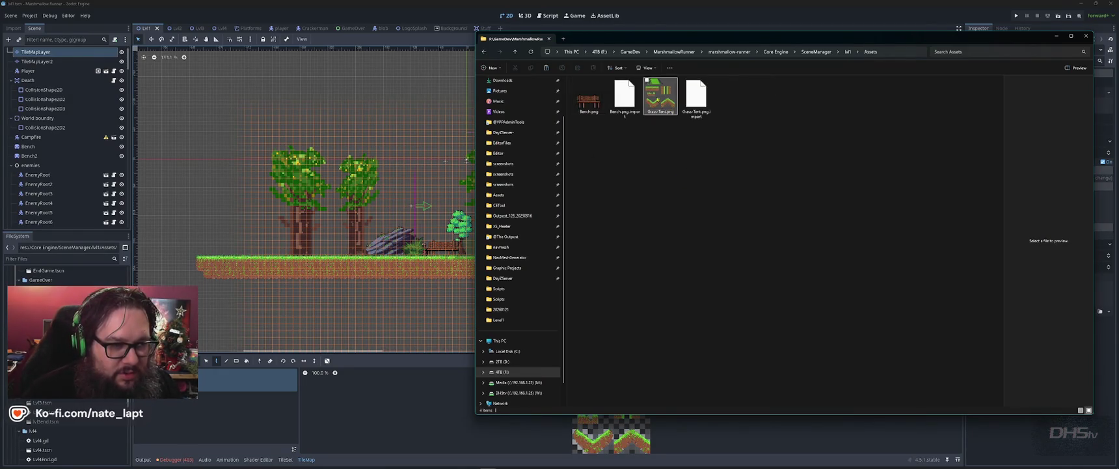
left_click(589, 96, "ctrl")
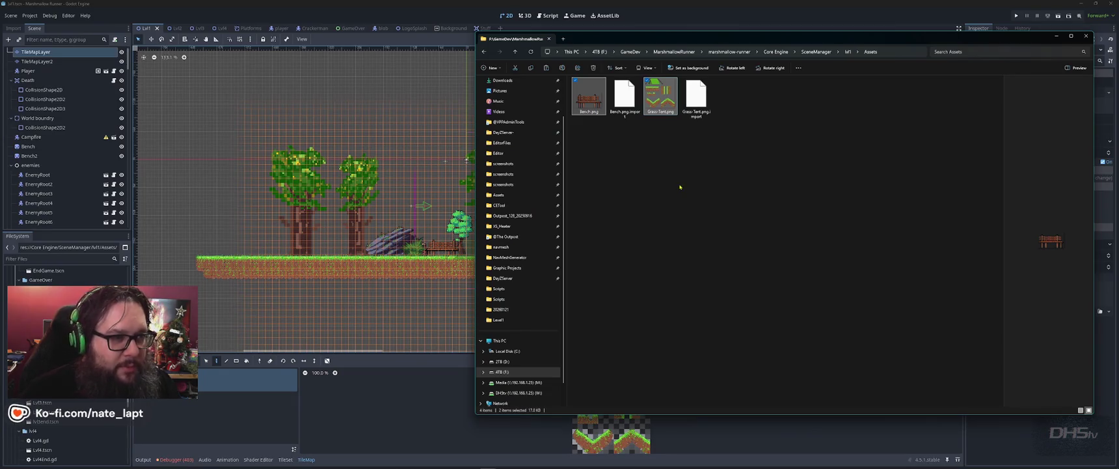
key("alt+Tab")
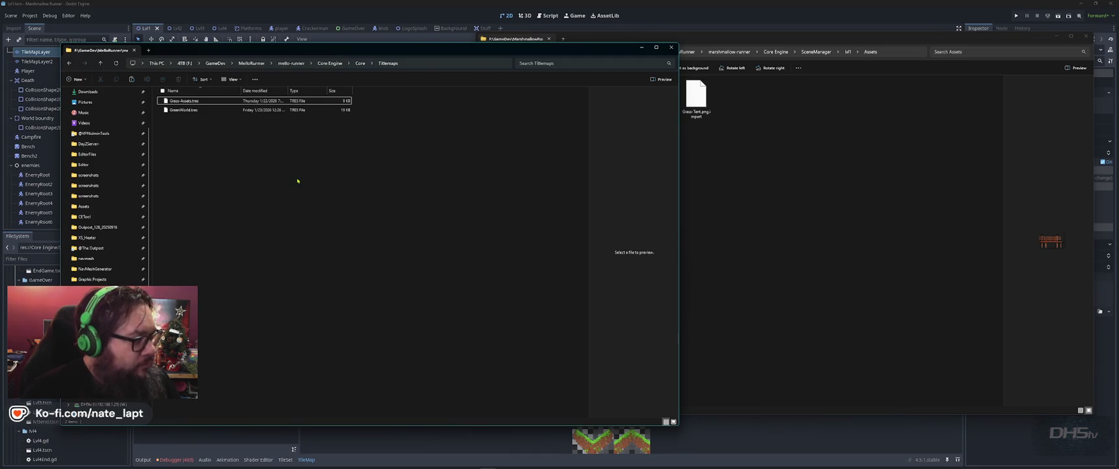
key("ctrl+v")
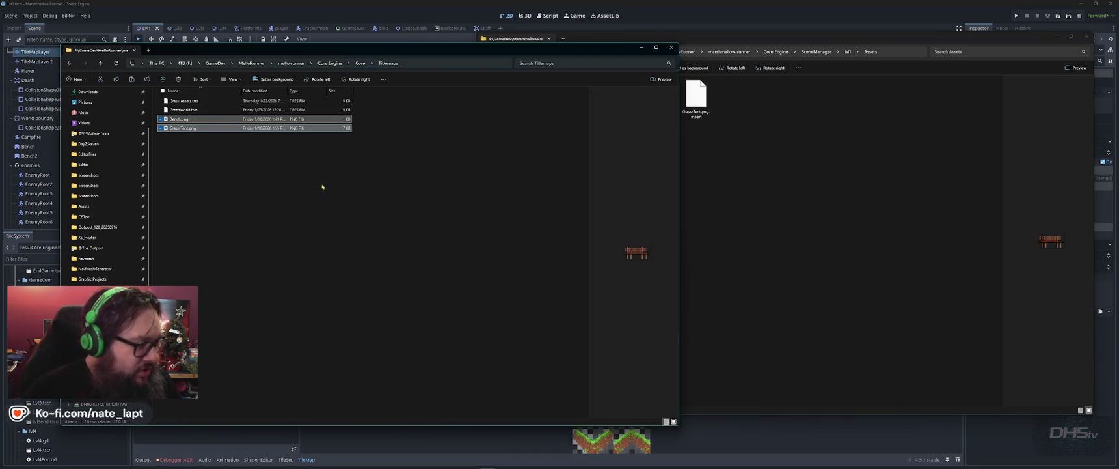
- Set the GrassLand atlas texture to Grass-Tent.png and auto-create its tiles
left_click(661, 28)
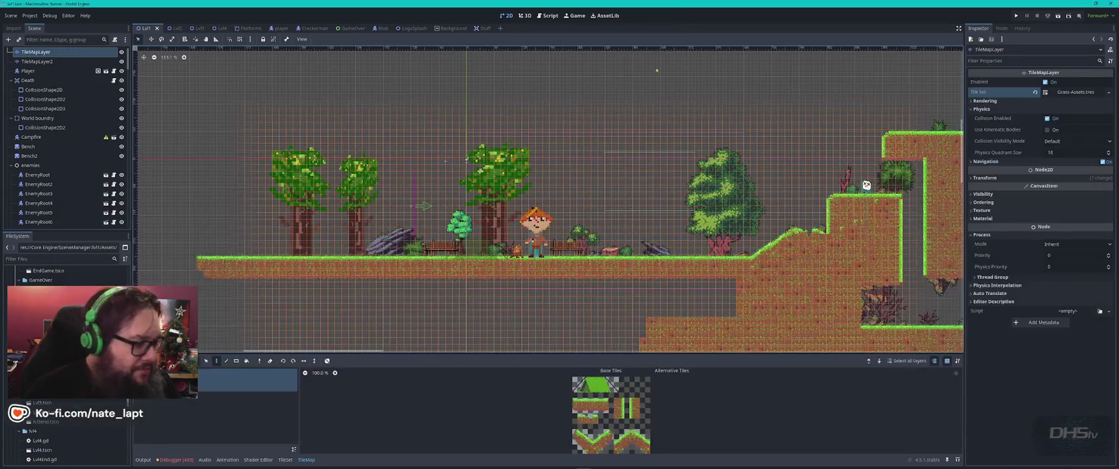
key("alt+Tab")
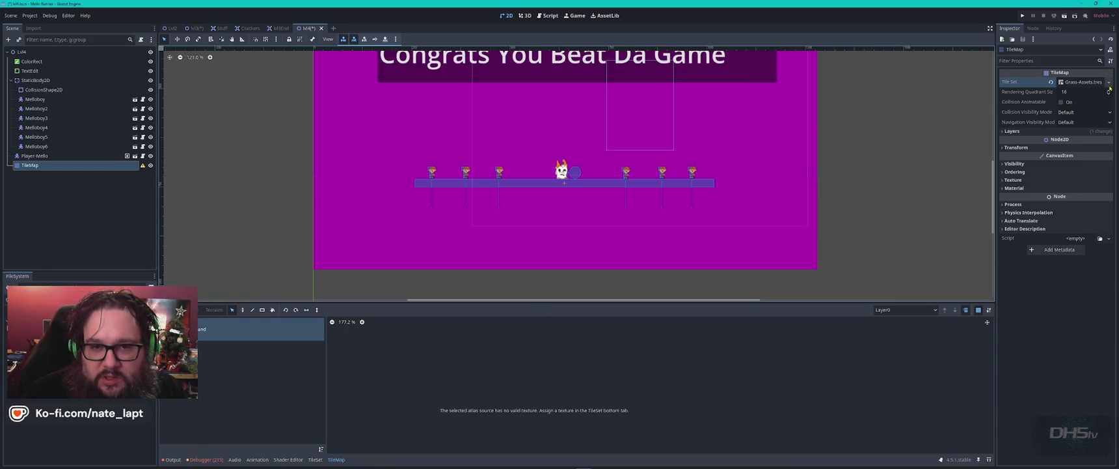
left_click(316, 460)
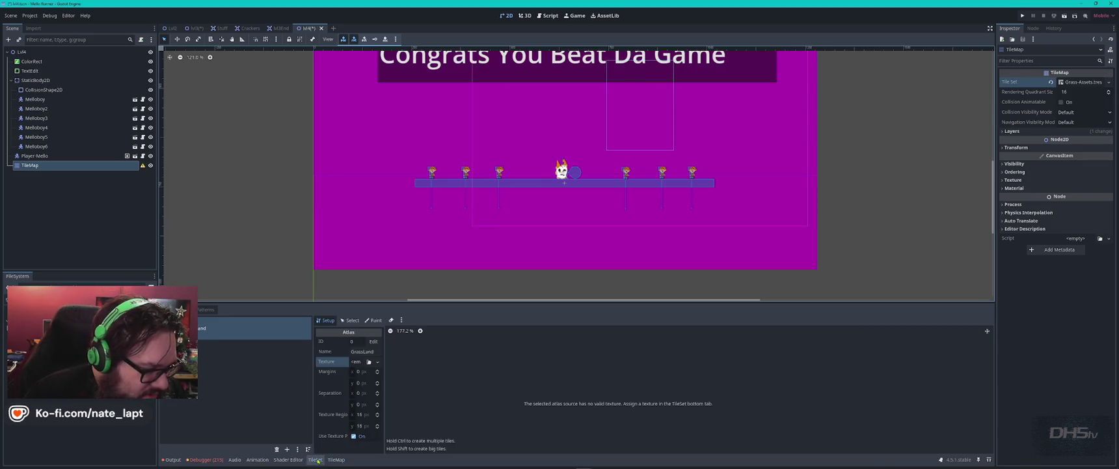
left_click(377, 362)
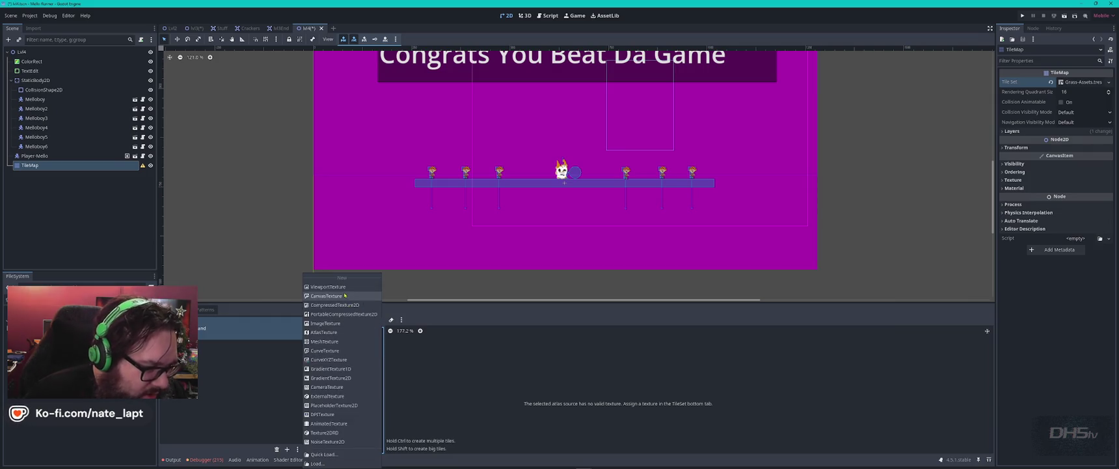
left_click(334, 457)
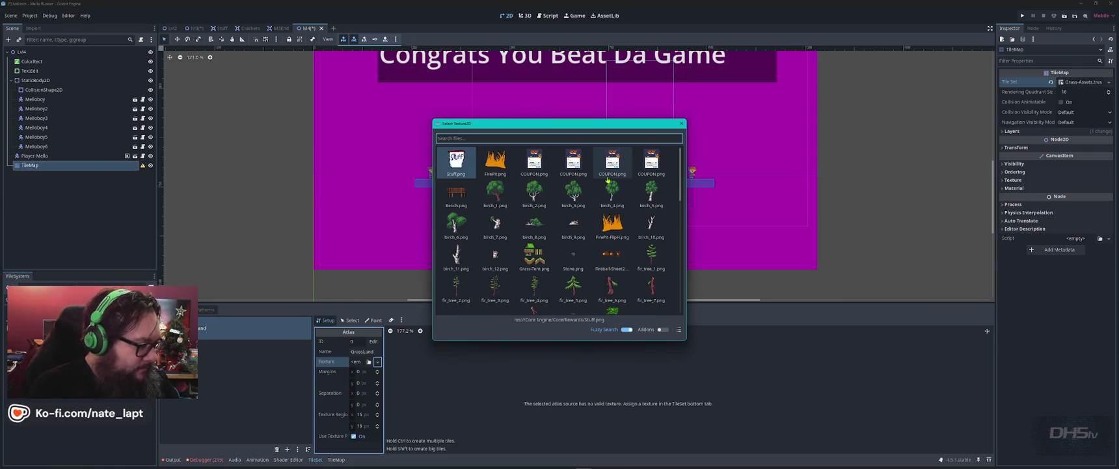
type("grass")
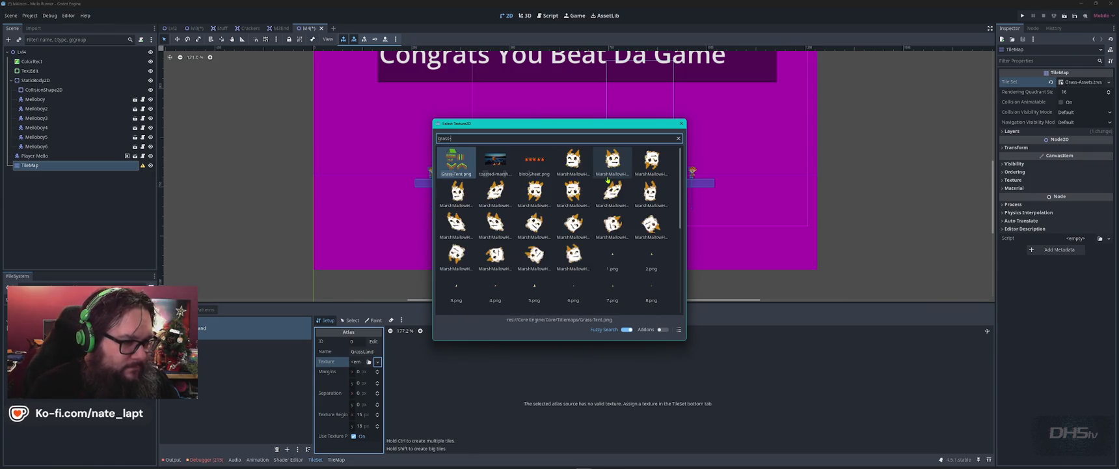
key("Return")
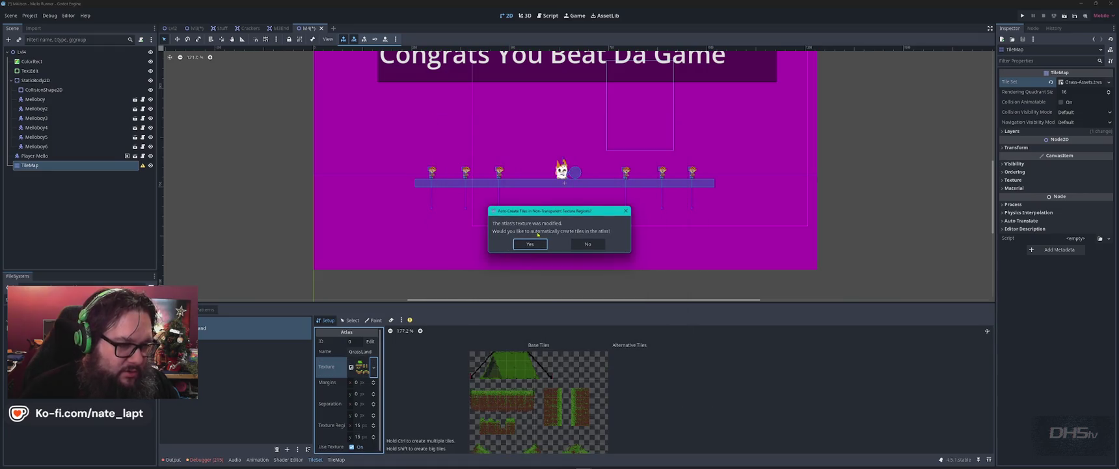
left_click(531, 244)
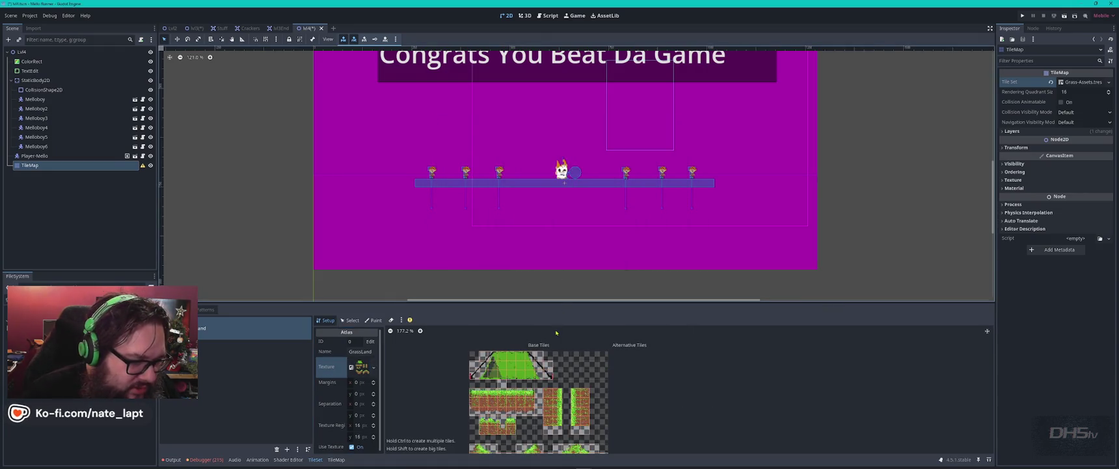
- Enlarge the TileSet editor and select two rows of grass tiles
scroll(557, 333, "down", 3)
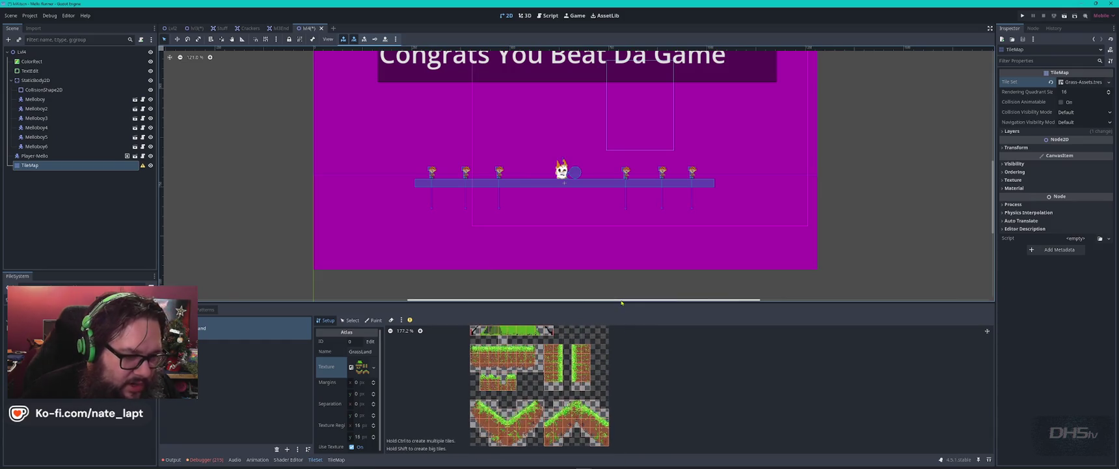
mouse_move(621, 303)
left_mouse_down()
mouse_move(628, 195)
mouse_move(631, 228)
left_mouse_up()
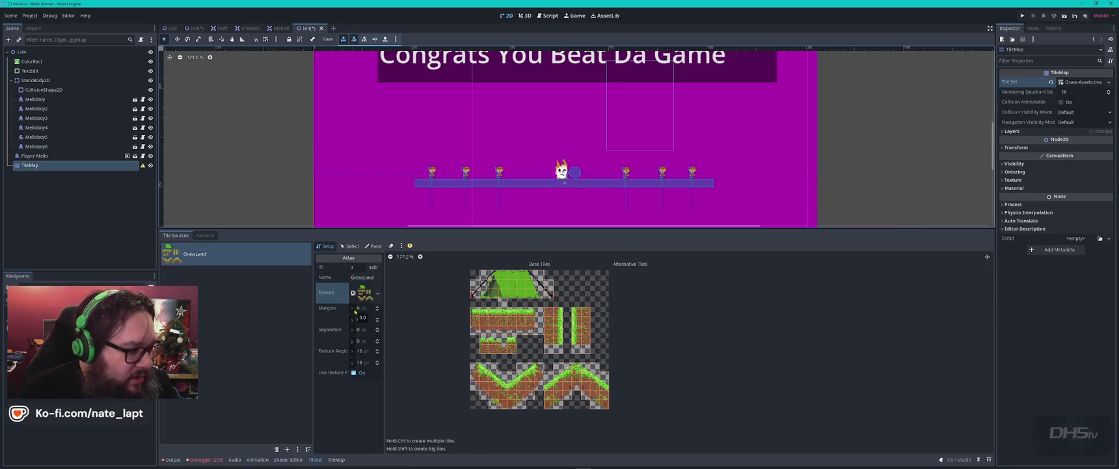
left_click(350, 246)
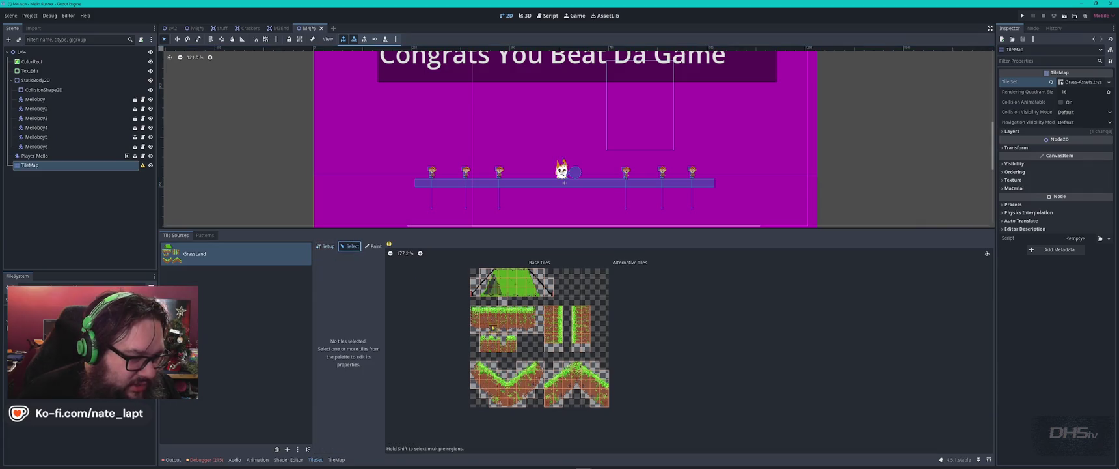
left_click_drag(474, 308, 532, 329)
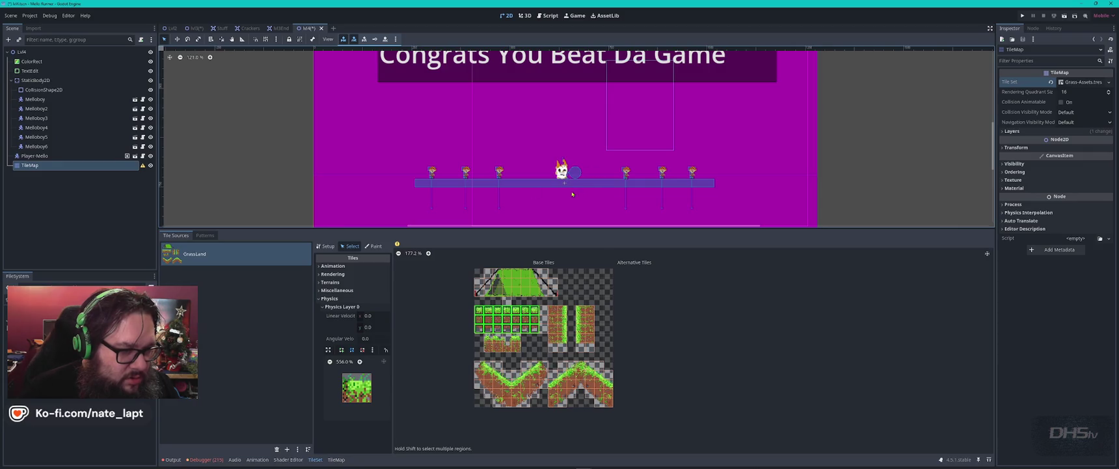
- Add a TileMapLayer node to the Lvl4 scene
right_click(23, 55)
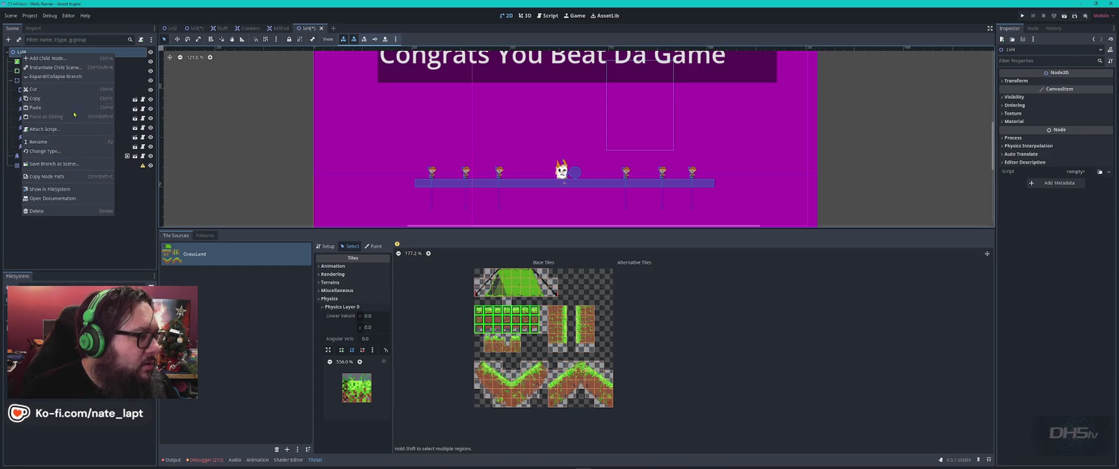
left_click(51, 95)
key("ctrl+a")
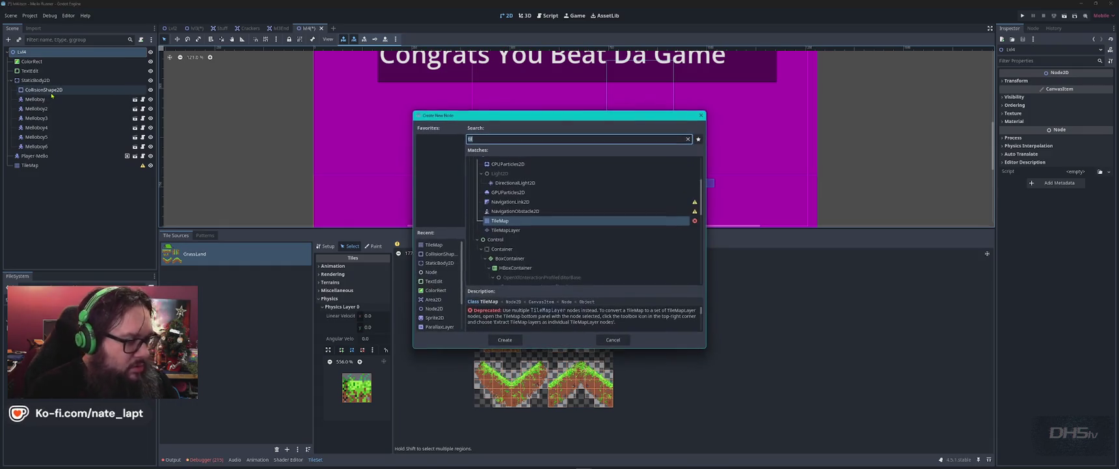
double_click(505, 230)
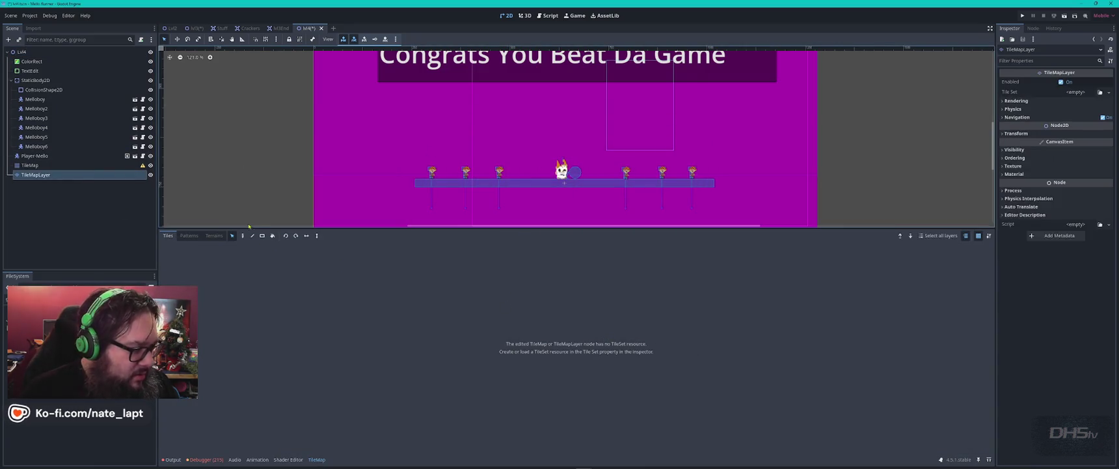
- Give the TileMapLayer a New TileSet, open its editor, and cancel loading a tile set file
left_click(1109, 92)
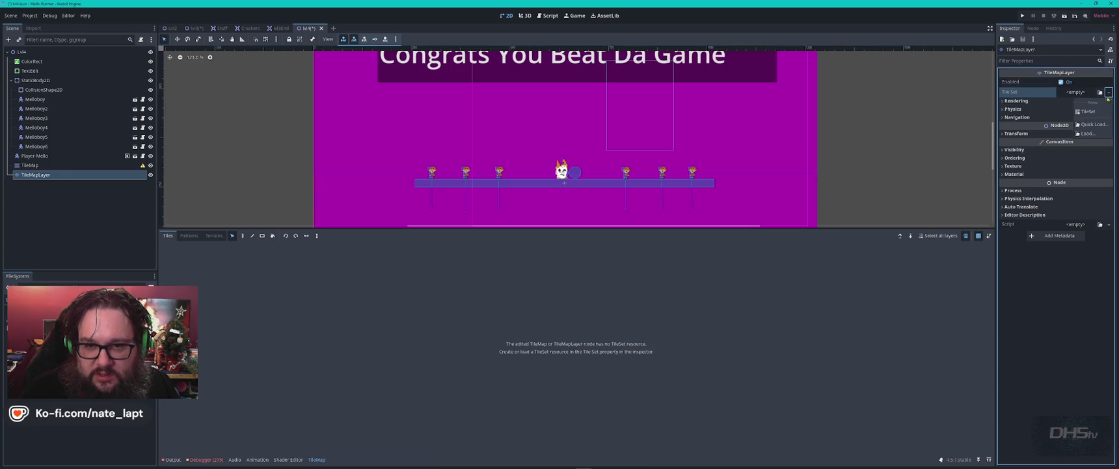
left_click(1089, 112)
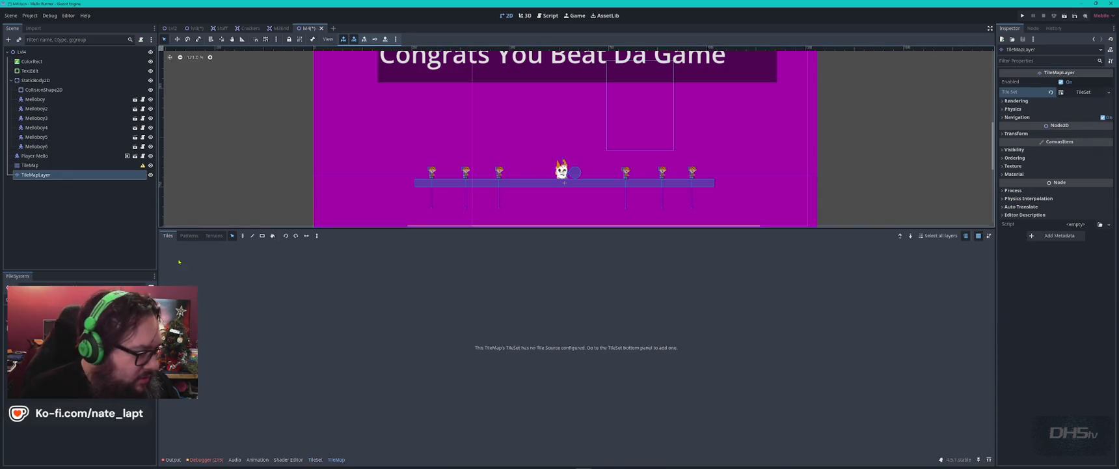
left_click(315, 459)
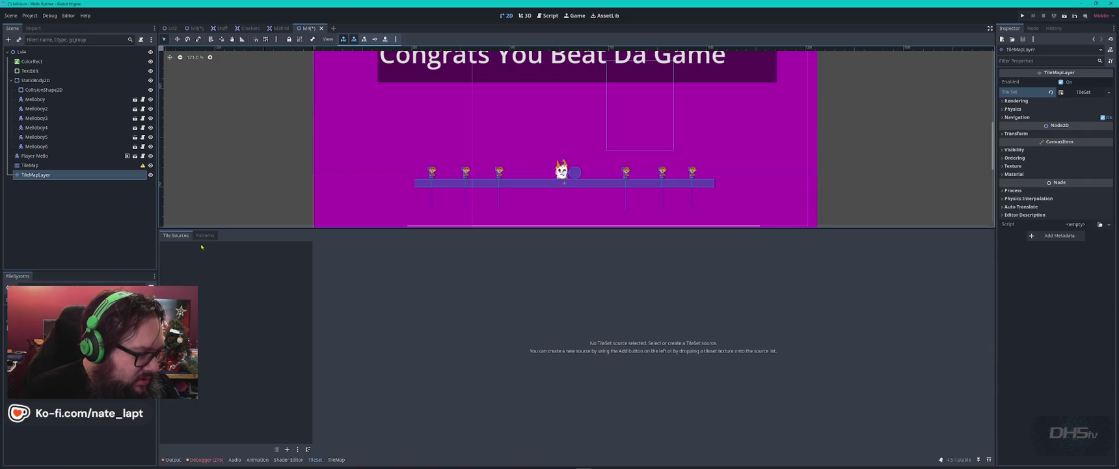
left_click_drag(263, 302, 274, 305)
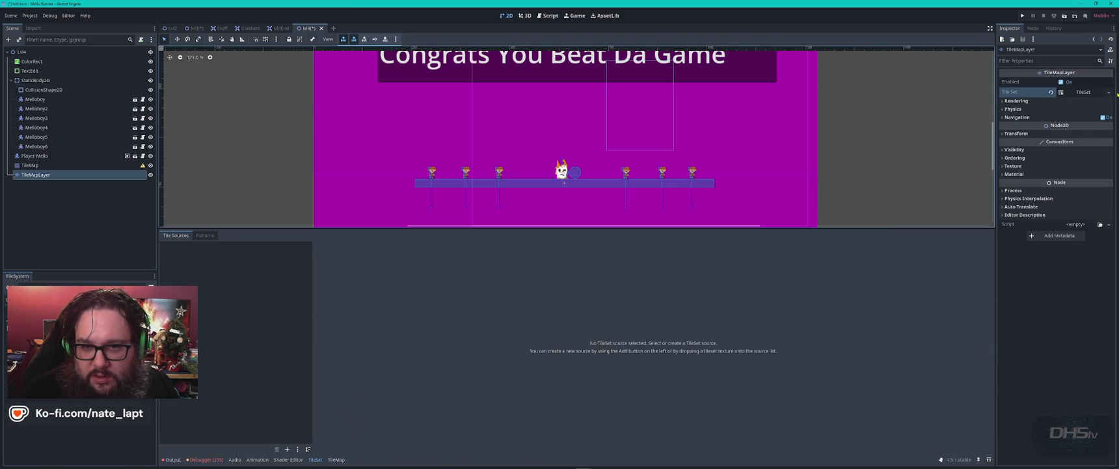
left_click(1109, 91)
left_click(1087, 134)
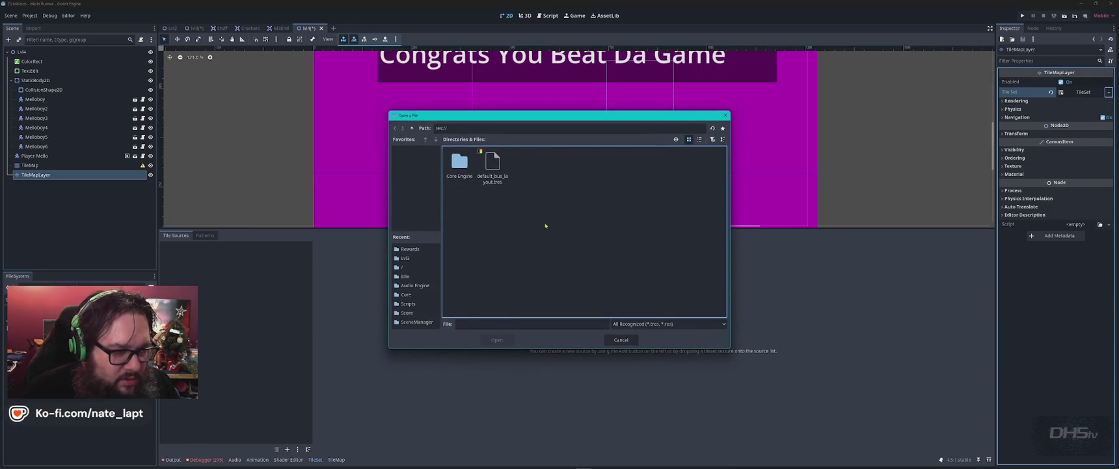
key("Escape")
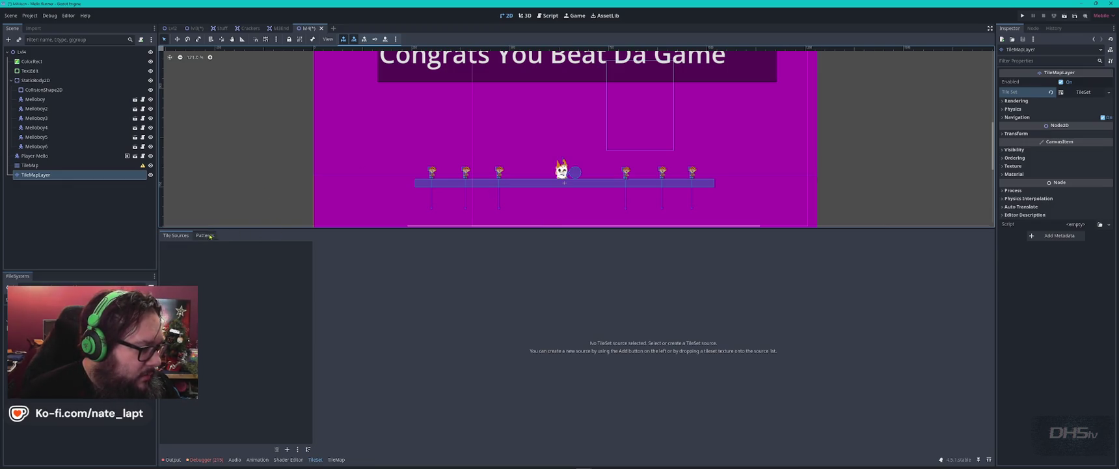
key("alt+Tab")
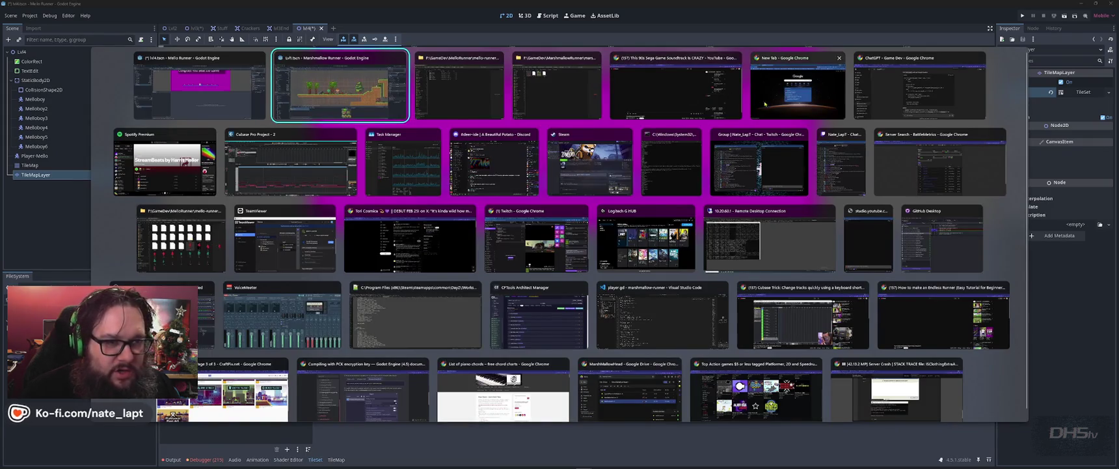
- Go from the 90s Sega soundtrack video to its creator's YouTube channel
left_click(677, 84)
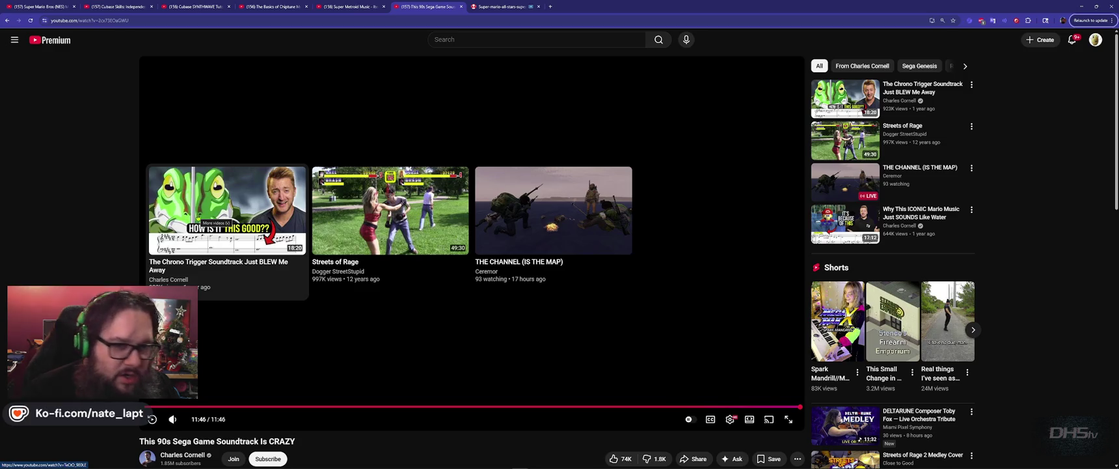
scroll(195, 222, "down", 3)
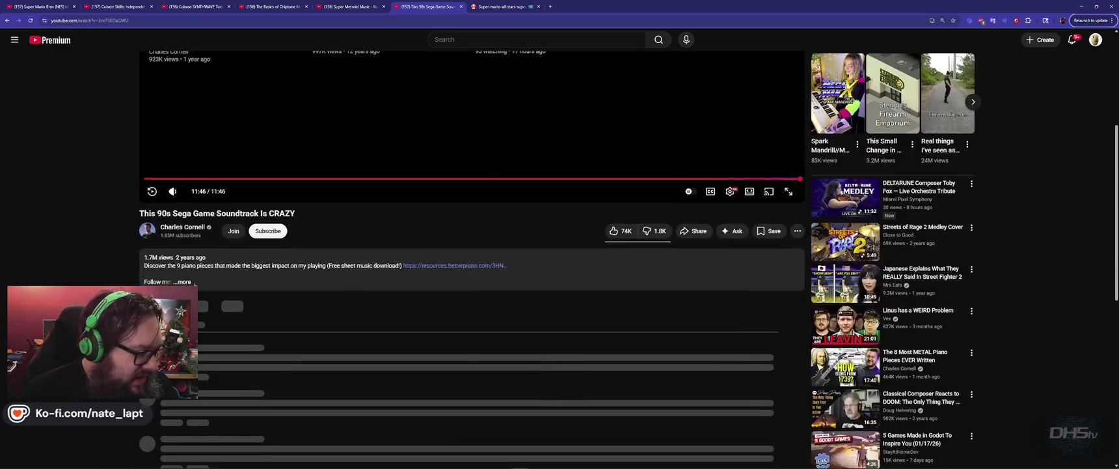
left_click(181, 227)
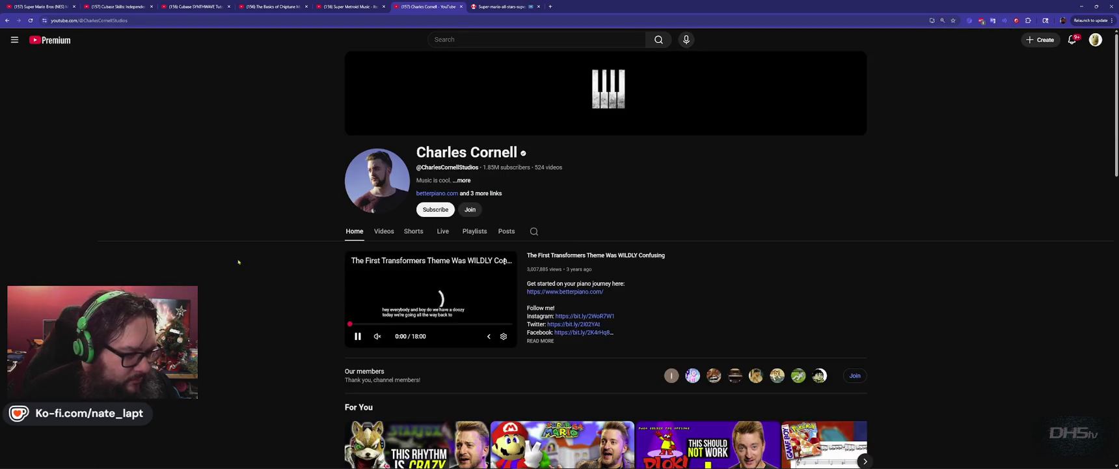
- Scroll the channel page and page through the For You recommended videos
scroll(293, 280, "down", 3)
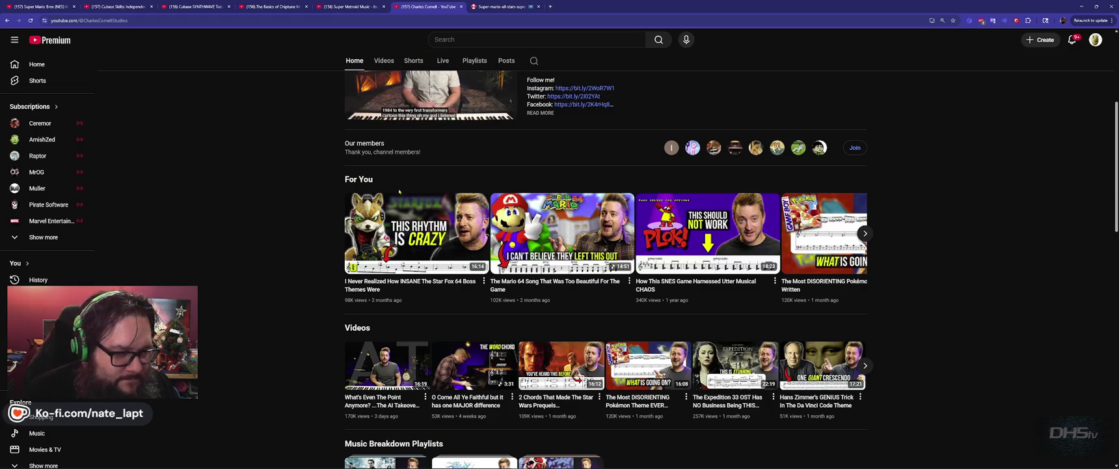
mouse_move(397, 205)
left_click(867, 234)
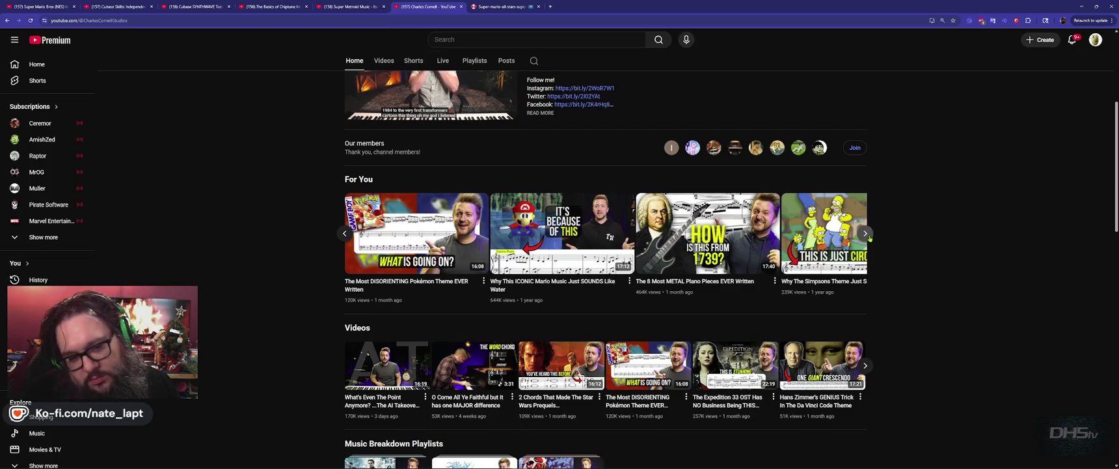
mouse_move(752, 289)
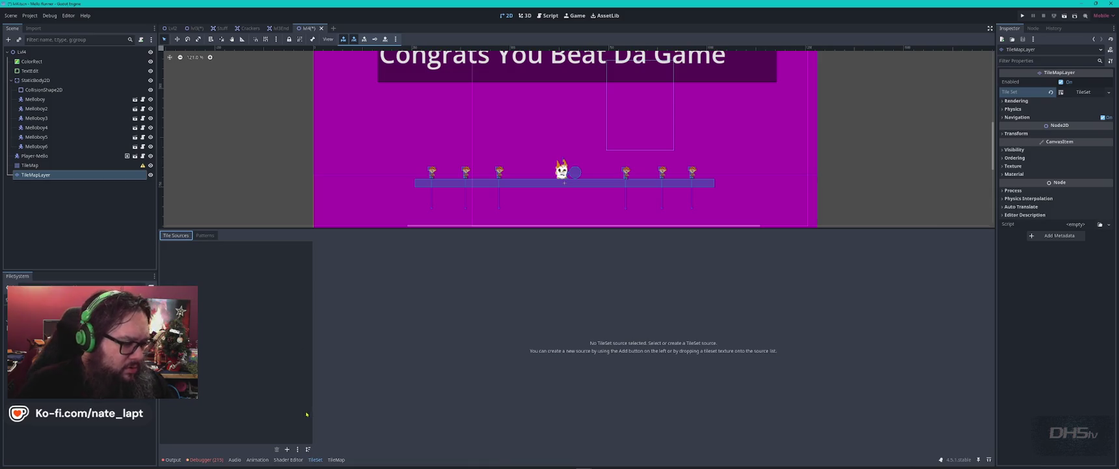
left_click(287, 448)
left_click(302, 454)
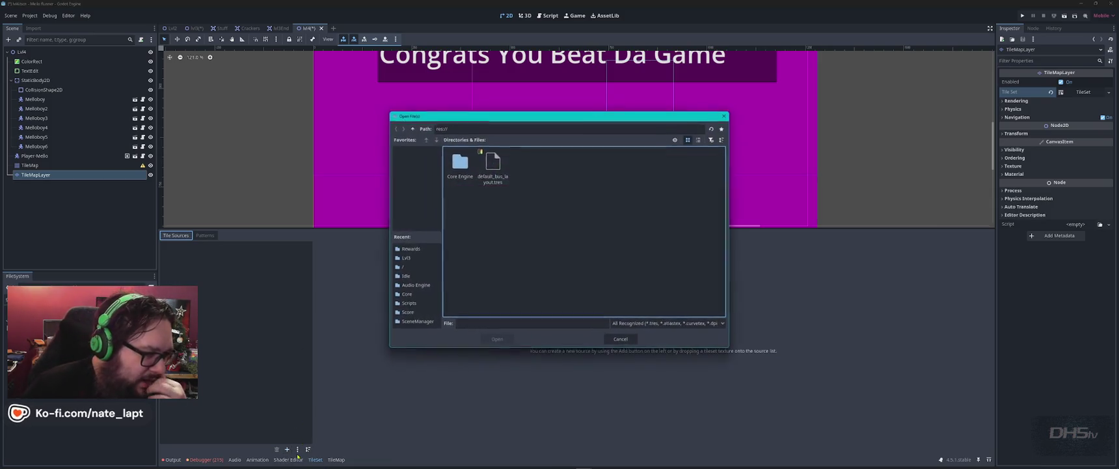
double_click(459, 163)
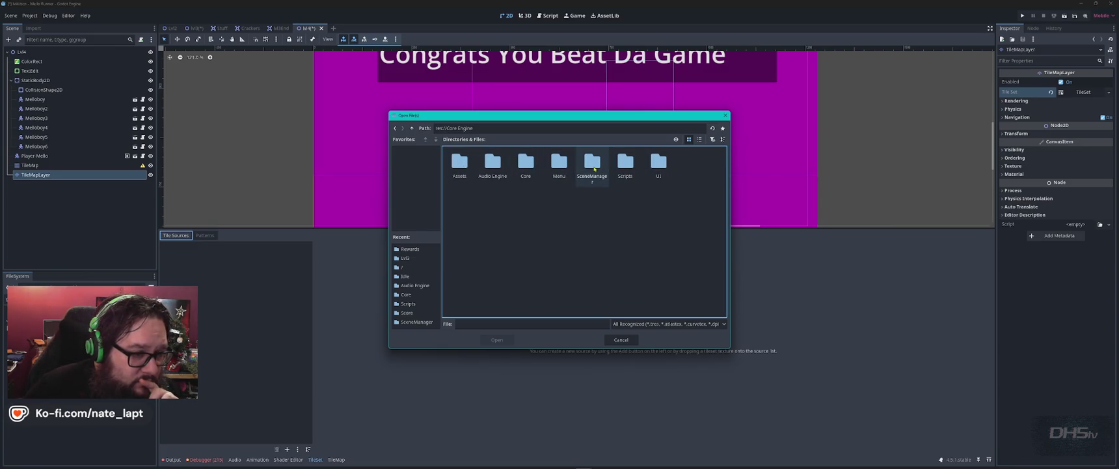
double_click(526, 163)
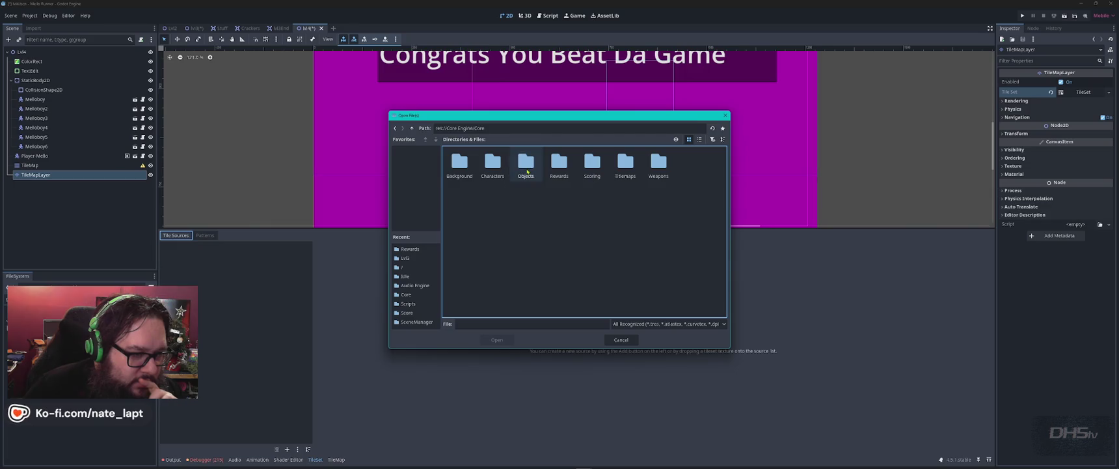
double_click(626, 163)
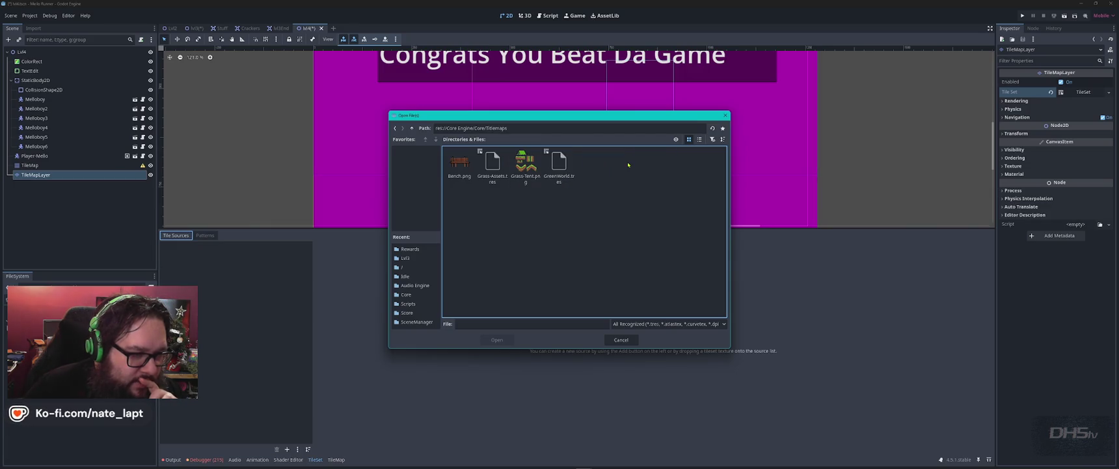
double_click(494, 162)
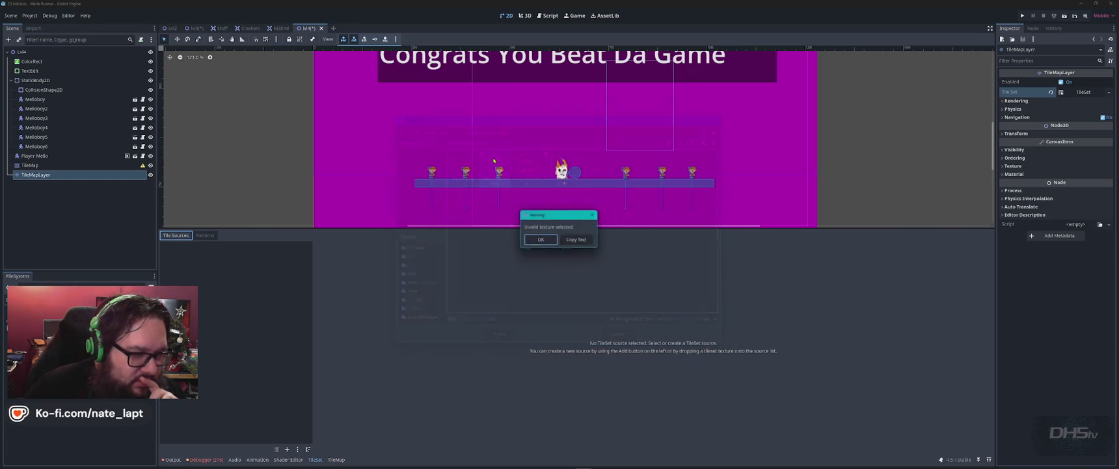
left_click(545, 240)
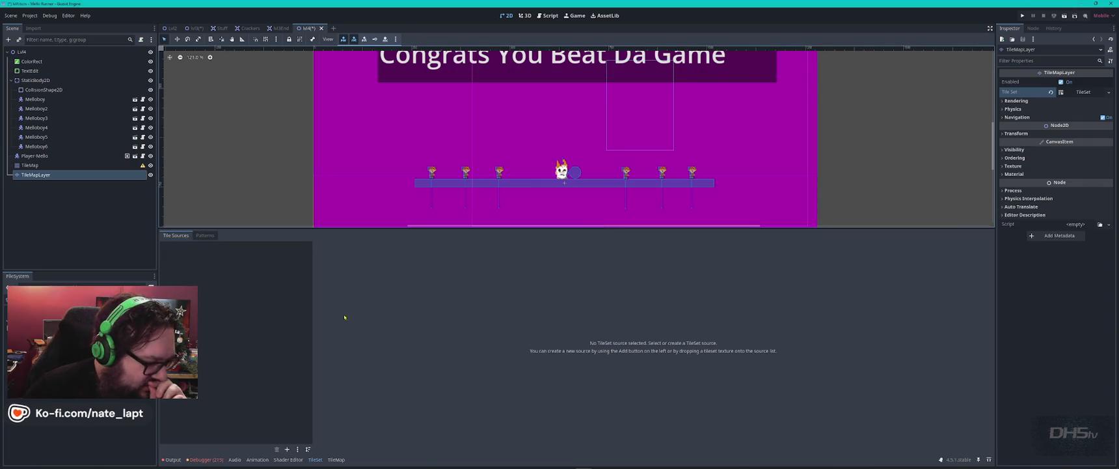
left_click(287, 449)
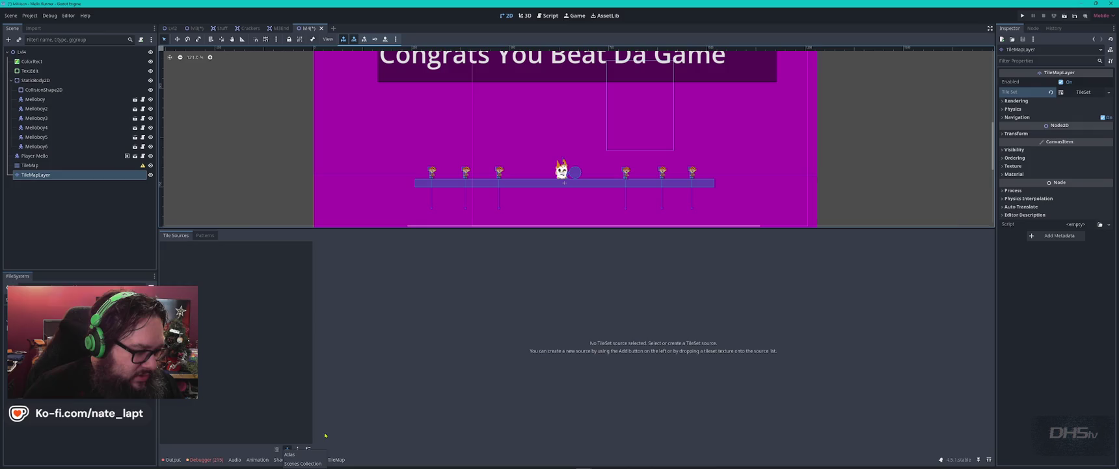
key("super+Tab")
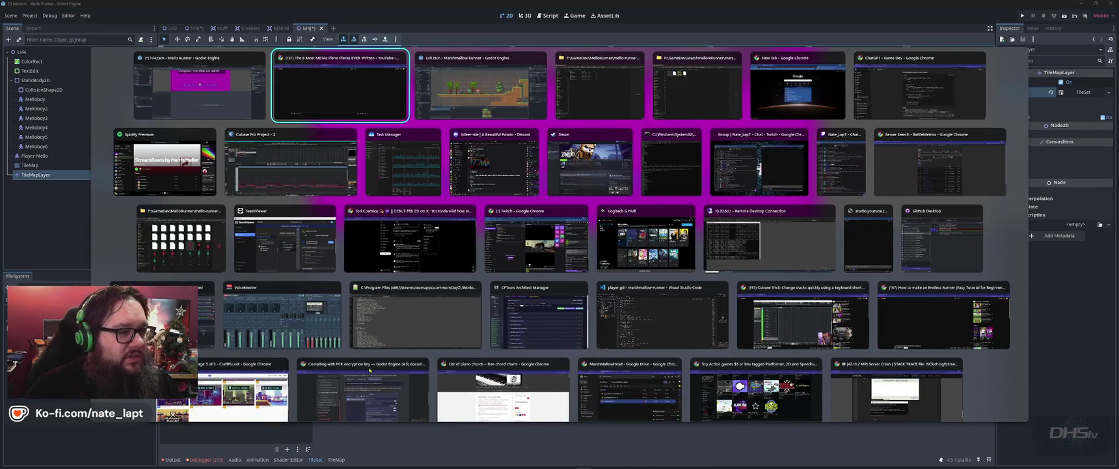
- Switch to the Marshmallow Runner editor and view its TileSet setup
key("Right")
key("Return")
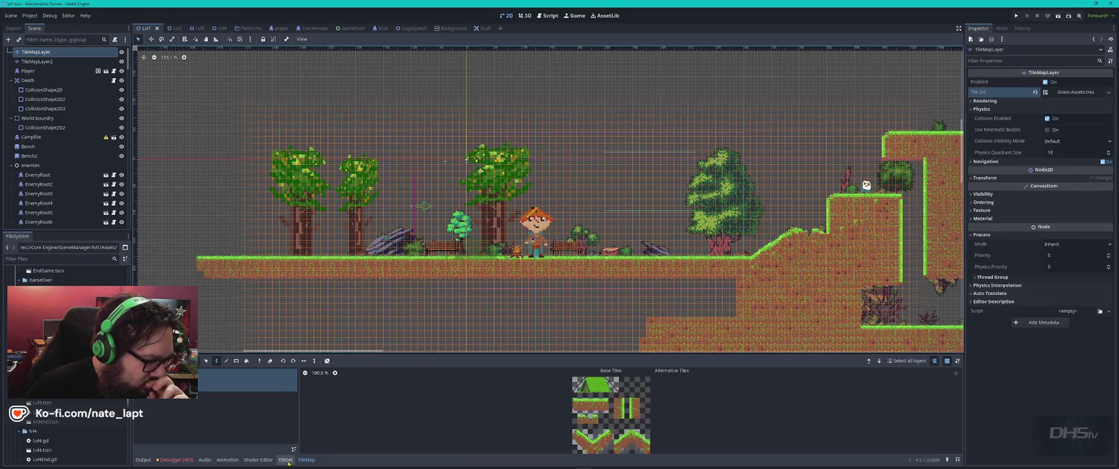
left_click(287, 459)
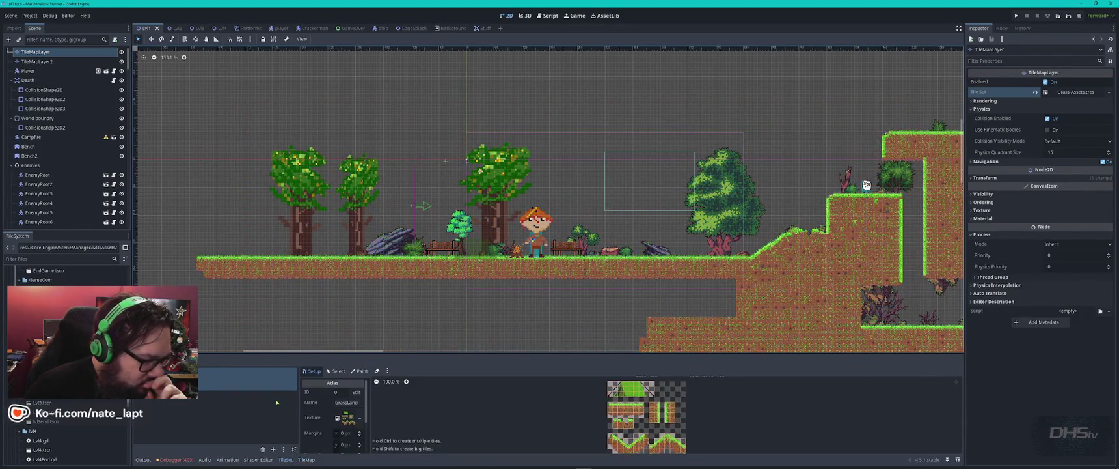
- Back in the Mello Runner ending level, browse the Tile Sources add menus without adding anything
key("alt+Tab")
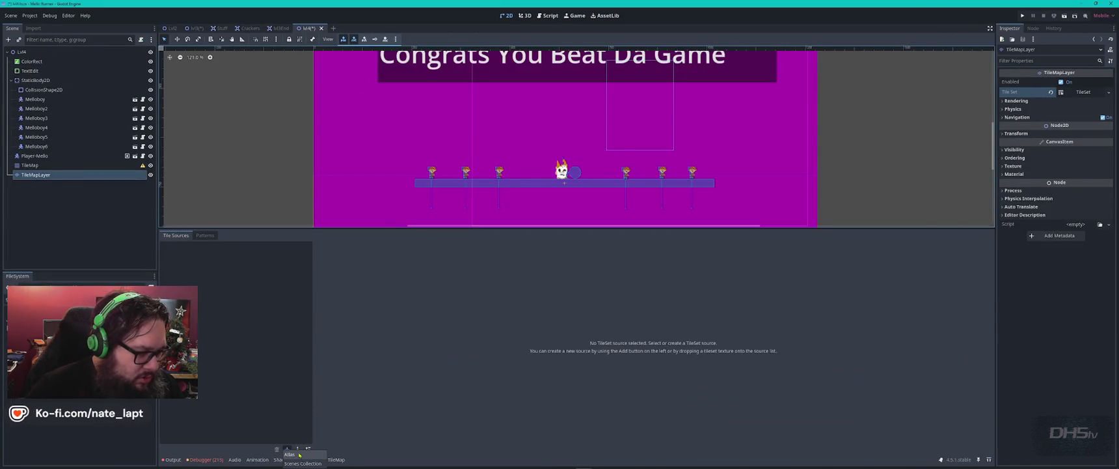
left_click(287, 449)
key("Escape")
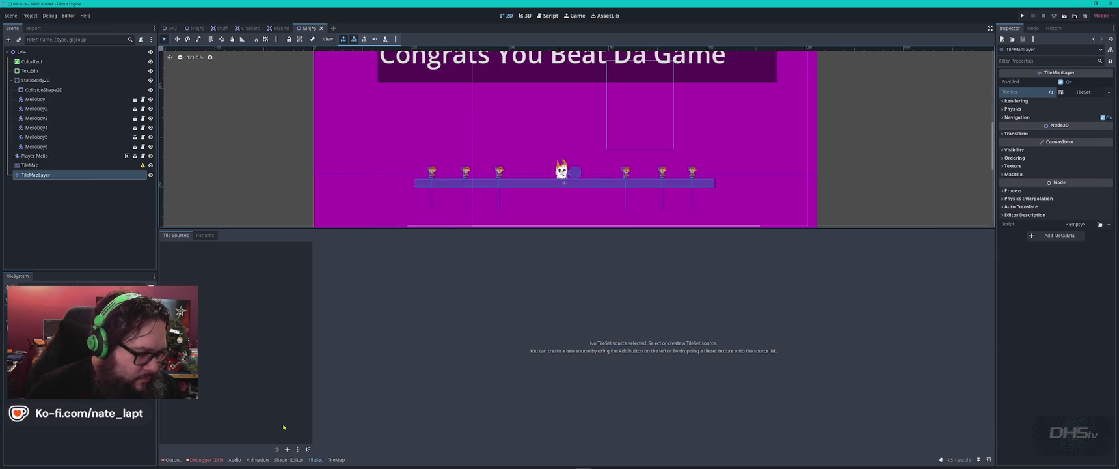
left_click(298, 450)
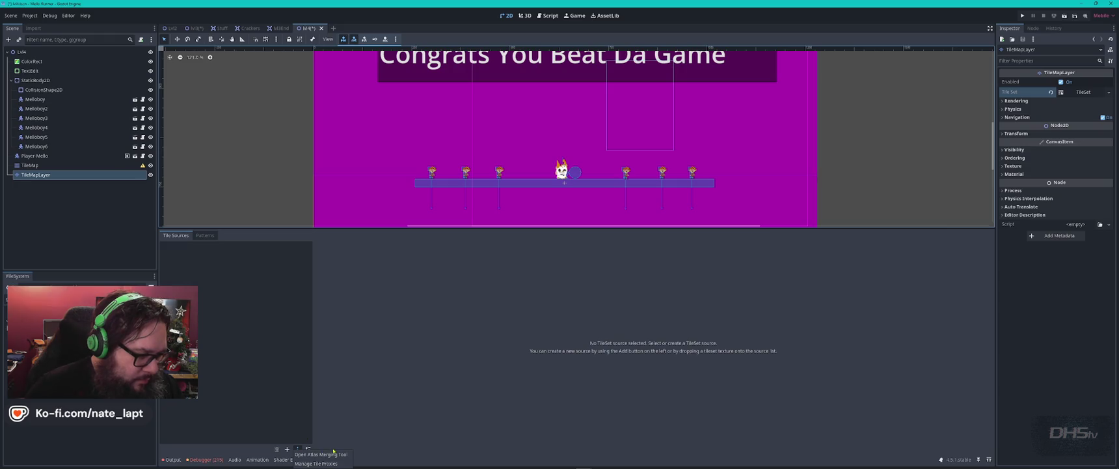
left_click(341, 427)
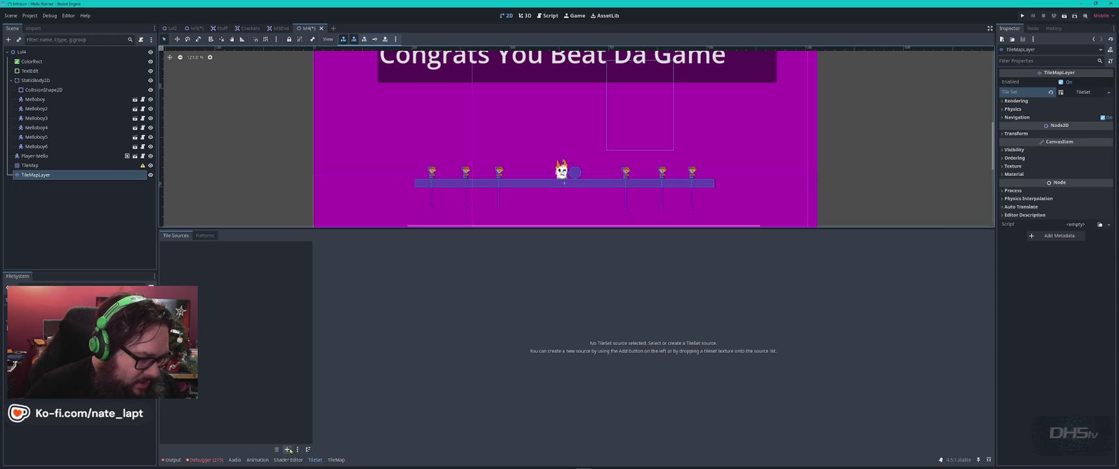
left_click(287, 449)
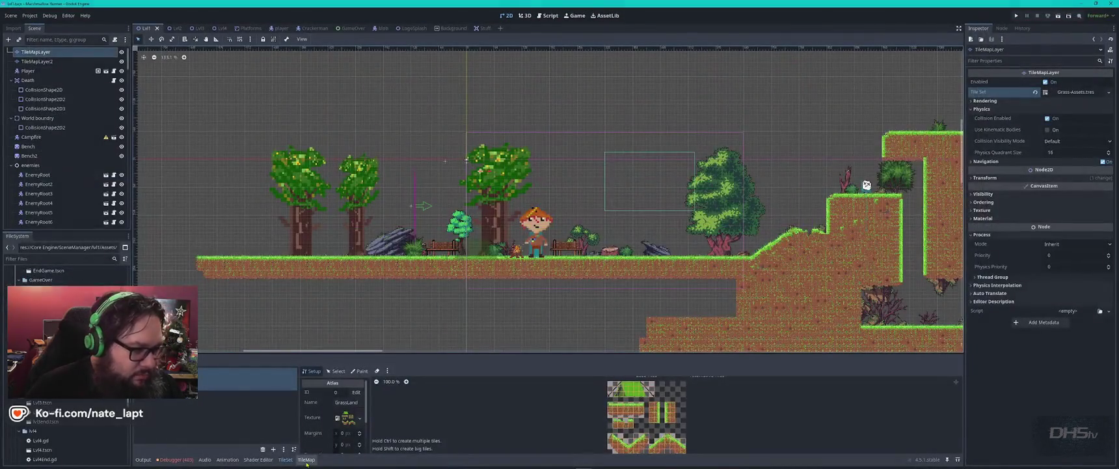
mouse_move(526, 451)
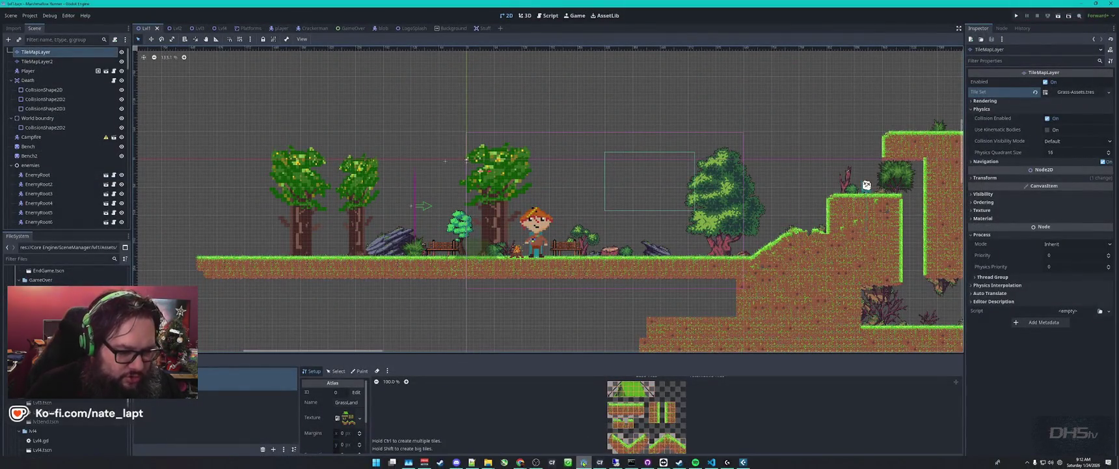
mouse_move(584, 461)
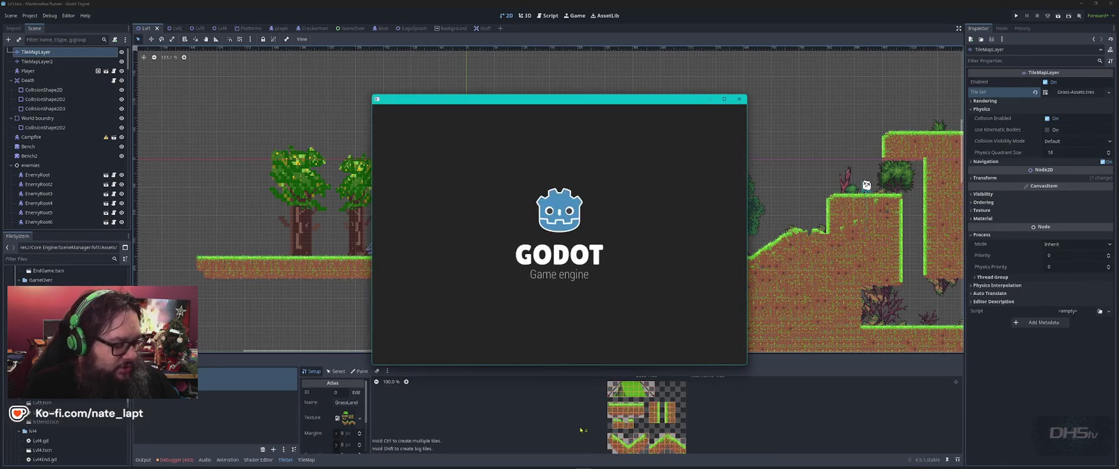
- Select the Mello Runner project in the Project Manager and launch it
key("Down")
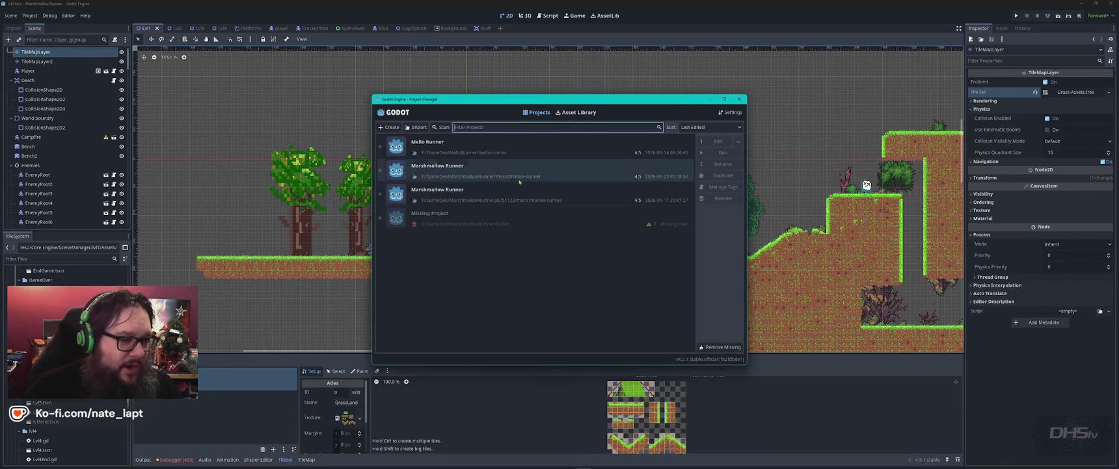
key("Up")
key("Return")
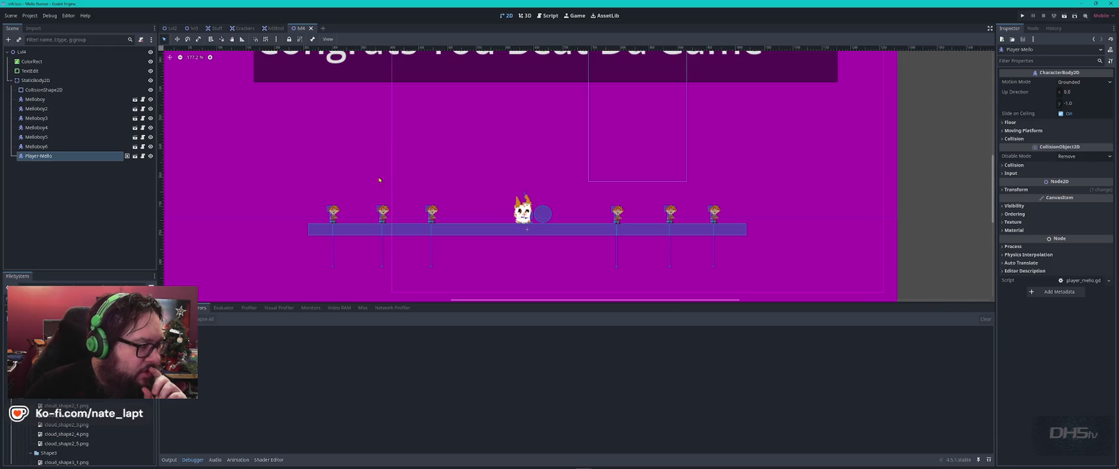
- Under Lvl4, add a TileMapLayer node found by searching 'tile'
left_click(73, 54)
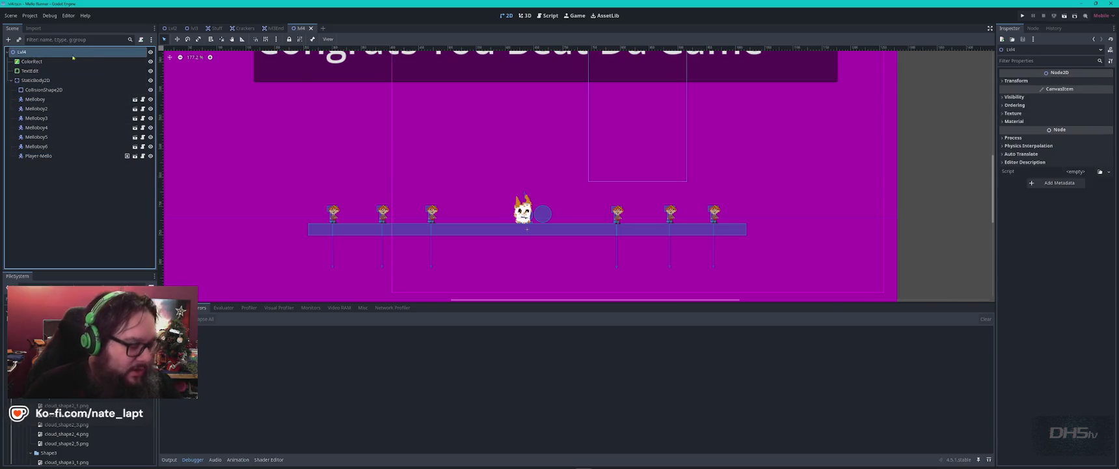
key("ctrl+a")
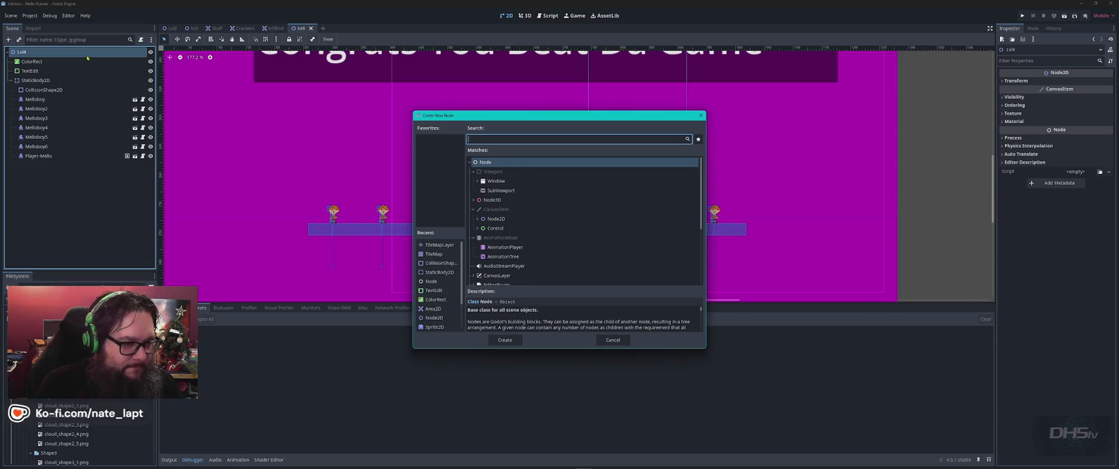
type("tile")
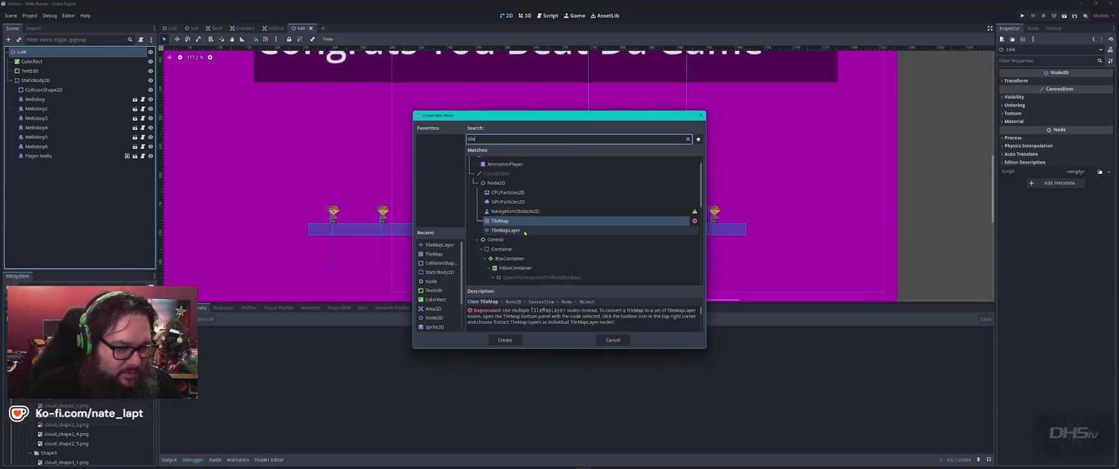
double_click(514, 230)
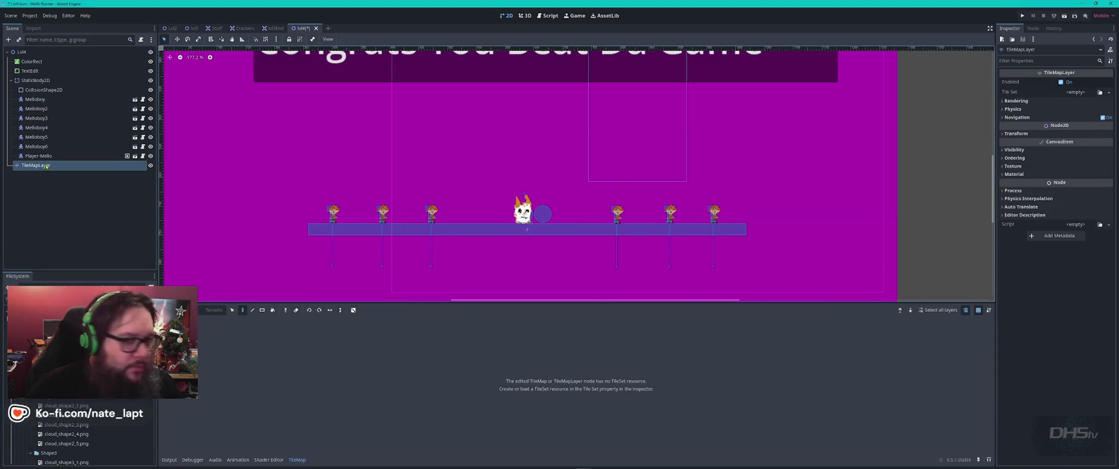
- Assign a New TileSet to the TileMapLayer and open the TileSet editor
left_click(1109, 93)
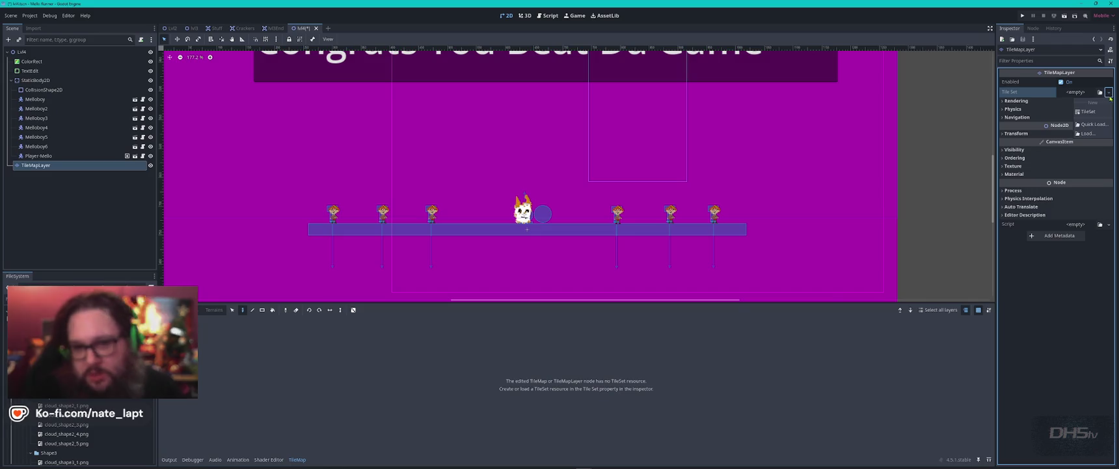
left_click(1096, 112)
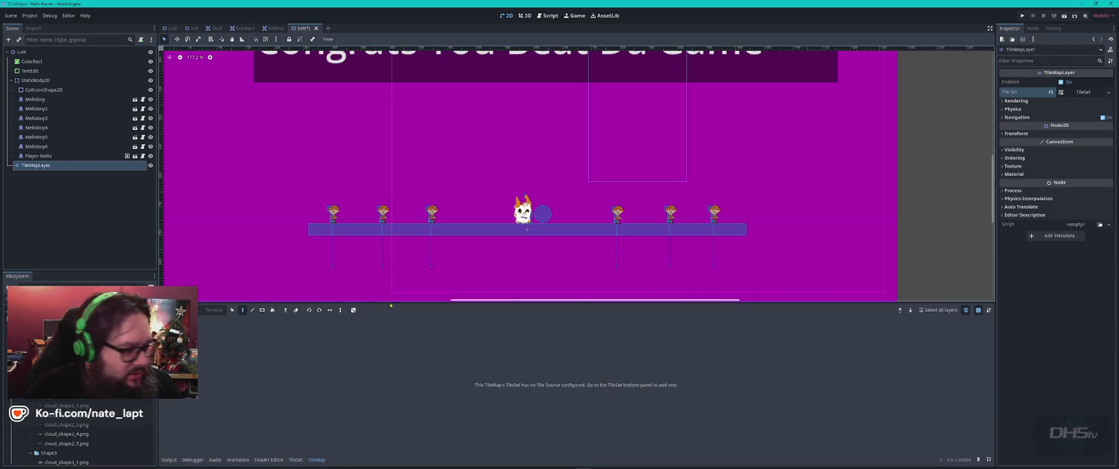
left_click(293, 461)
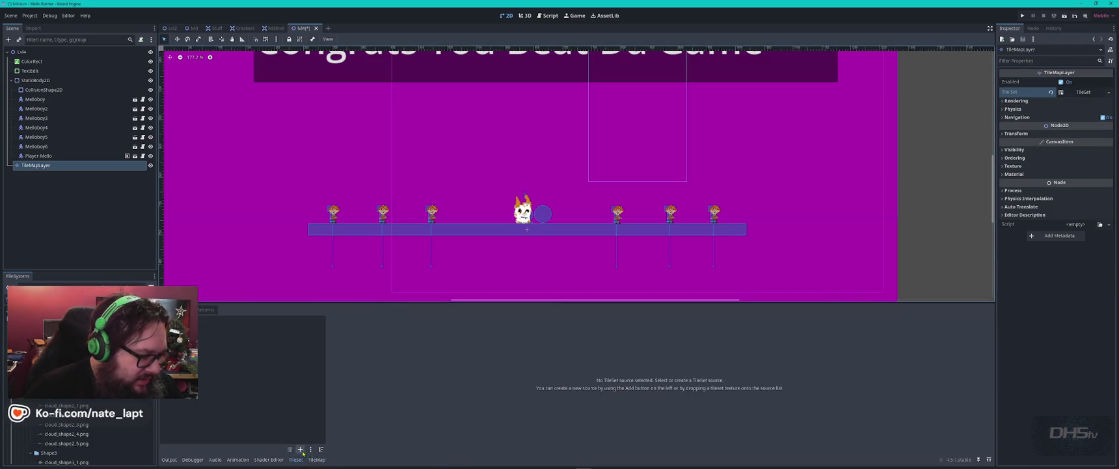
- Try adding Grass-Assets.tres from Core Engine > Core > Tilemaps as an atlas; dismiss the invalid-texture warning
left_click(300, 449)
left_click(316, 453)
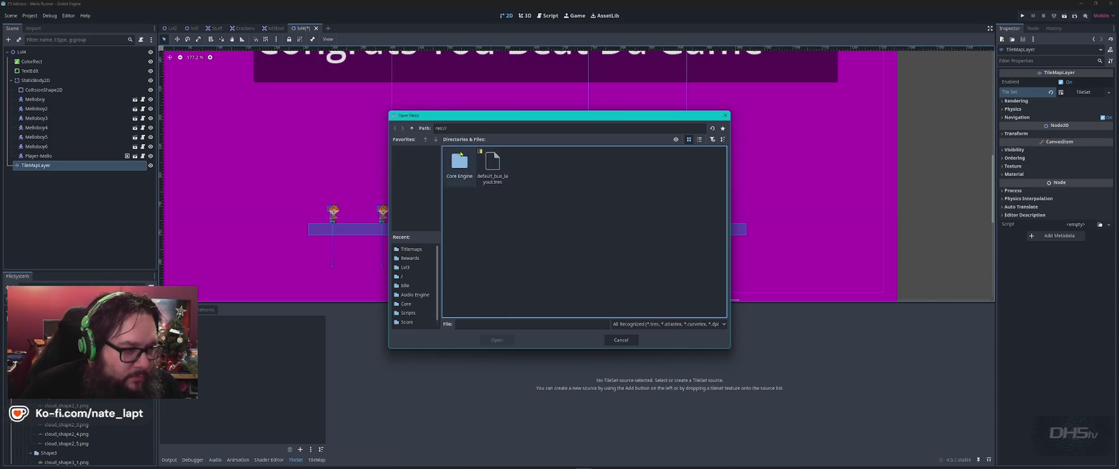
double_click(459, 163)
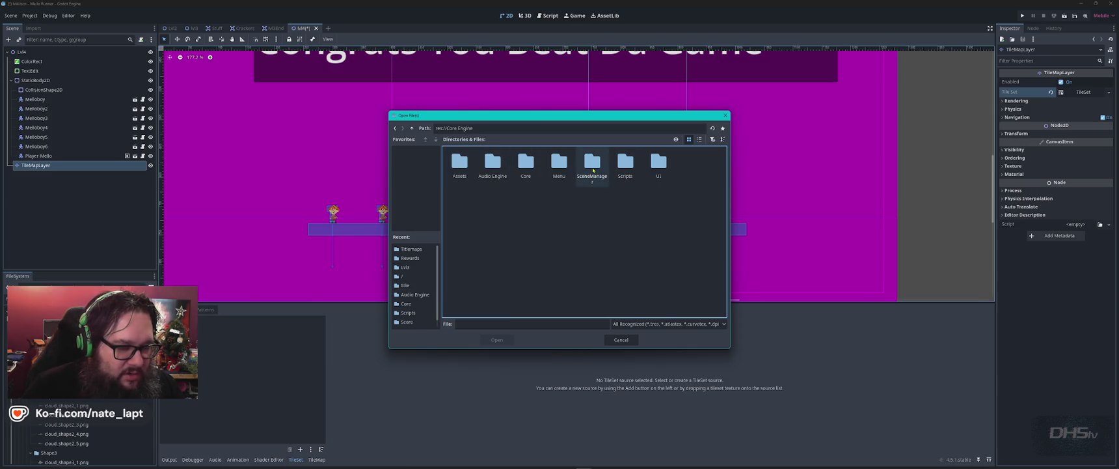
double_click(526, 162)
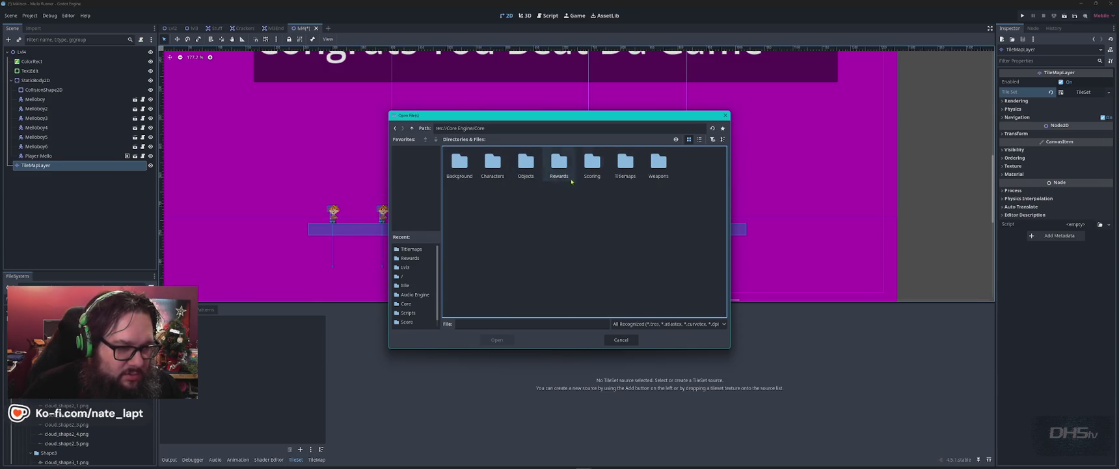
double_click(625, 163)
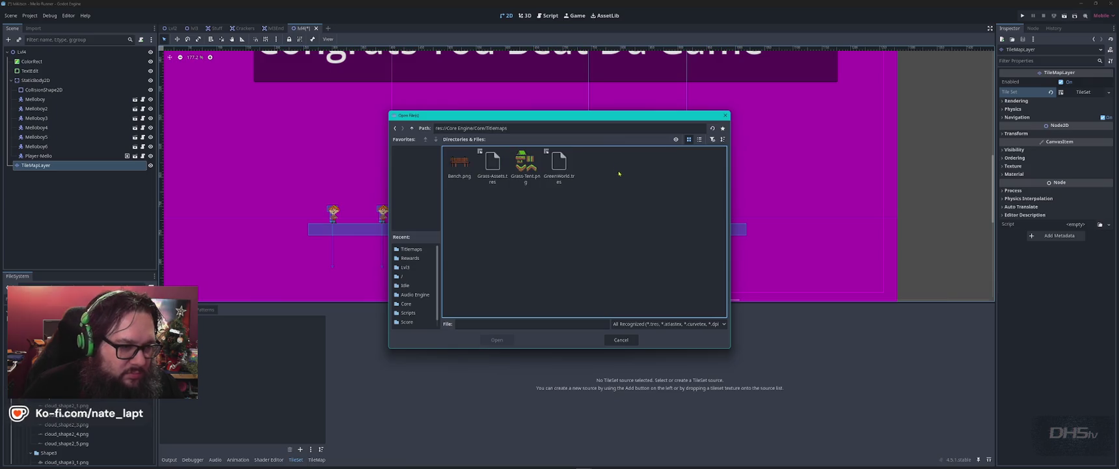
double_click(490, 163)
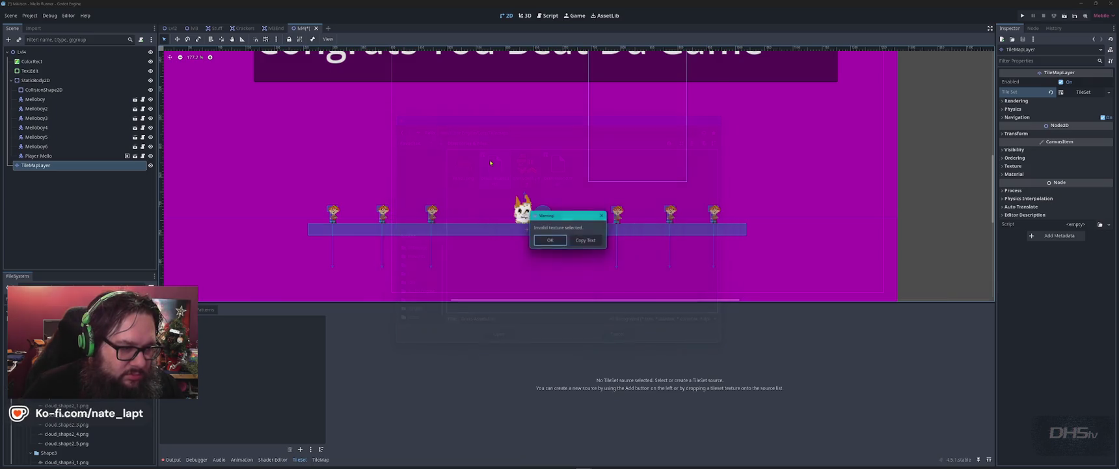
left_click(551, 242)
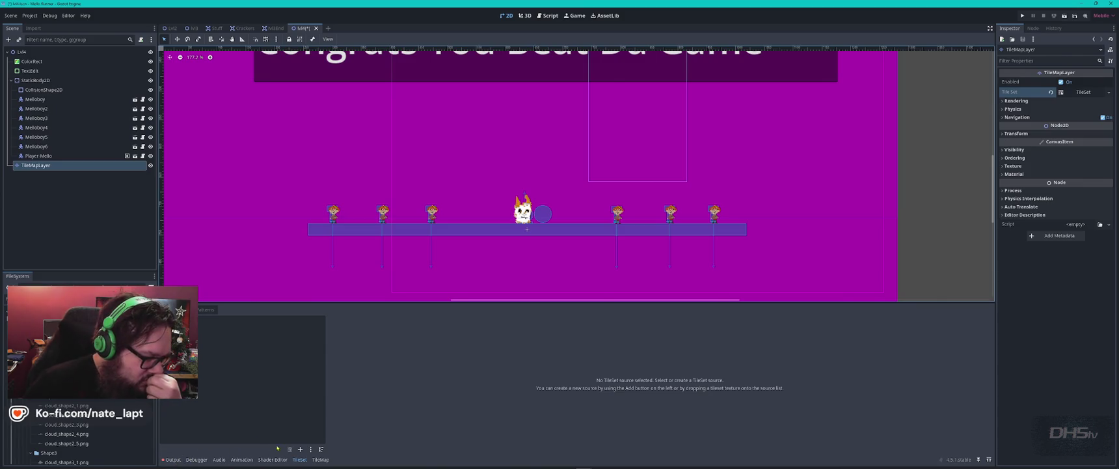
- Look over the tile source add options and the Patterns and Tile Sources tabs
left_click(300, 449)
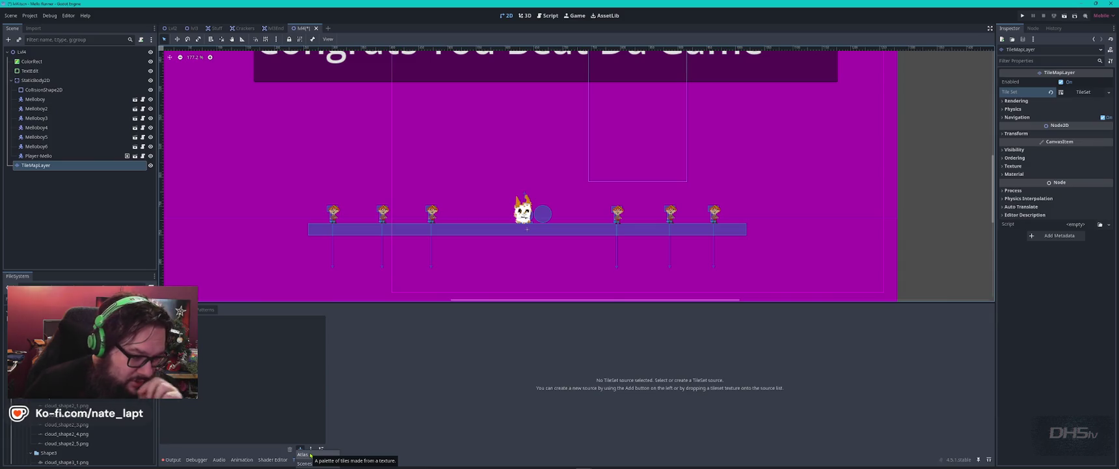
left_click(411, 367)
left_click(210, 310)
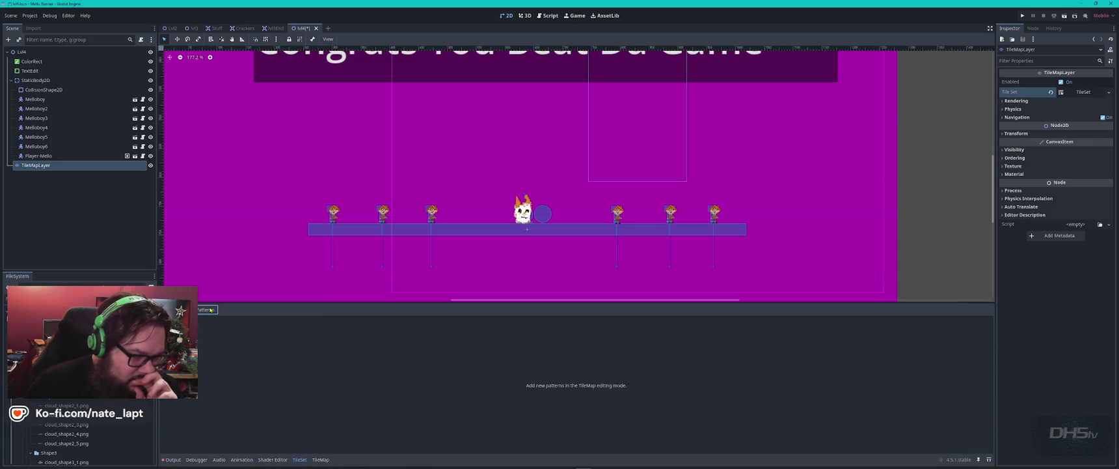
left_click(185, 309)
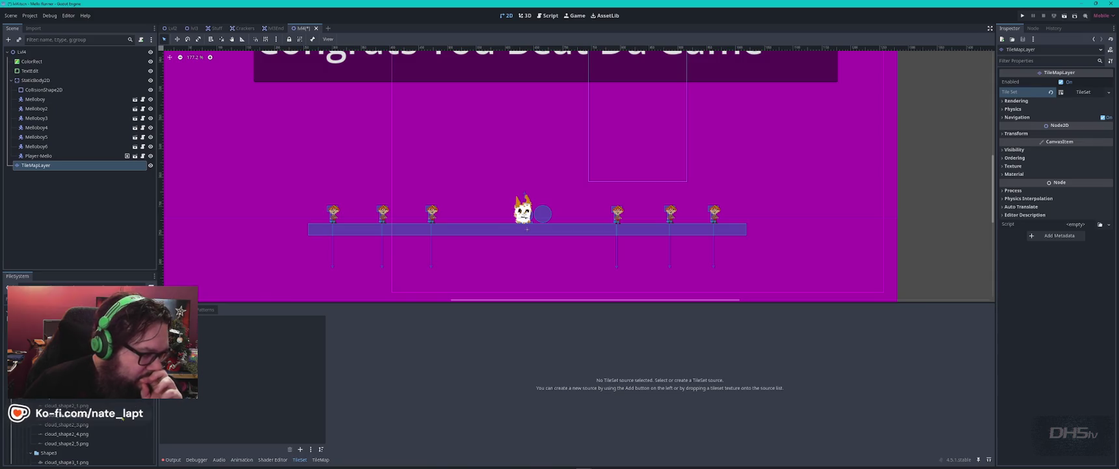
scroll(78, 364, "up", 5)
scroll(78, 364, "down", 5)
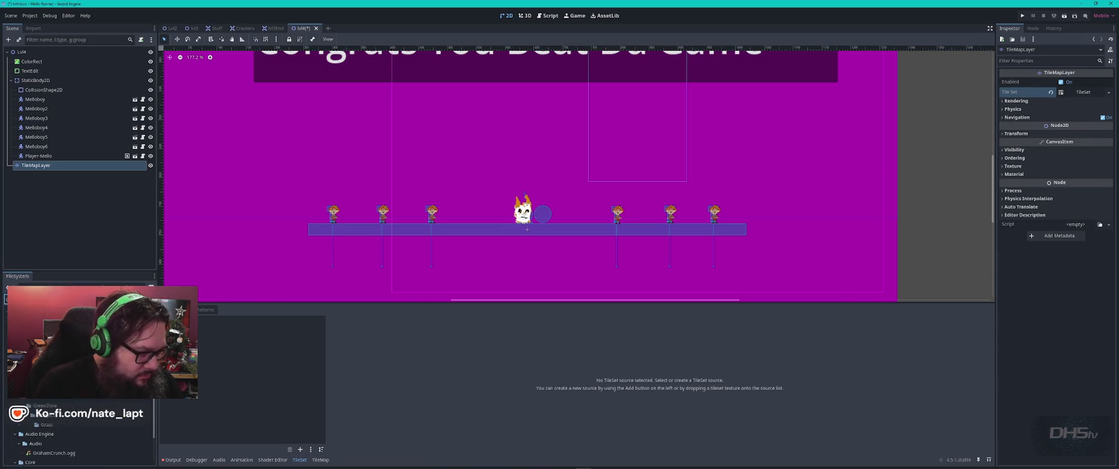
- Add the grass PNG to the TileSet as an atlas source with auto-created tiles
left_click_drag(97, 345, 240, 368)
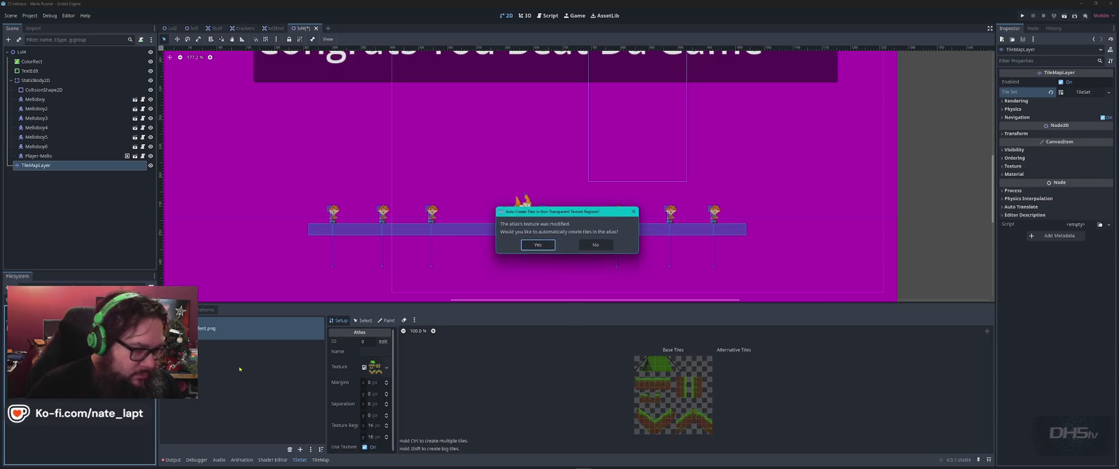
left_click(538, 245)
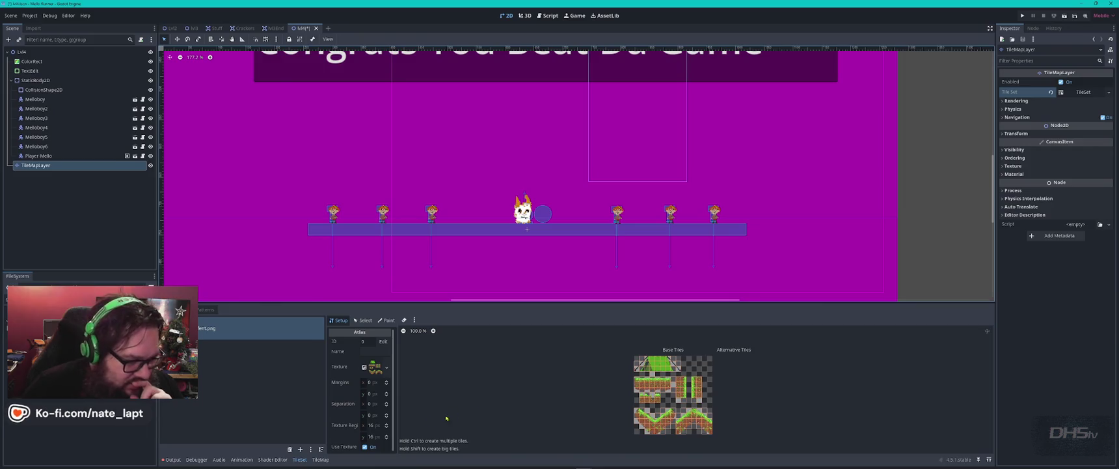
left_click(360, 322)
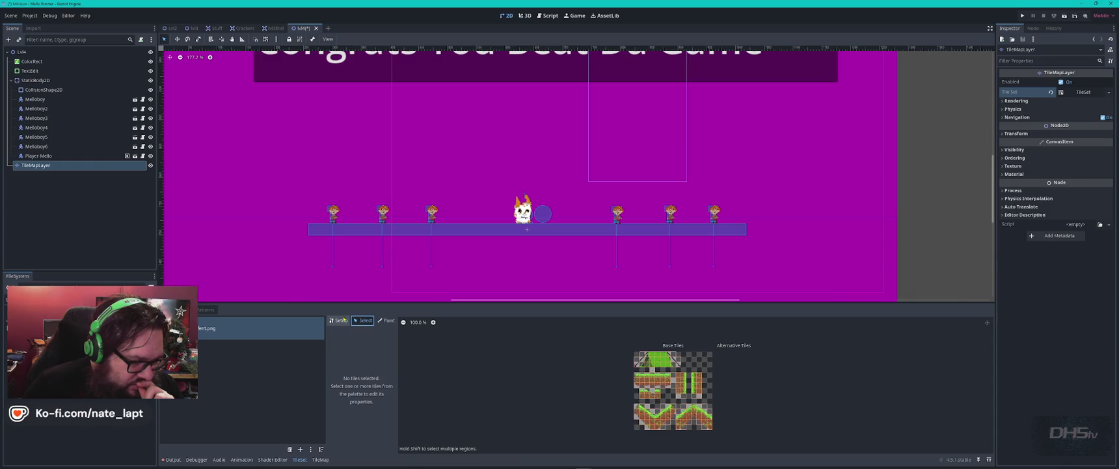
left_click(339, 320)
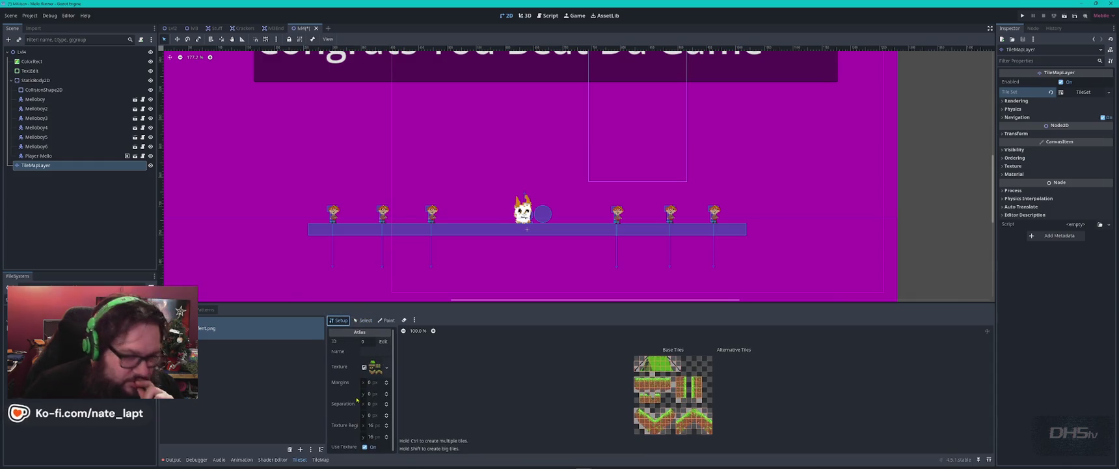
left_click(1109, 92)
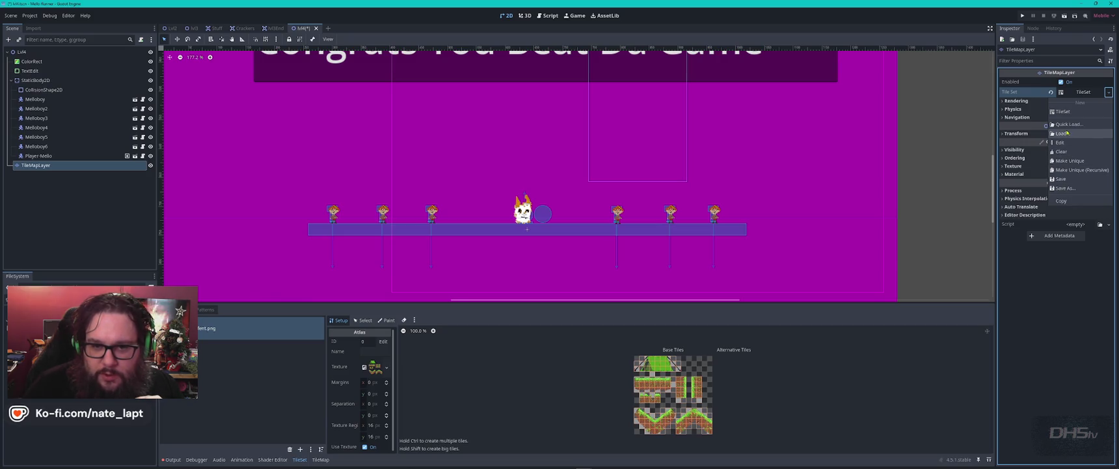
left_click(1068, 284)
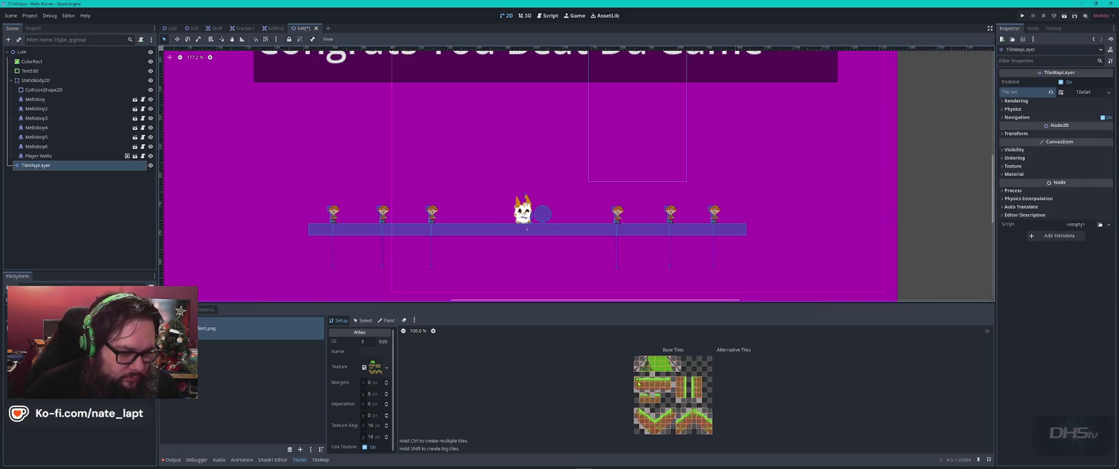
left_click(387, 366)
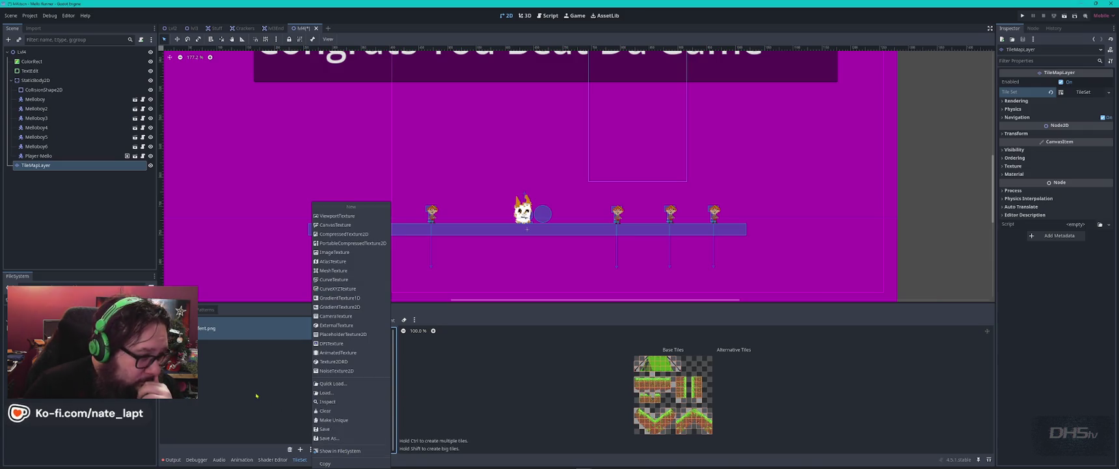
left_click(225, 332)
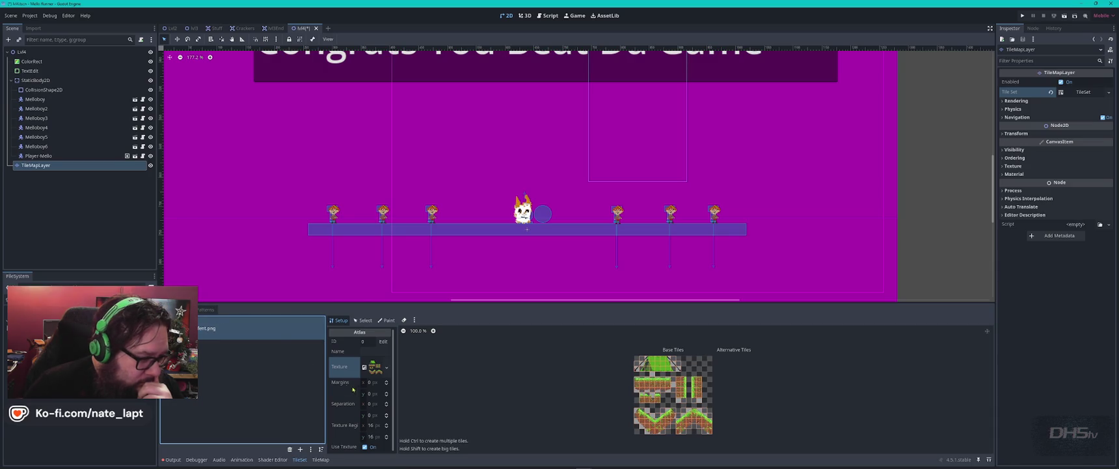
- Name the atlas 'Gras' and select a block of grass tiles in it
left_click(378, 350)
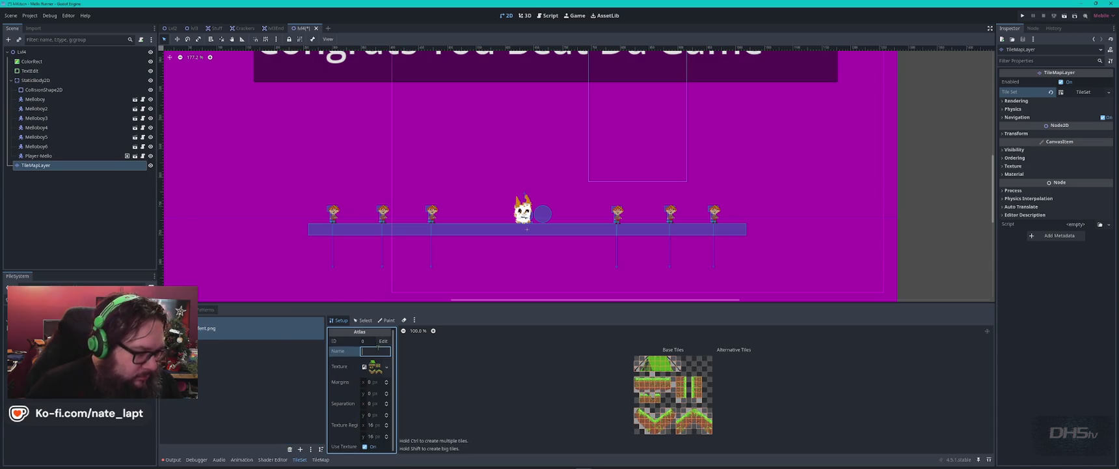
type("Grass")
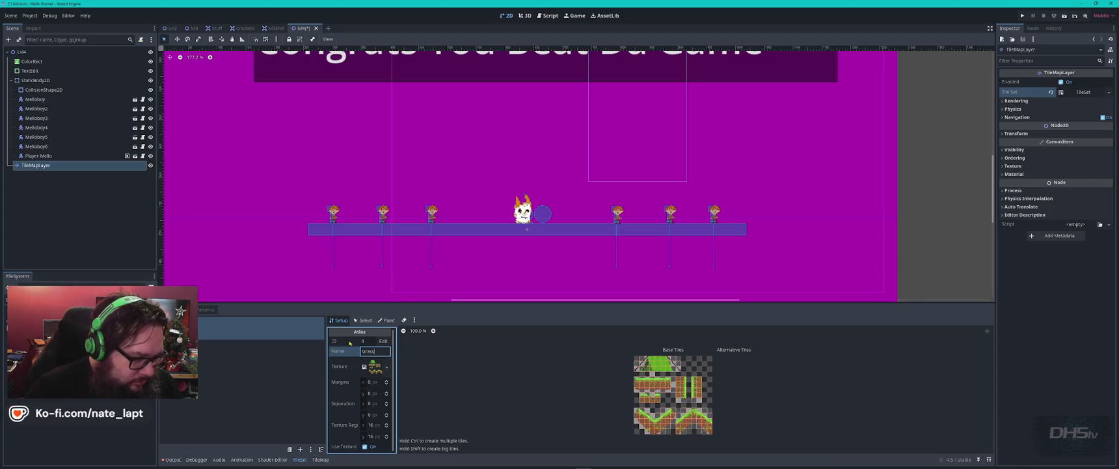
left_click(363, 320)
left_click(637, 375)
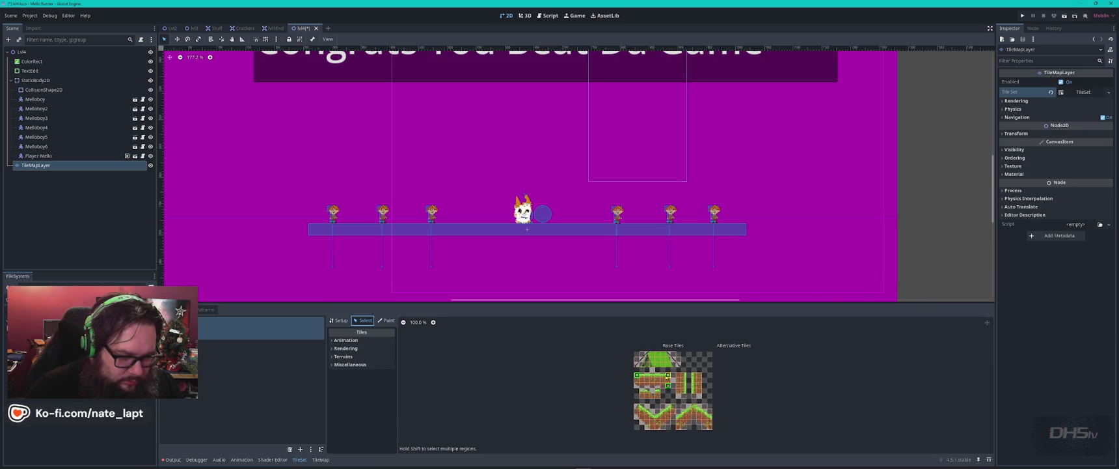
left_click_drag(669, 373, 636, 388)
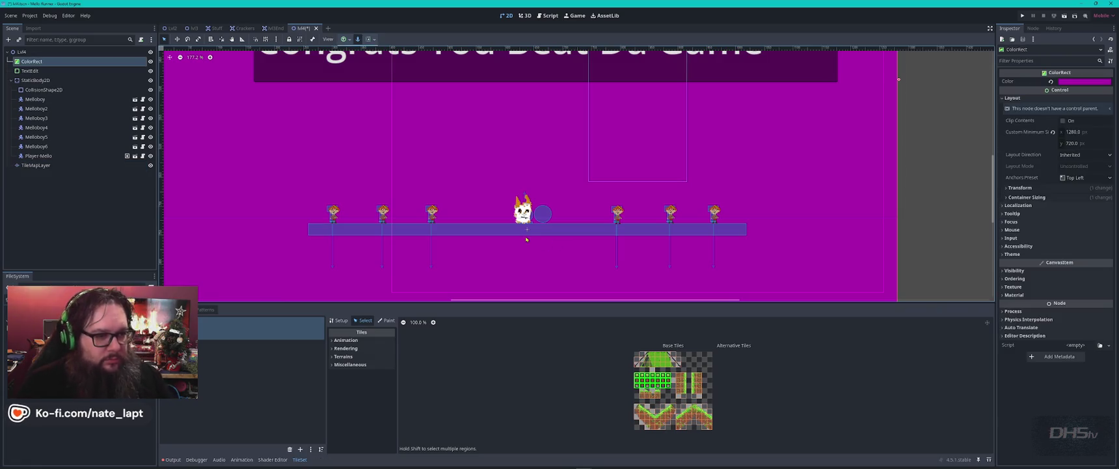
- Paint the grass tile block along the platform from its left end rightward
left_click(48, 166)
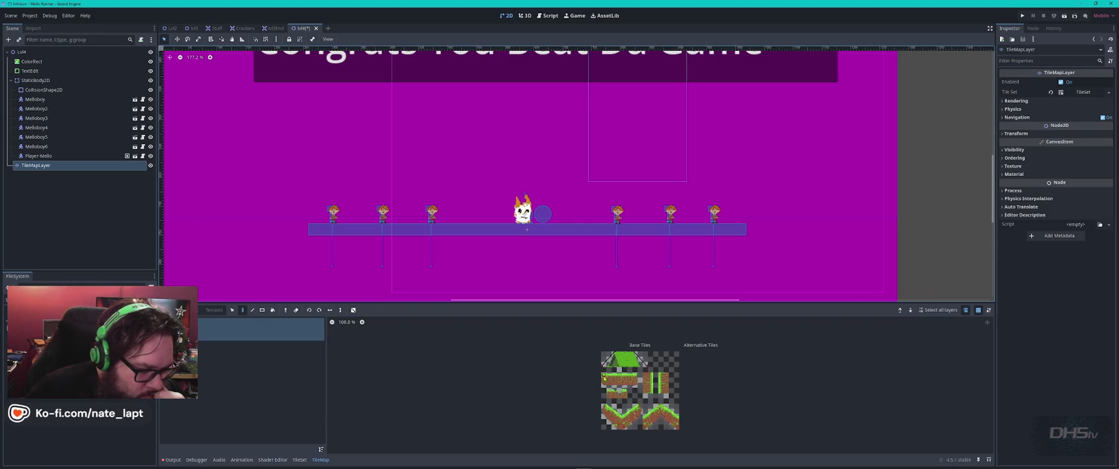
left_click_drag(609, 380, 639, 385)
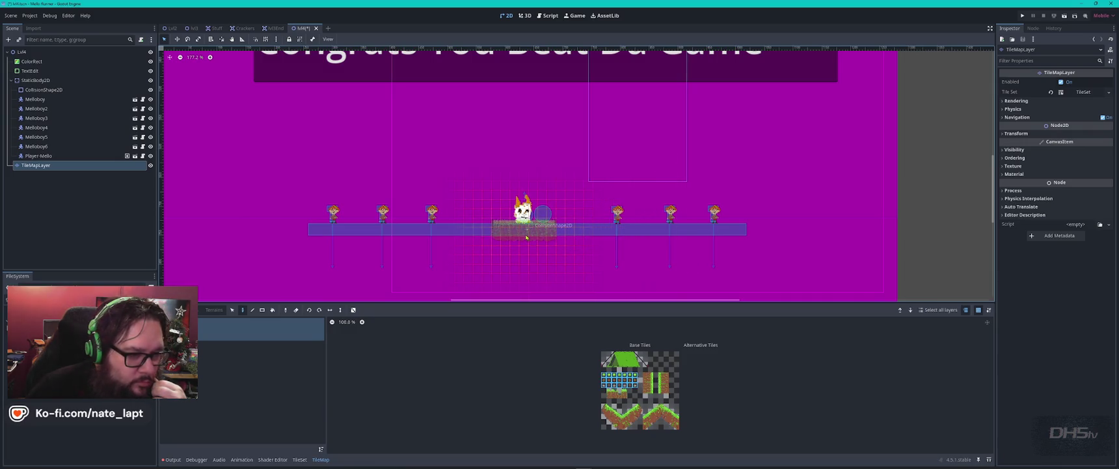
left_click(350, 238)
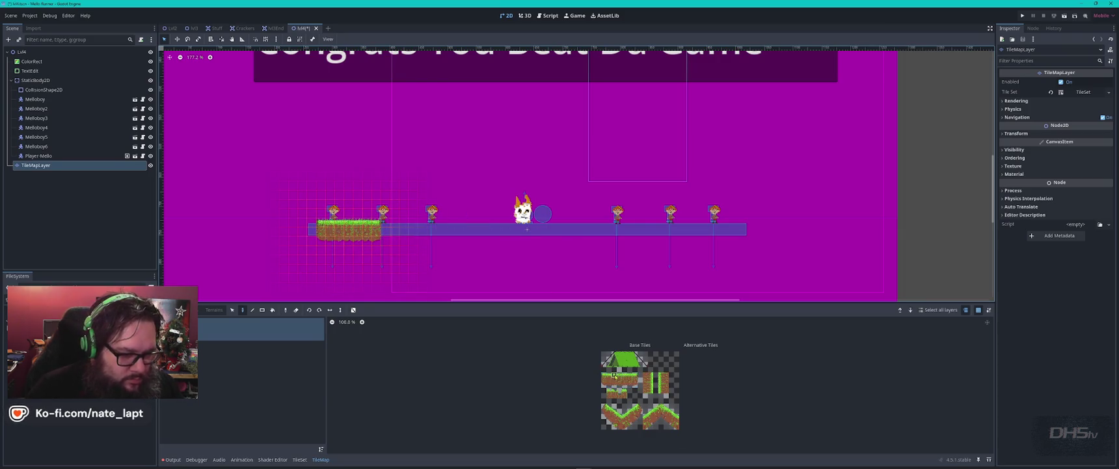
left_click_drag(608, 376, 636, 387)
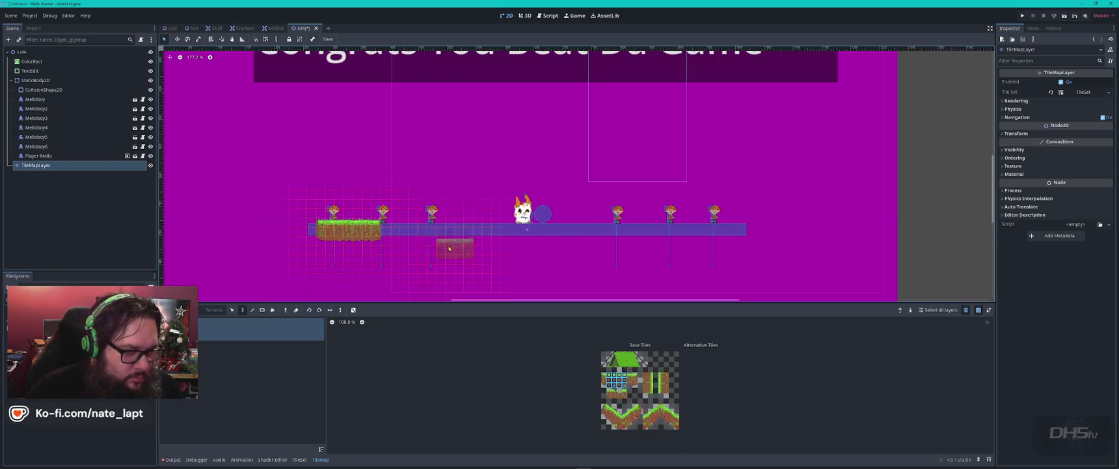
left_click(389, 232)
mouse_move(415, 232)
left_mouse_down()
mouse_move(673, 234)
mouse_move(747, 205)
mouse_move(716, 231)
mouse_move(451, 236)
left_mouse_up()
- Undo the overshooting stroke and fill the remaining gaps up to the platform's right end
key("ctrl+z")
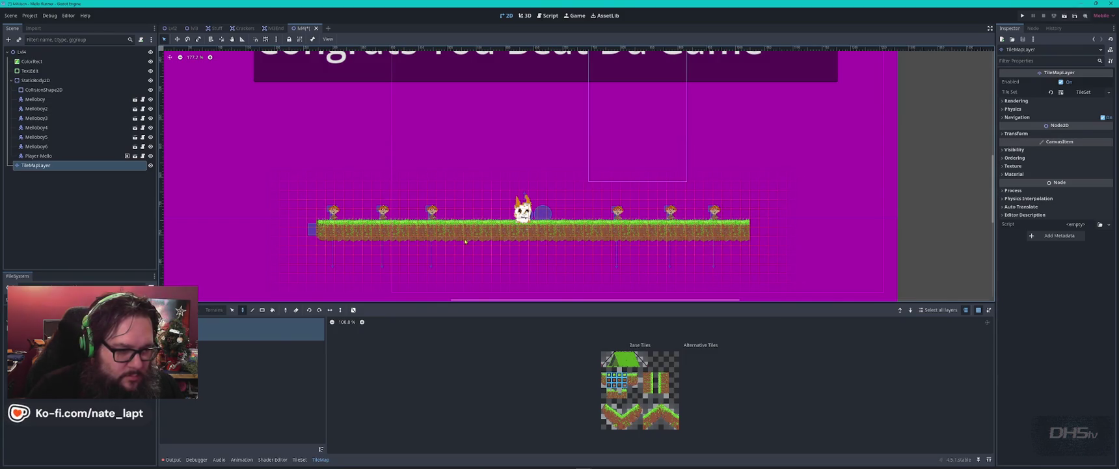
left_click(632, 380)
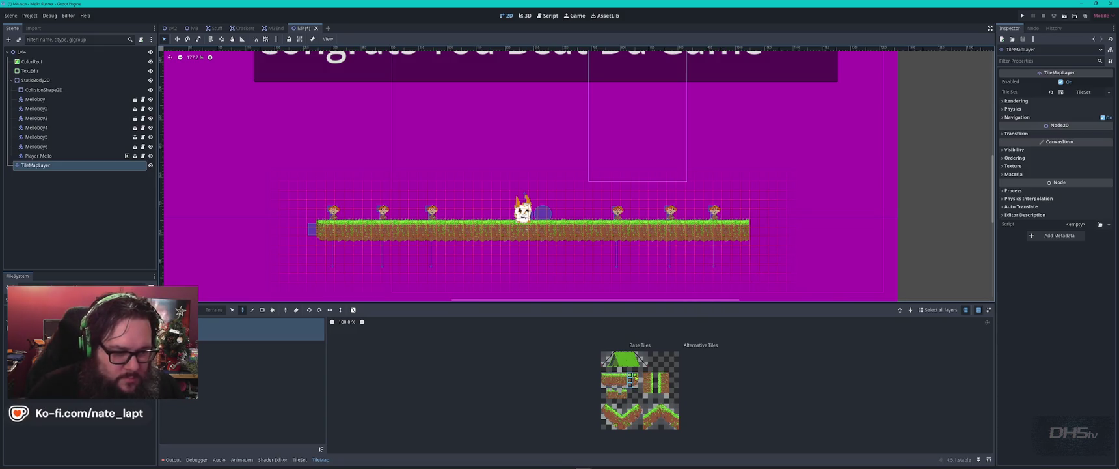
left_click(749, 238)
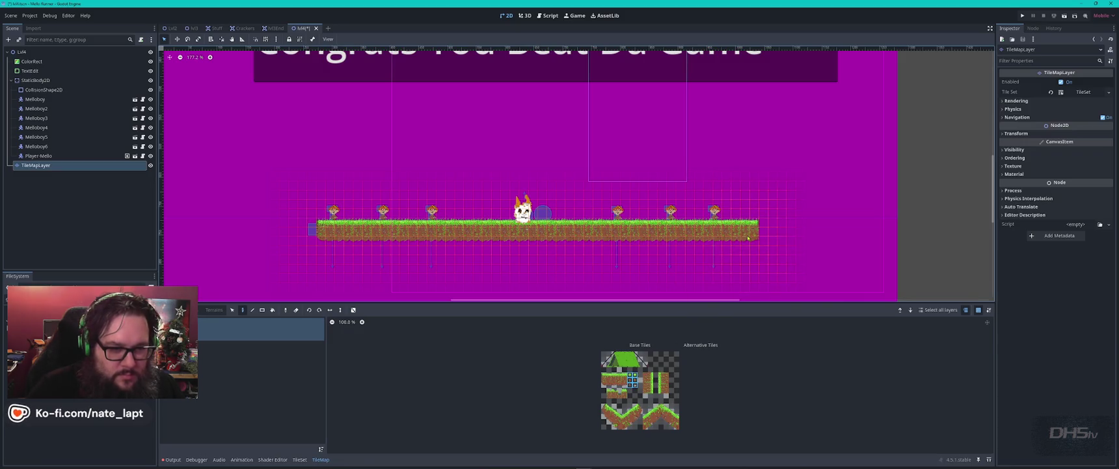
scroll(748, 238, "up", 5)
scroll(716, 225, "down", 1)
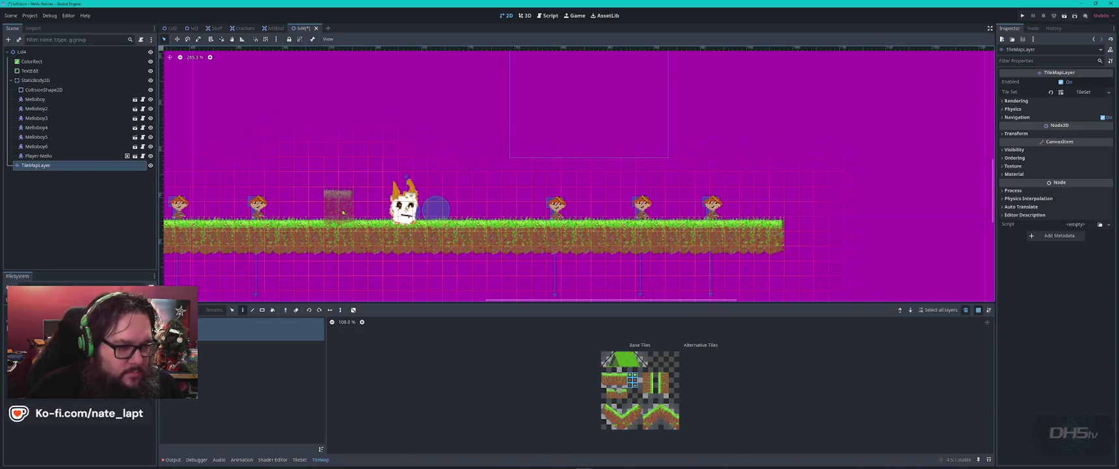
- Deselect the tile layer and select Melloboy through Melloboy6 together in the Scene tree
mouse_move(343, 212)
left_mouse_down()
mouse_move(664, 196)
mouse_move(474, 179)
left_mouse_up()
left_click(474, 179)
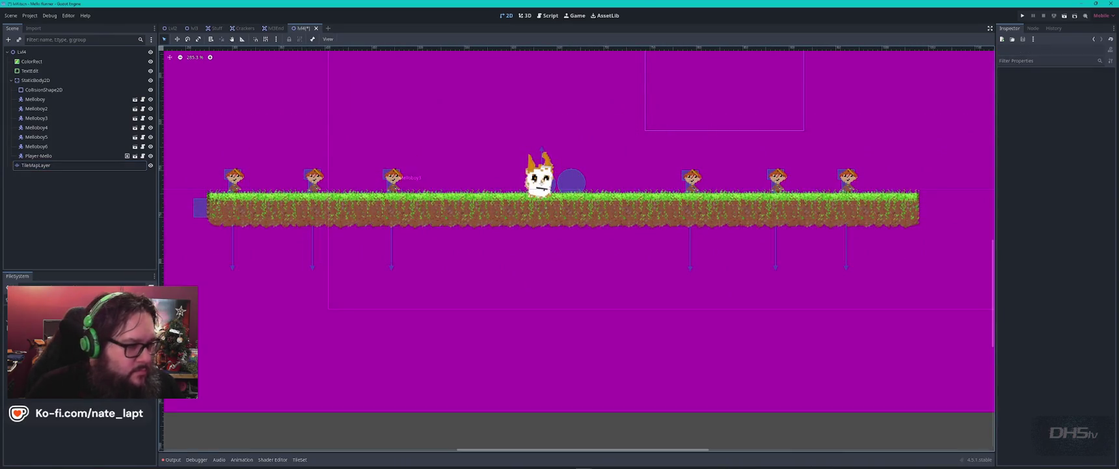
left_click(36, 146)
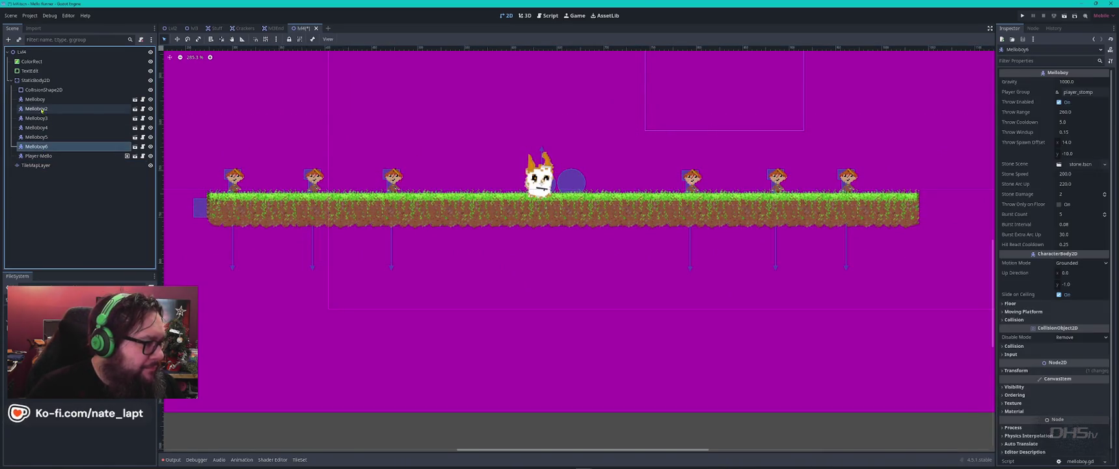
left_click(36, 99, "shift")
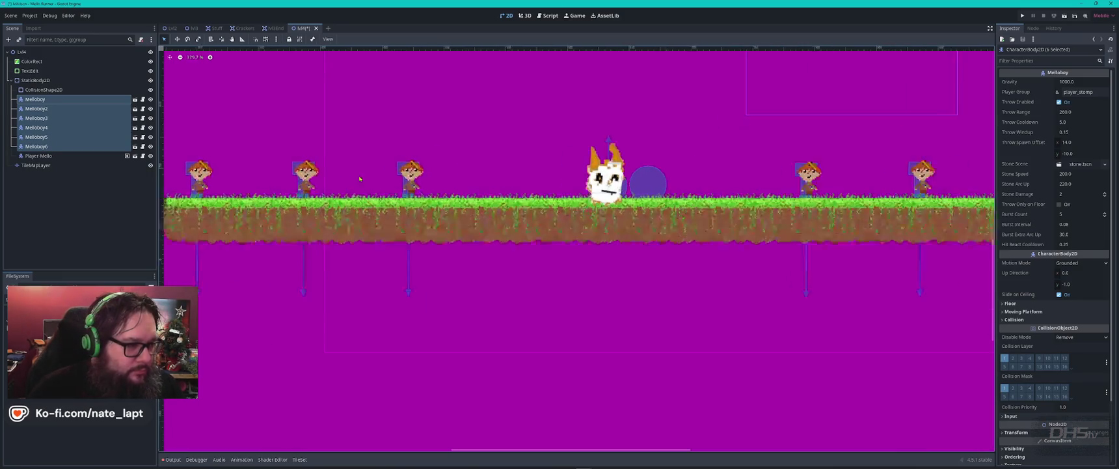
scroll(493, 180, "up", 8)
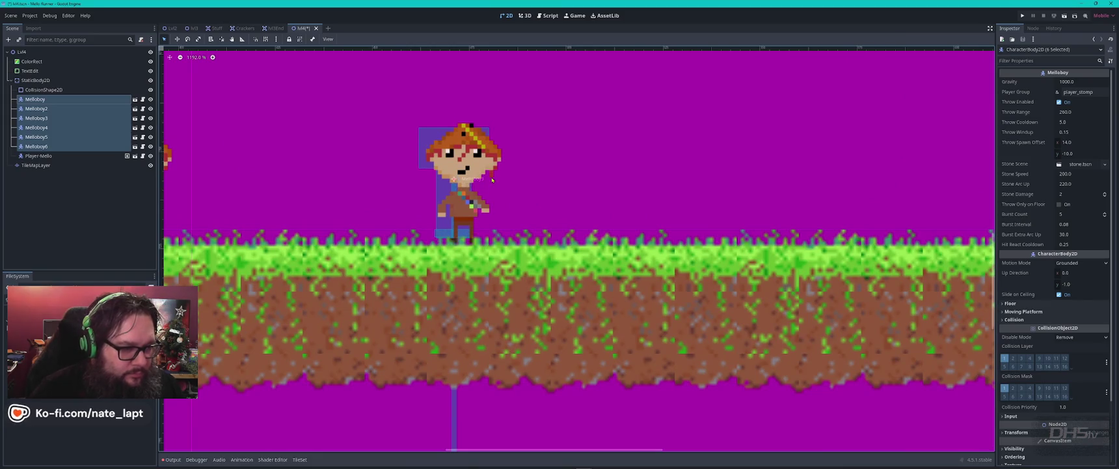
scroll(493, 179, "down", 7)
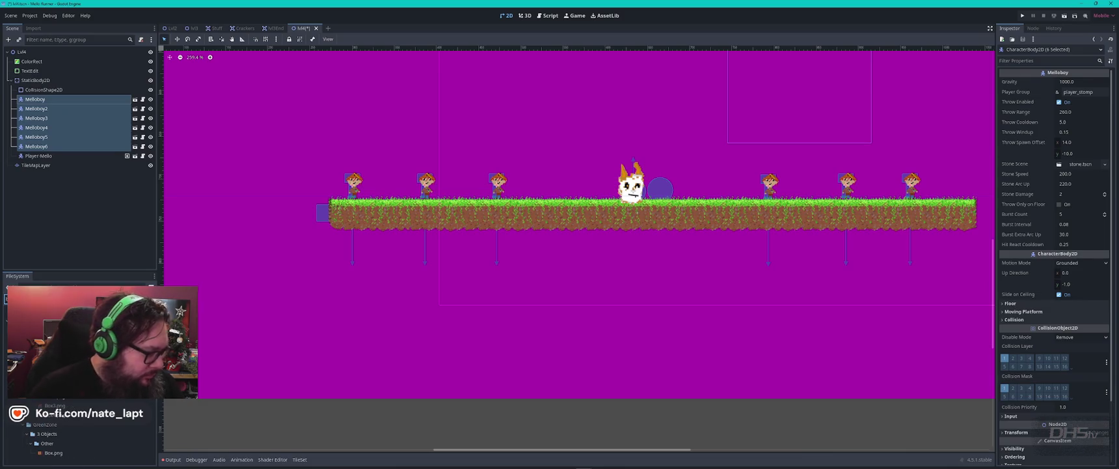
- Add a box.png crate and a duplicate, raising two Melloboys to stand on them
mouse_move(53, 414)
left_mouse_down()
mouse_move(130, 391)
mouse_move(400, 186)
mouse_move(54, 453)
mouse_move(390, 194)
left_mouse_up()
left_click_drag(354, 182, 384, 164)
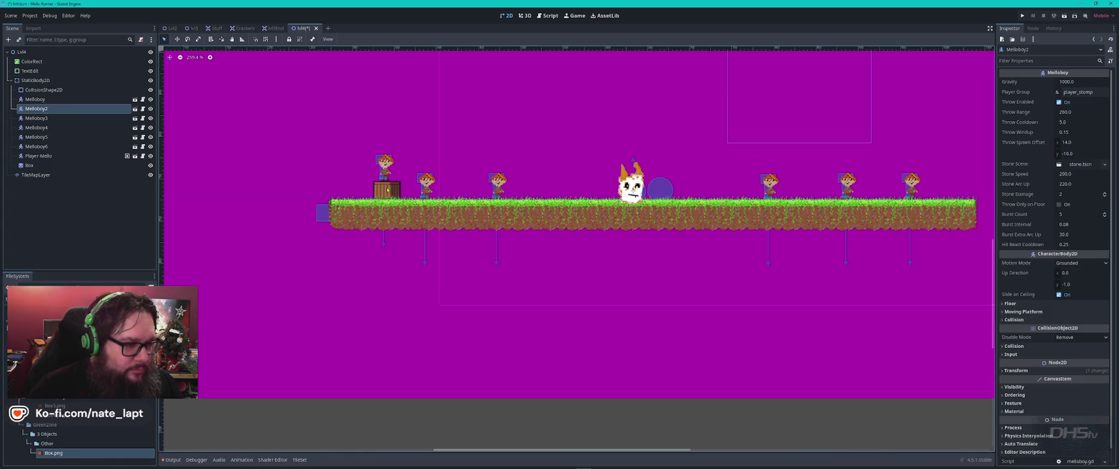
left_click_drag(427, 183, 443, 157)
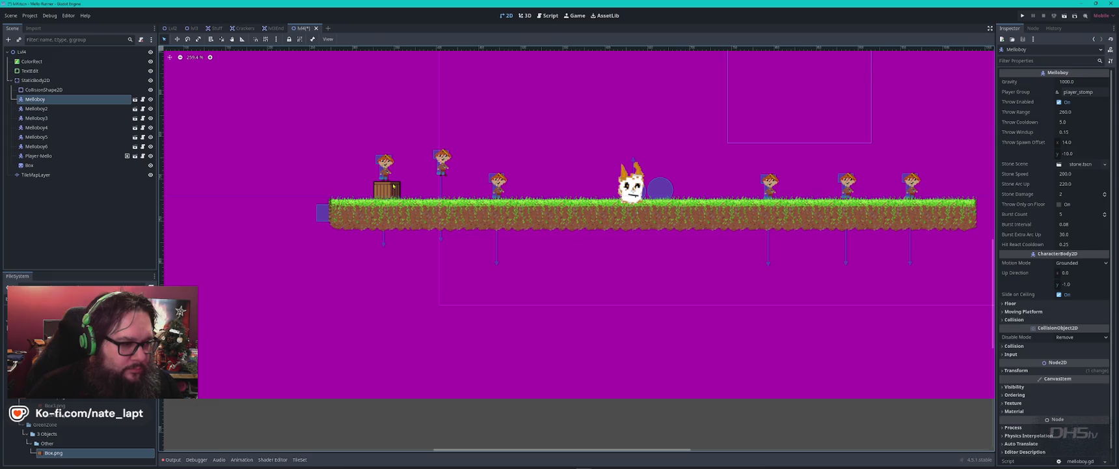
left_click(391, 190)
key("ctrl+d")
left_click_drag(392, 190, 449, 187)
left_click_drag(442, 155, 445, 160)
- Duplicate both crates under the right-side Melloboys and lift Melloboy4 and Melloboy5 onto them
left_click_drag(498, 186, 527, 185)
left_click(446, 189)
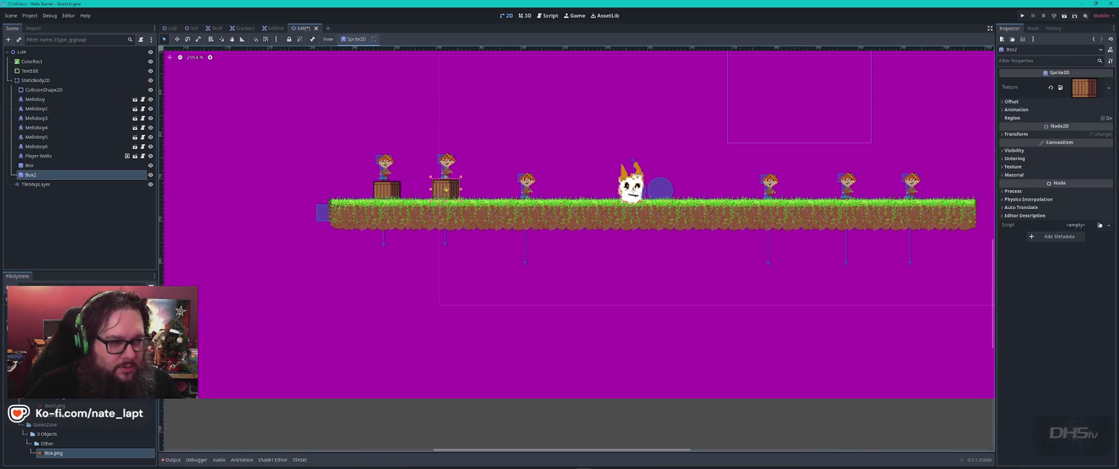
left_click(393, 192, "shift")
key("ctrl+d")
left_click_drag(393, 192, 858, 189)
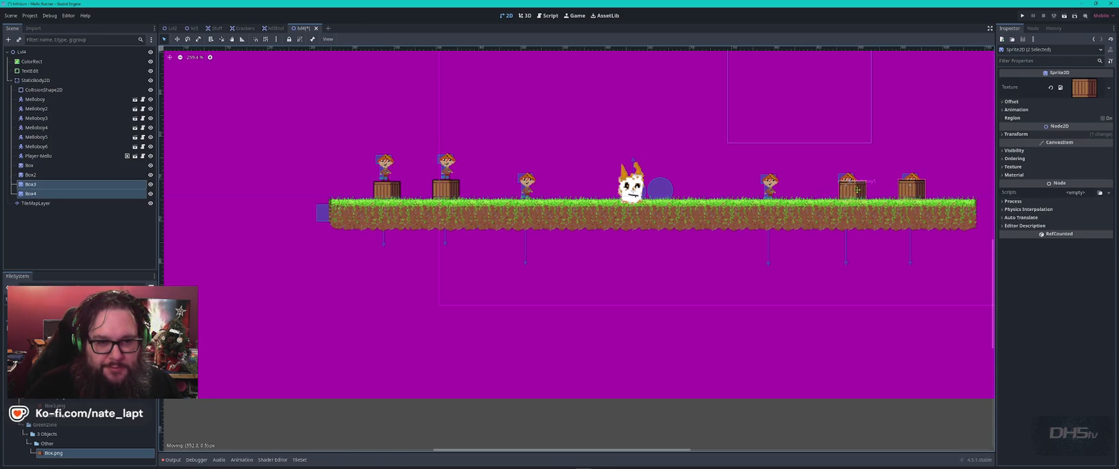
left_click(847, 178)
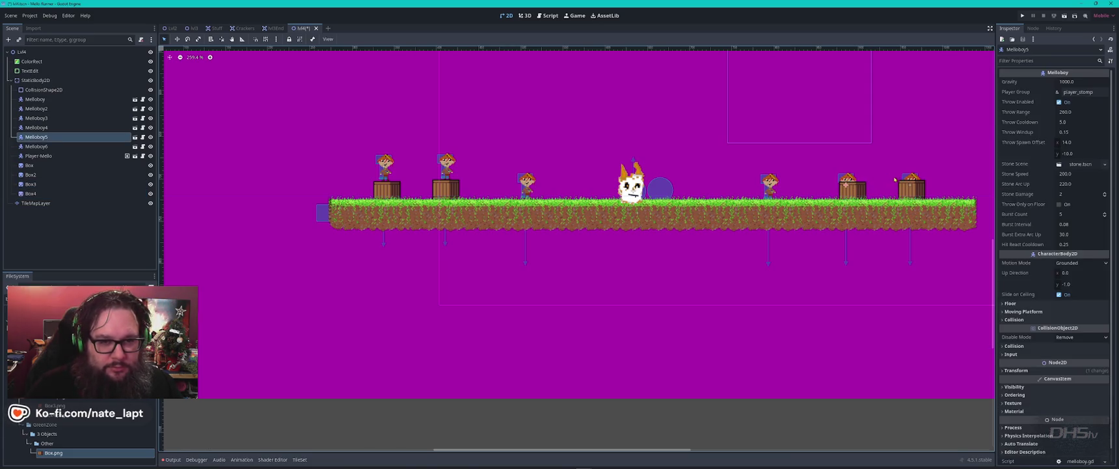
left_click(913, 177, "shift")
left_click_drag(914, 177, 914, 164)
left_click(94, 246)
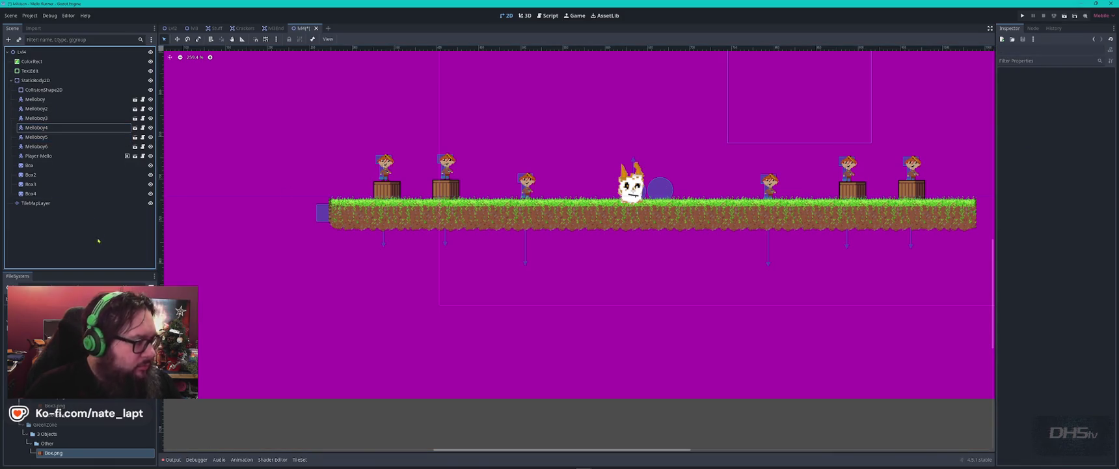
left_click(102, 79)
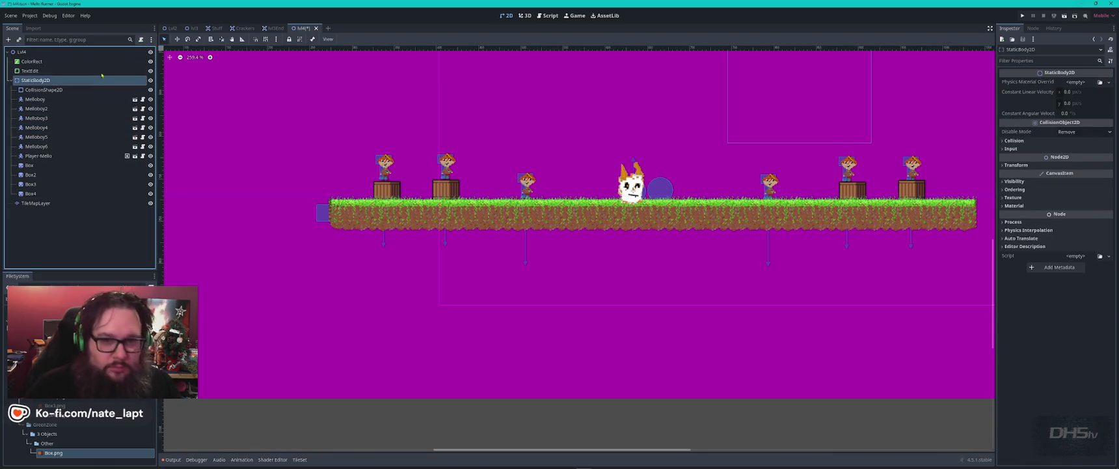
- Add a rectangle CollisionShape2D to StaticBody2D, sized as a thin bar on the first crate
key("ctrl+a")
key("Escape")
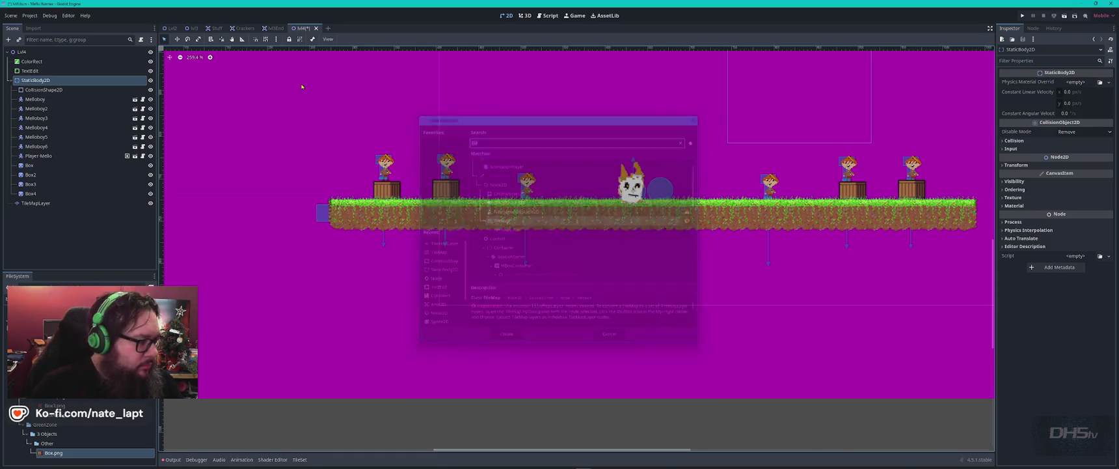
key("ctrl+a")
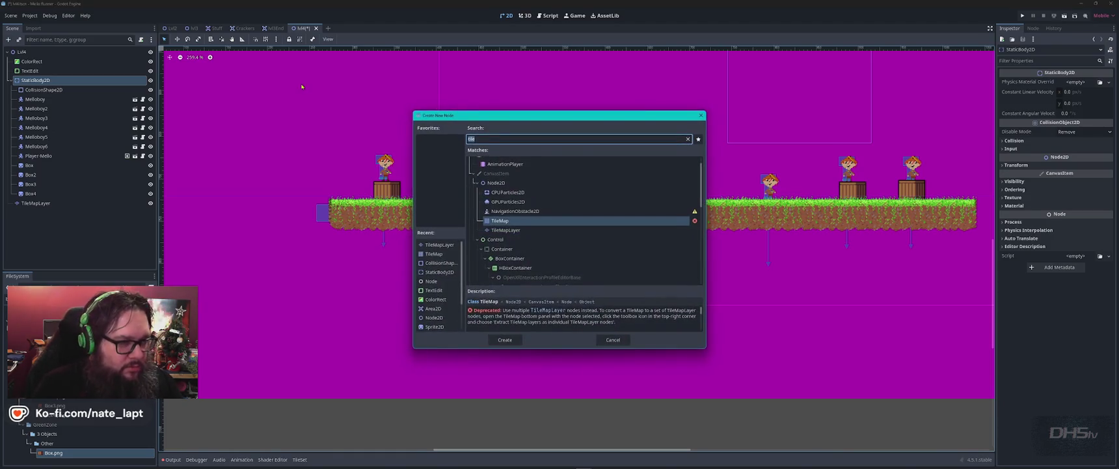
type("collision")
key("Return")
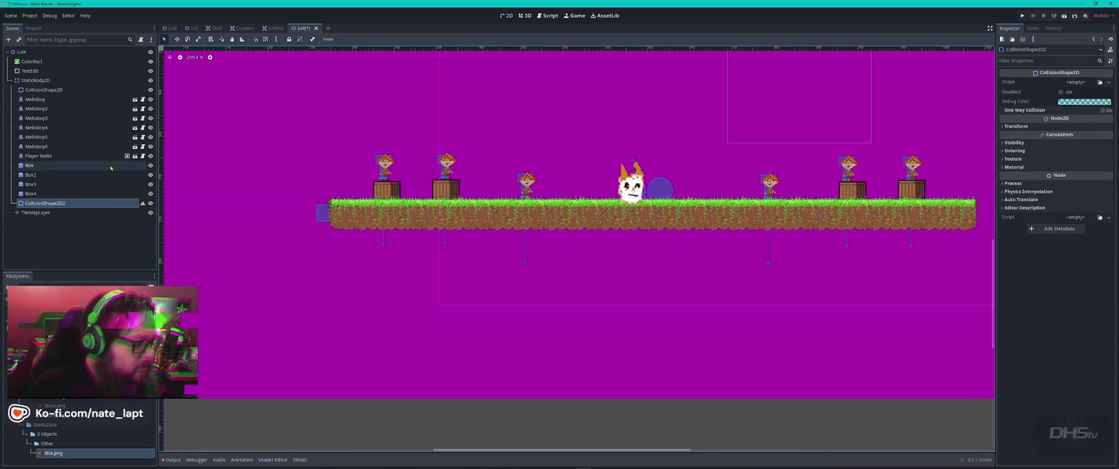
left_click(1108, 82)
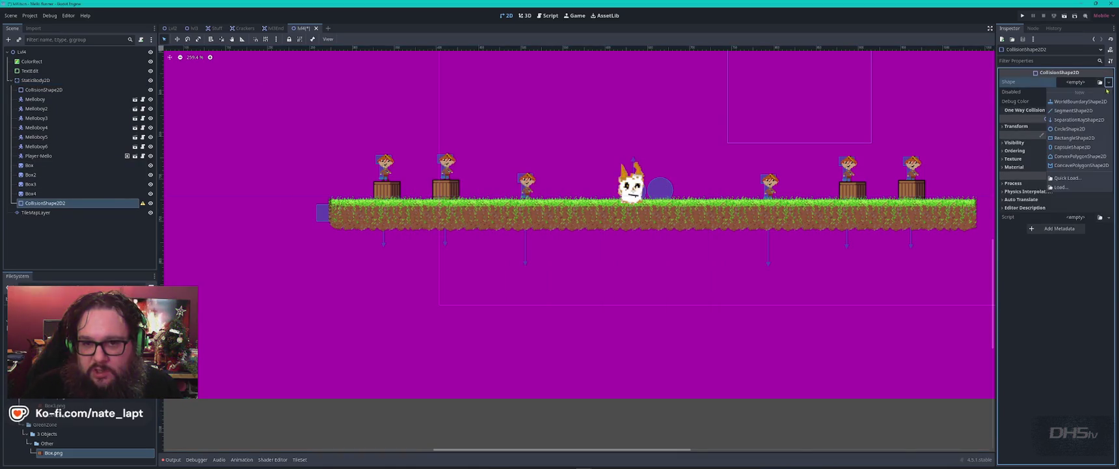
left_click(1075, 138)
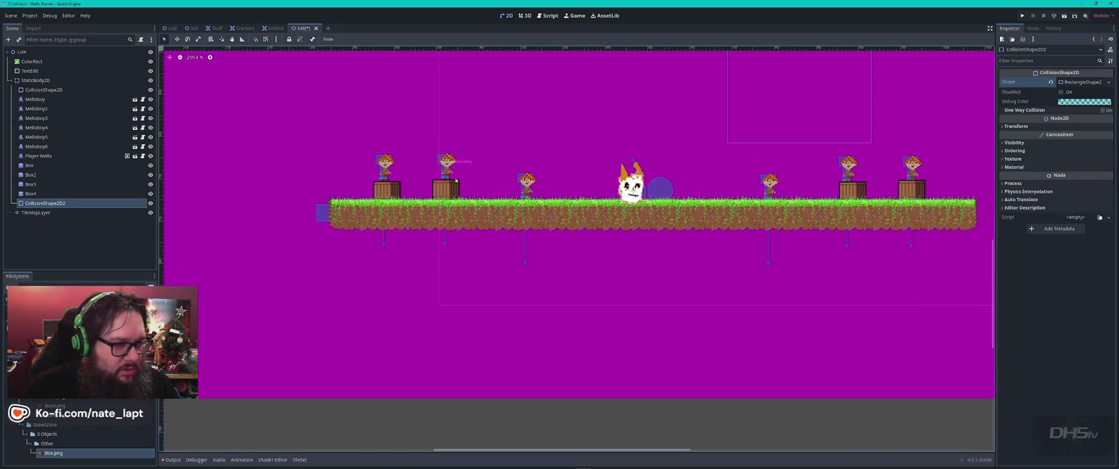
scroll(487, 128, "down", 5)
left_click_drag(487, 128, 525, 299)
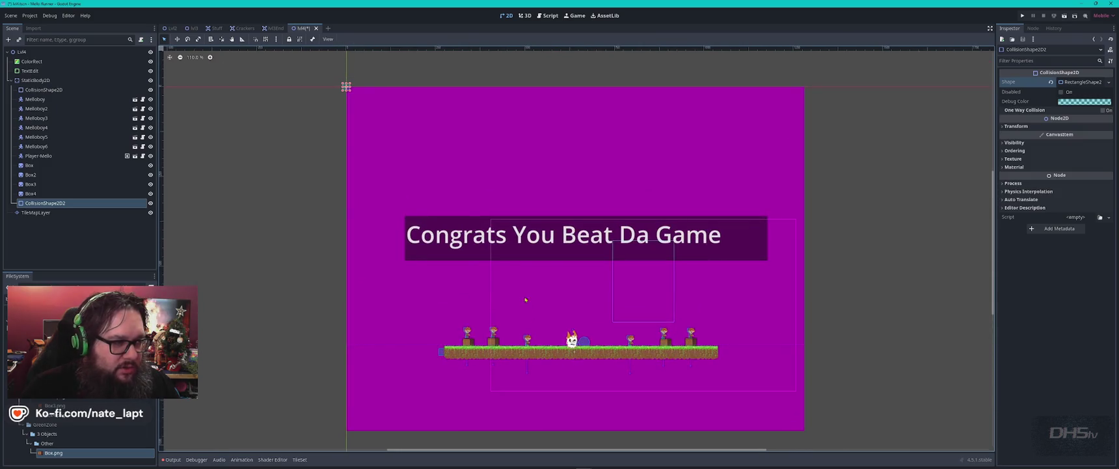
mouse_move(348, 90)
left_mouse_down()
mouse_move(530, 90)
mouse_move(449, 148)
left_mouse_up()
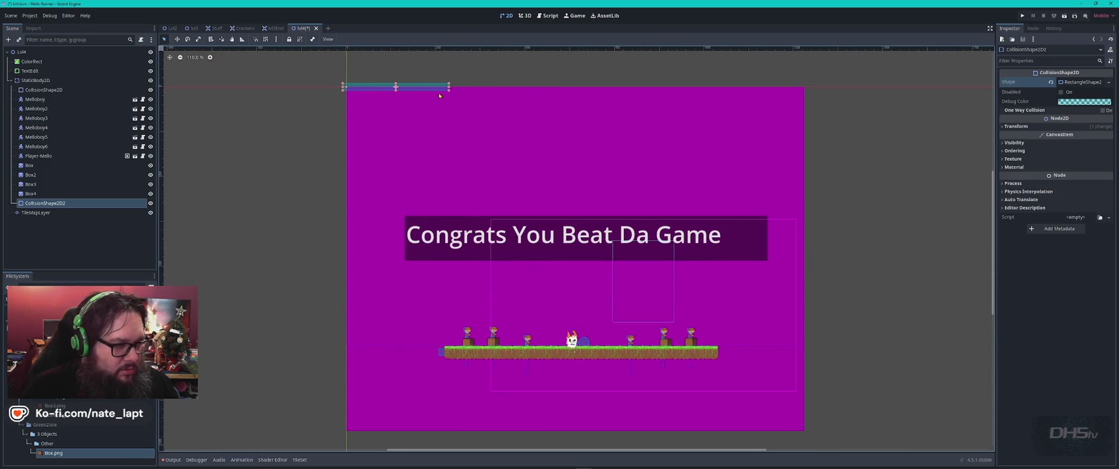
mouse_move(439, 96)
left_mouse_down()
mouse_move(377, 84)
mouse_move(486, 355)
left_mouse_up()
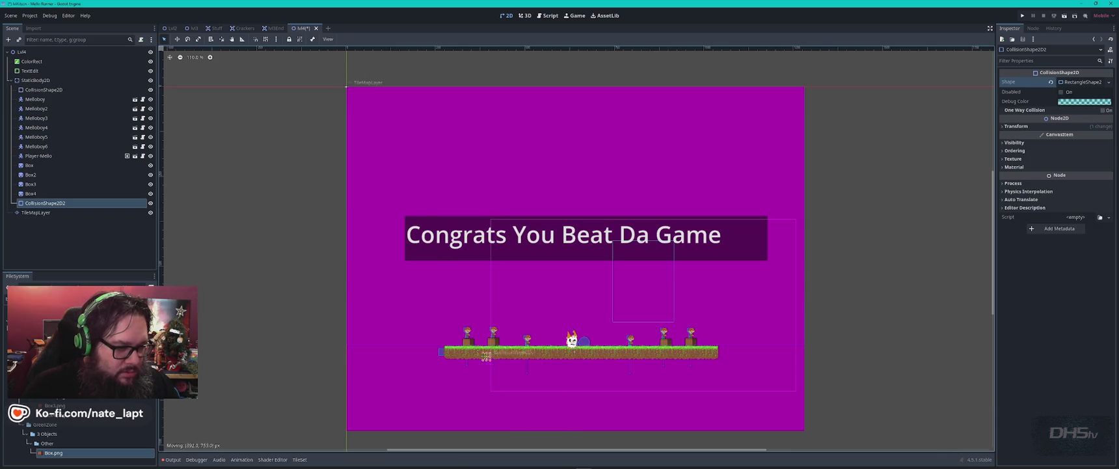
scroll(486, 356, "up", 9)
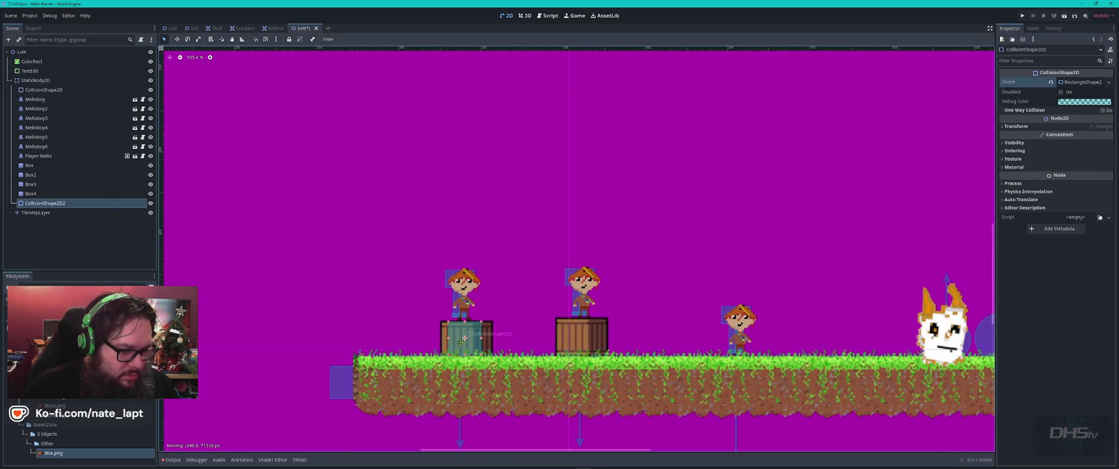
- Duplicate the collision bar onto the other crates and fine-tune CollisionShape2D3 and CollisionShape2D4
key("ctrl+d")
mouse_move(480, 351)
left_mouse_down()
mouse_move(599, 348)
mouse_move(377, 275)
mouse_move(815, 278)
left_mouse_up()
key("ctrl+d")
key("ctrl+d")
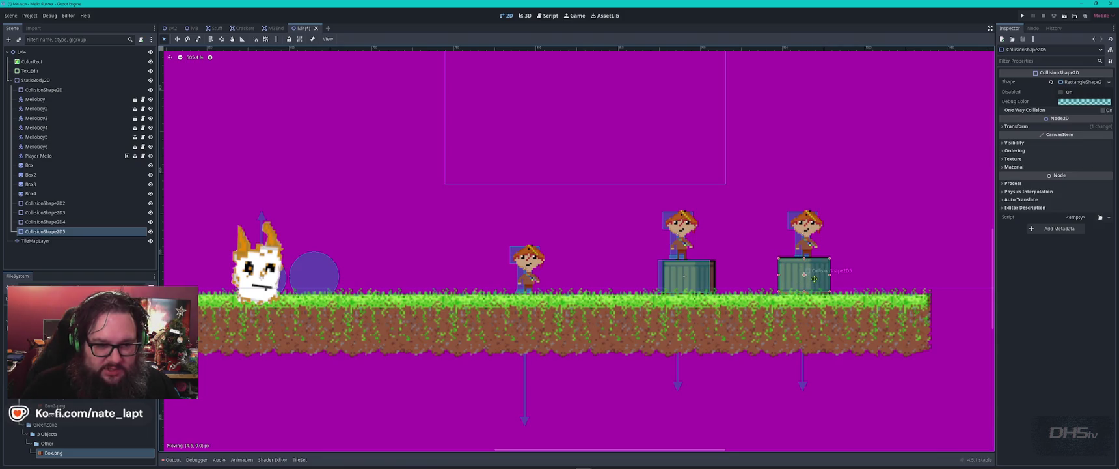
left_click_drag(687, 278, 698, 280)
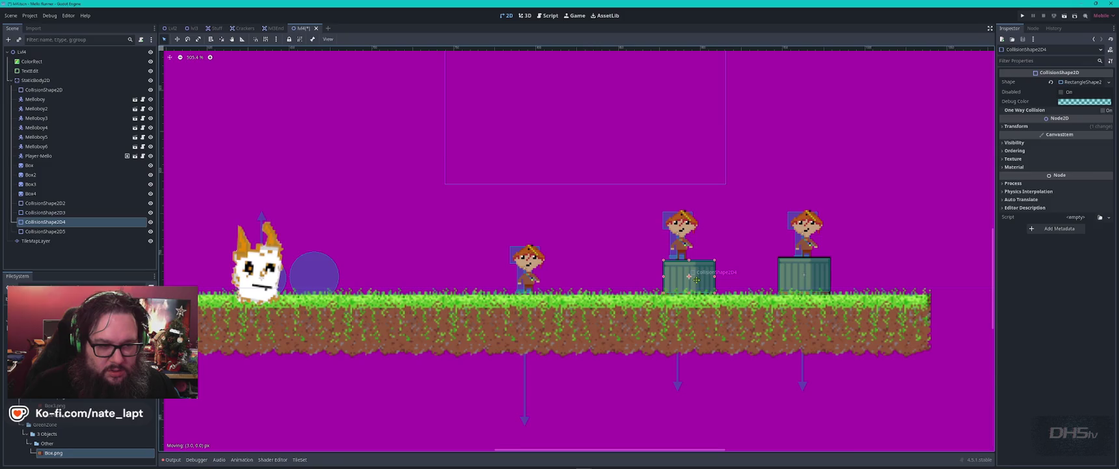
scroll(696, 280, "down", 8)
scroll(537, 245, "up", 10)
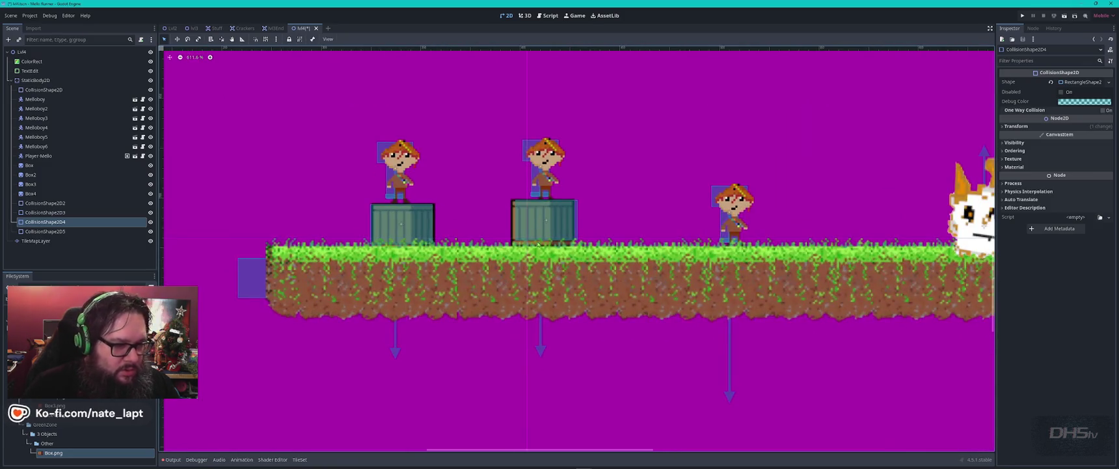
left_click_drag(563, 229, 556, 229)
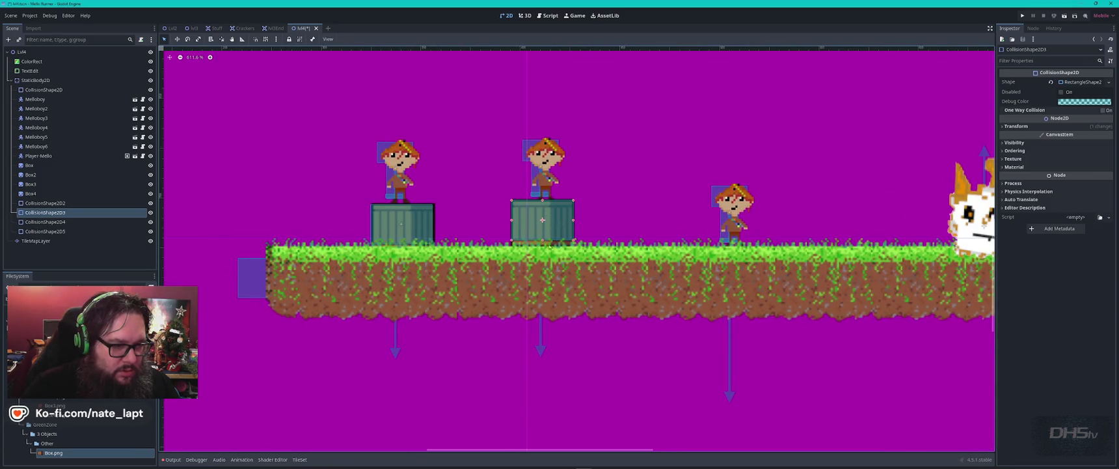
- Nudge the third Melloboy slightly to the left on the ground
left_click(420, 228)
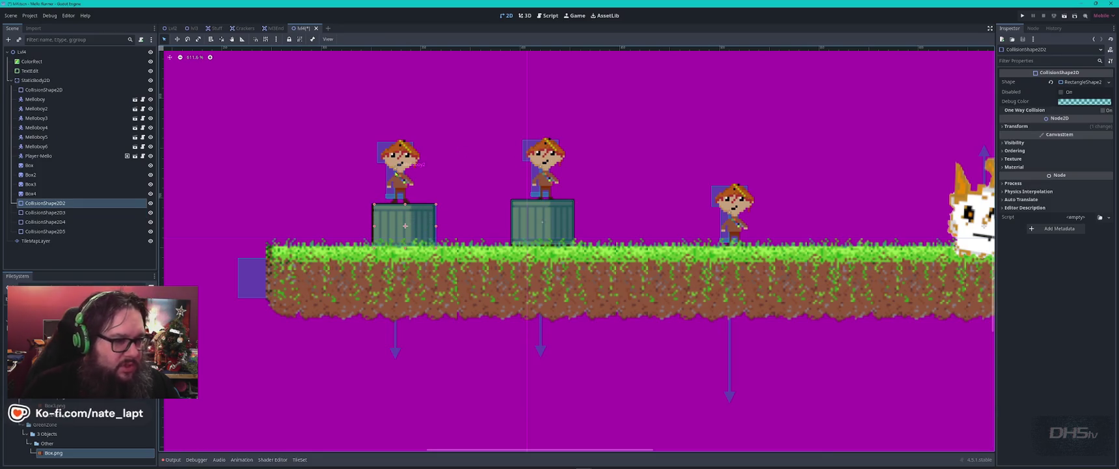
scroll(762, 186, "down", 2)
left_click_drag(809, 220, 648, 252)
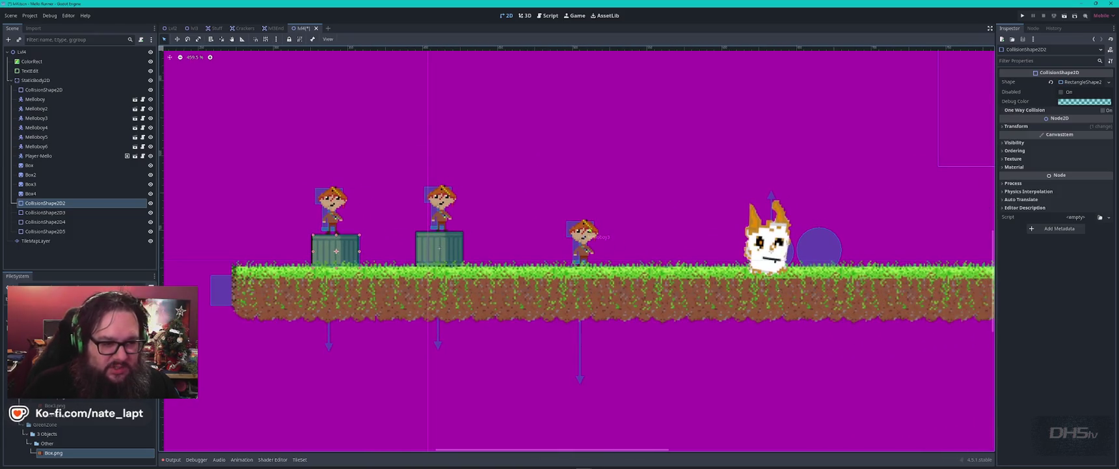
left_click_drag(595, 226, 581, 228)
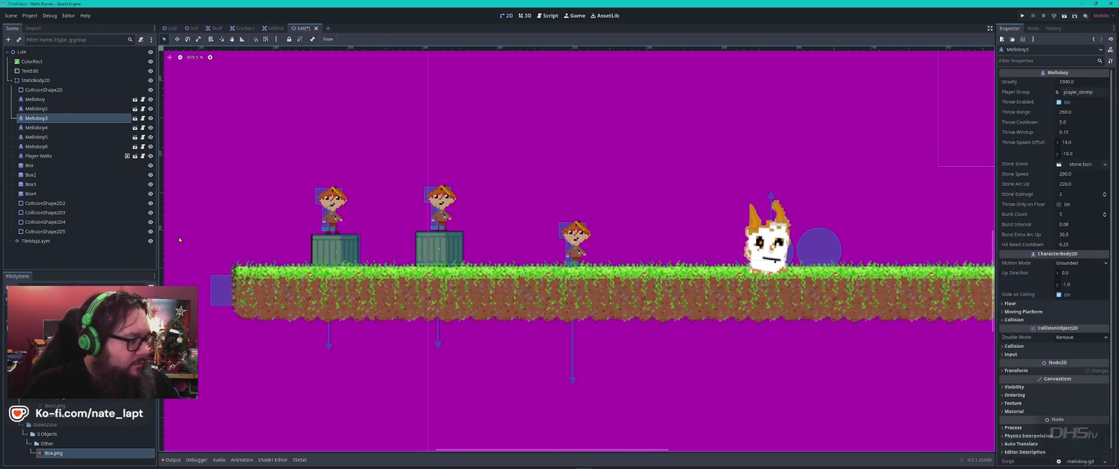
- Set all six Melloboys' Z Index to 1 and nudge them up one pixel
left_click(35, 99)
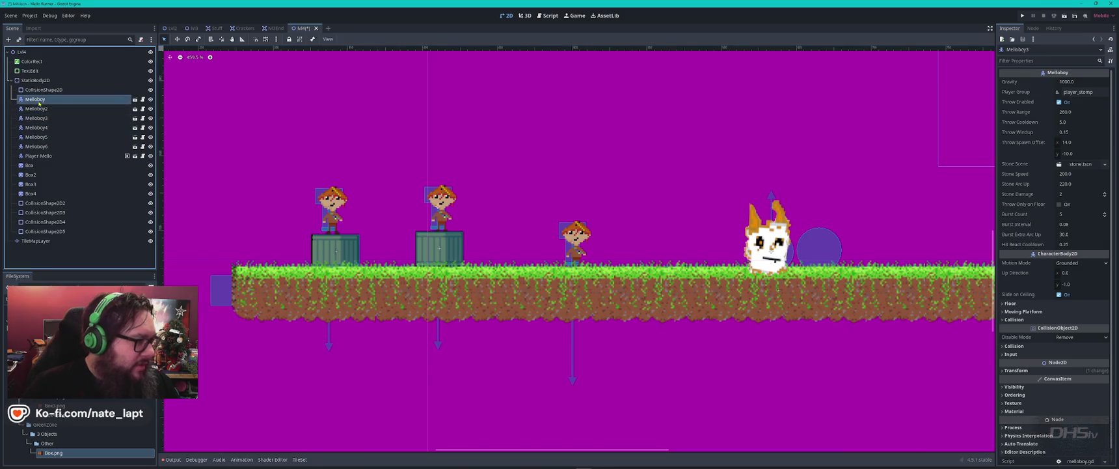
left_click(36, 147, "shift")
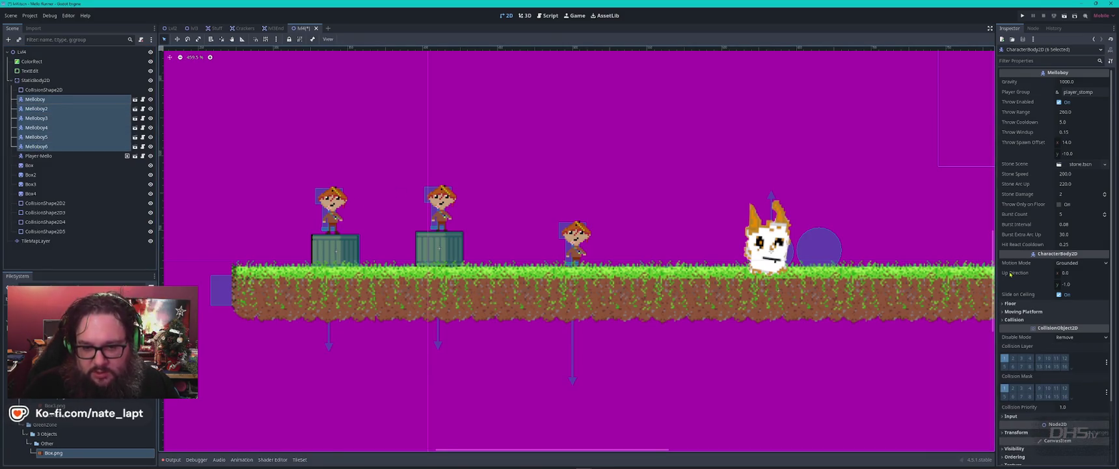
left_click(1014, 457)
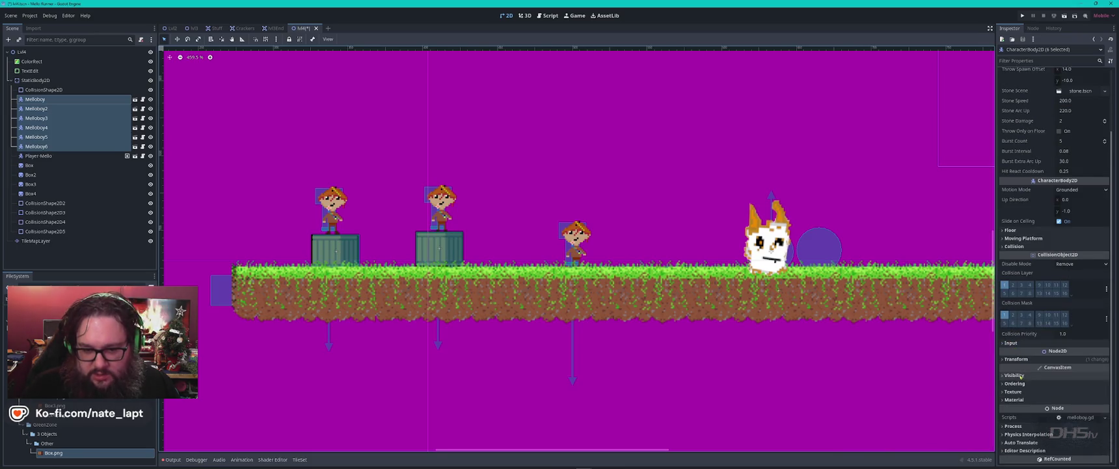
scroll(1093, 388, "down", 2)
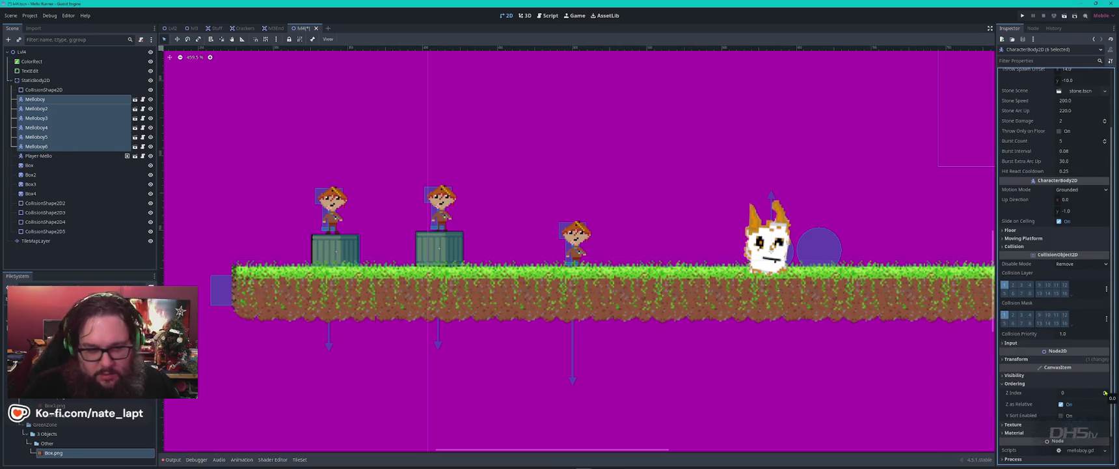
left_click(1105, 391)
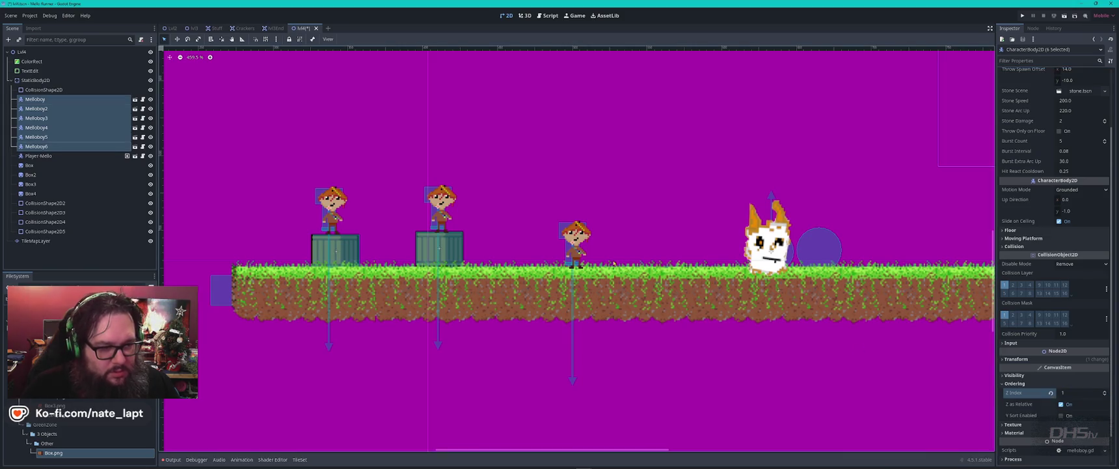
left_click_drag(579, 234, 579, 233)
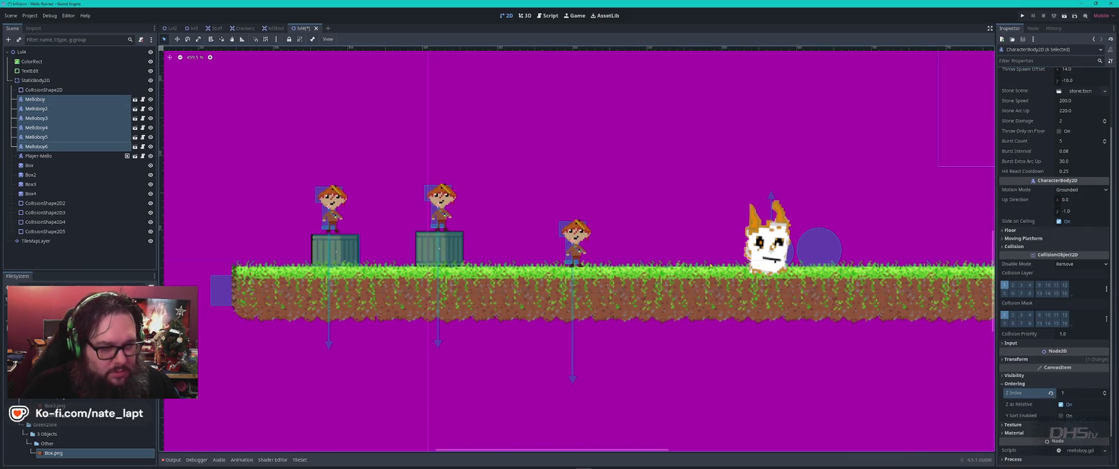
- Nudge the second Melloboy into place and move Player-Mello up and to the left
left_click(328, 204)
left_click_drag(328, 204, 330, 205)
scroll(606, 186, "down", 5)
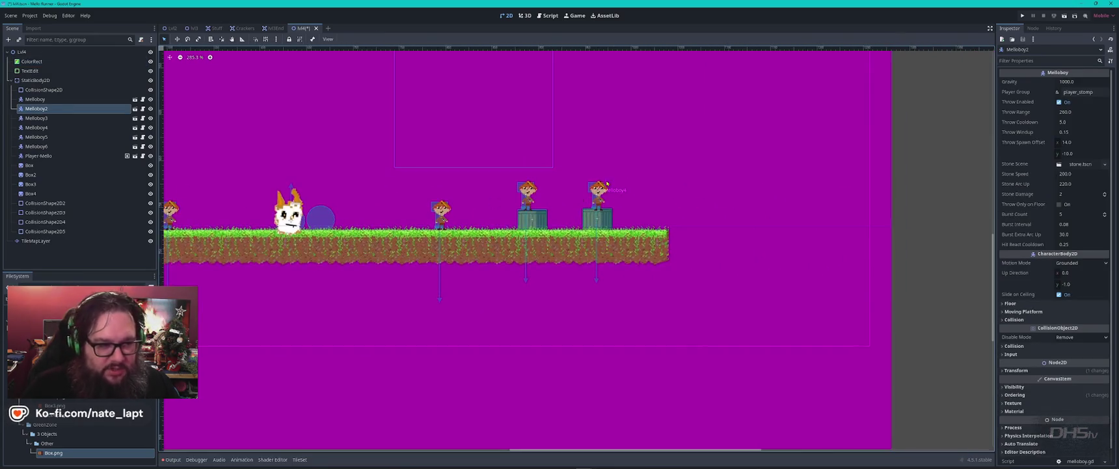
scroll(607, 186, "up", 11)
left_click(390, 227)
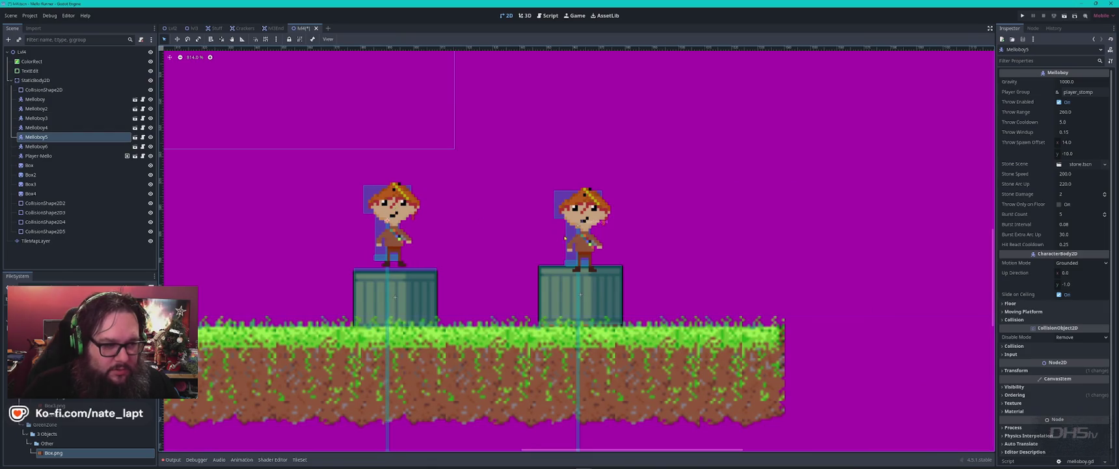
left_click(565, 238)
scroll(565, 234, "down", 5)
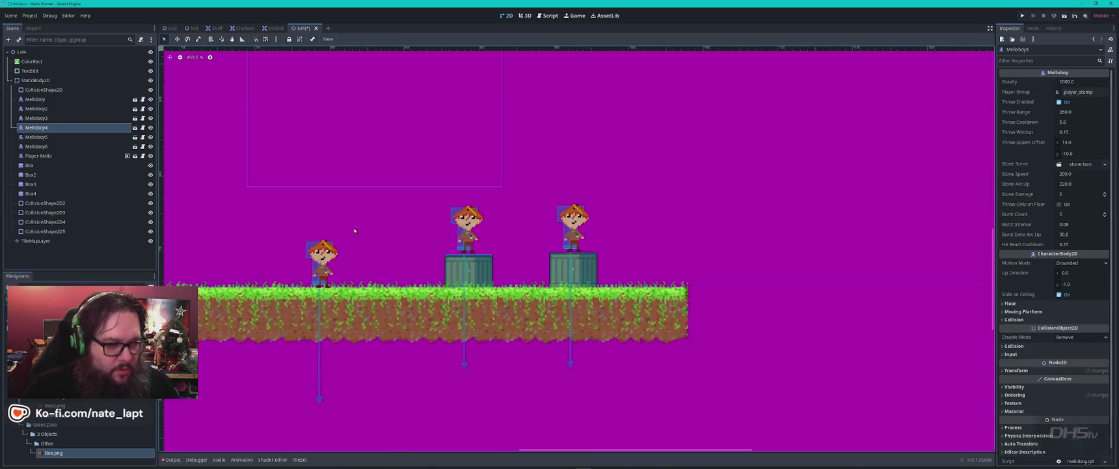
scroll(355, 231, "left", 5)
mouse_move(399, 269)
left_mouse_down()
mouse_move(370, 246)
mouse_move(389, 248)
left_mouse_up()
scroll(389, 250, "down", 12)
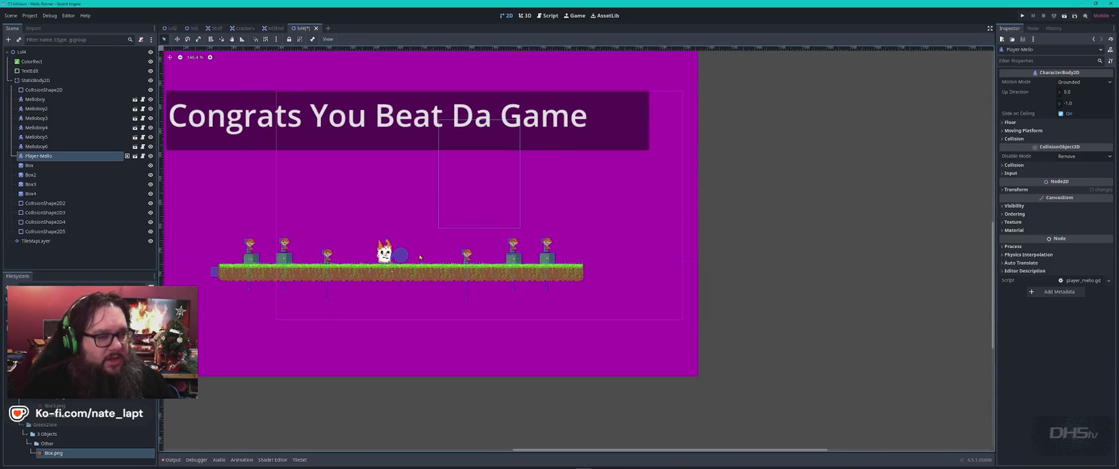
- Delete the Player-Mello node from the Scene tree and confirm the deletion
scroll(418, 244, "down", 4)
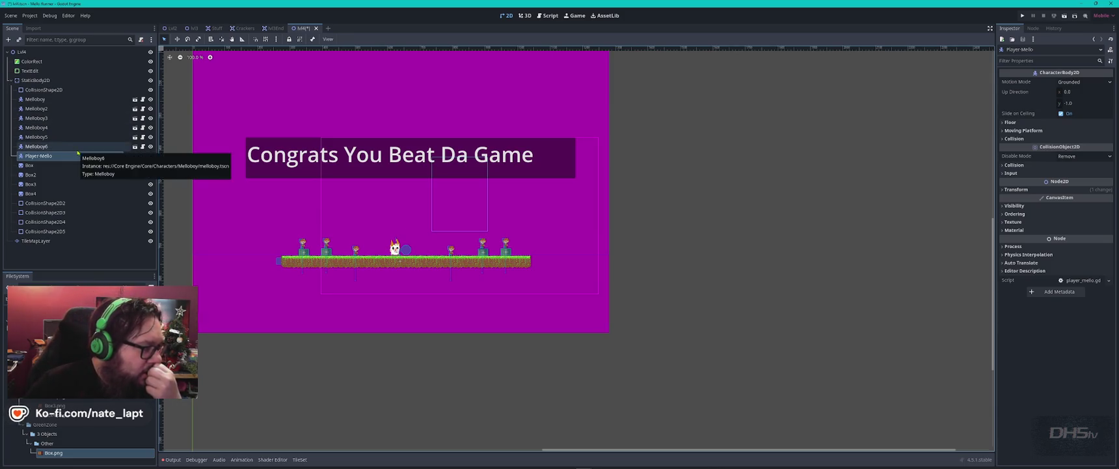
left_click(38, 156)
key("Delete")
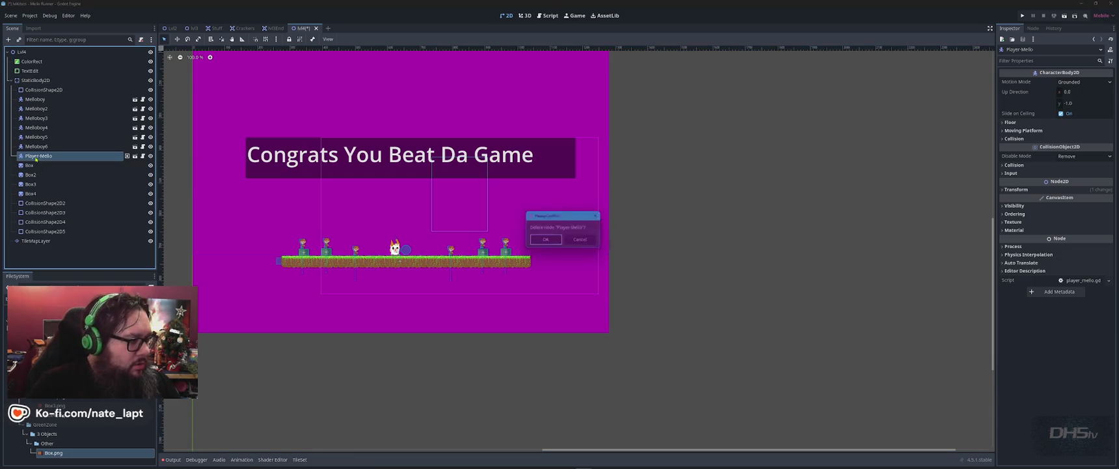
key("Return")
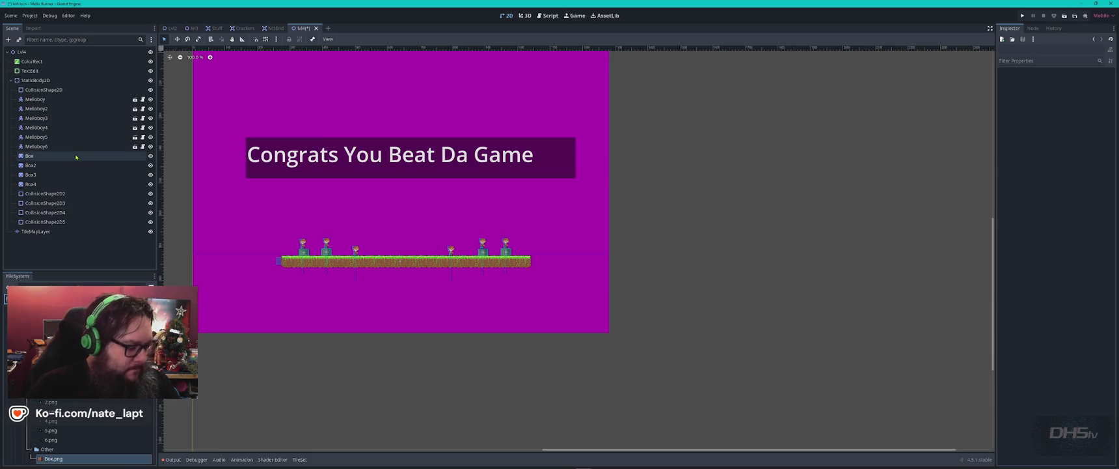
- Add a Camera2D under Lvl4 and move it into the level area
left_click(91, 52)
key("ctrl+a")
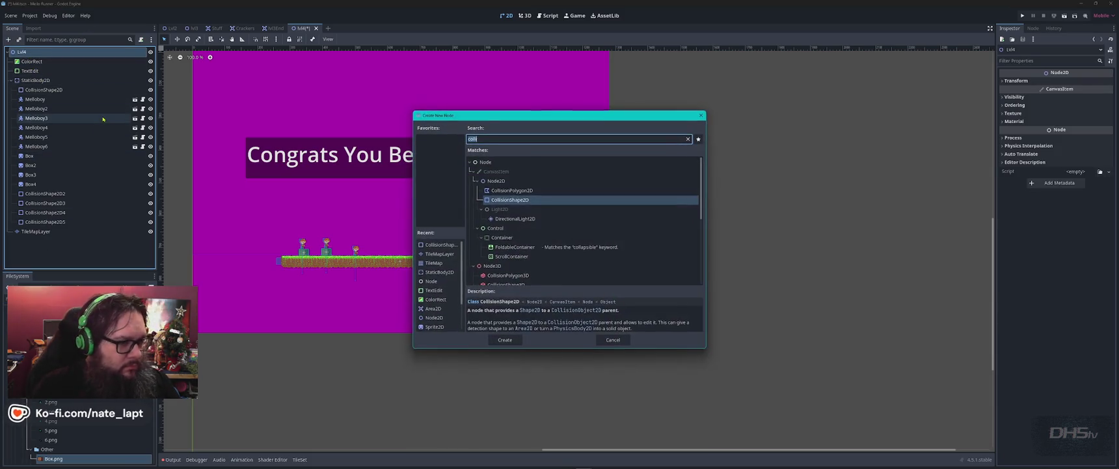
type("camera")
key("Return")
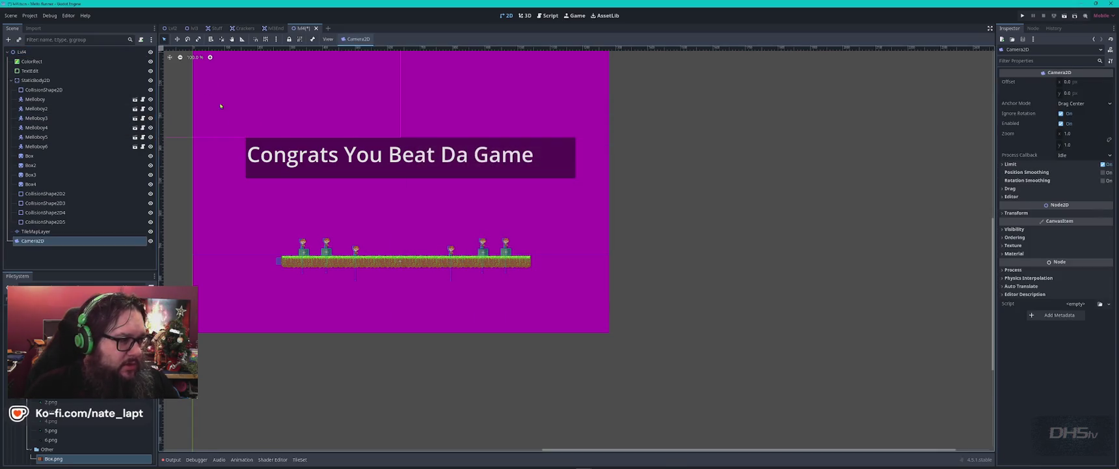
scroll(337, 186, "down", 7)
left_click_drag(296, 149, 357, 199)
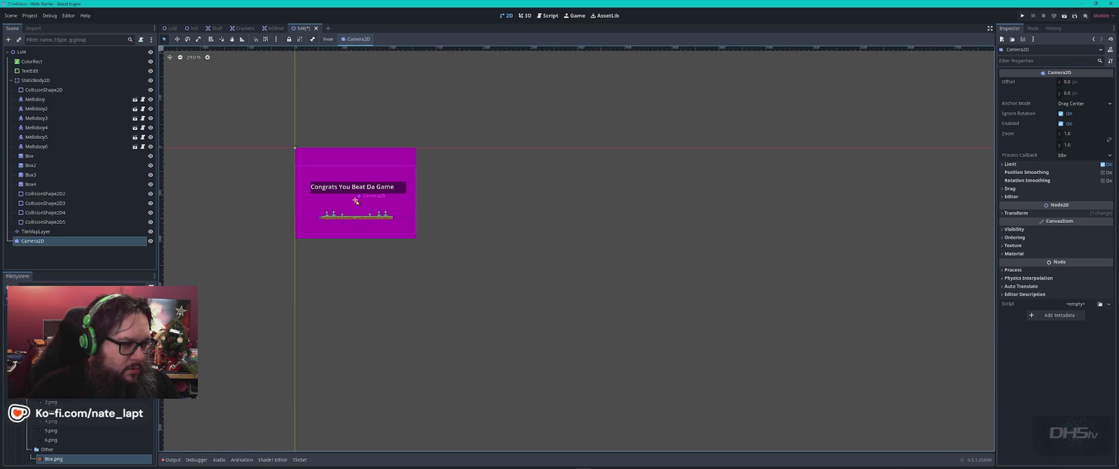
scroll(358, 200, "up", 6)
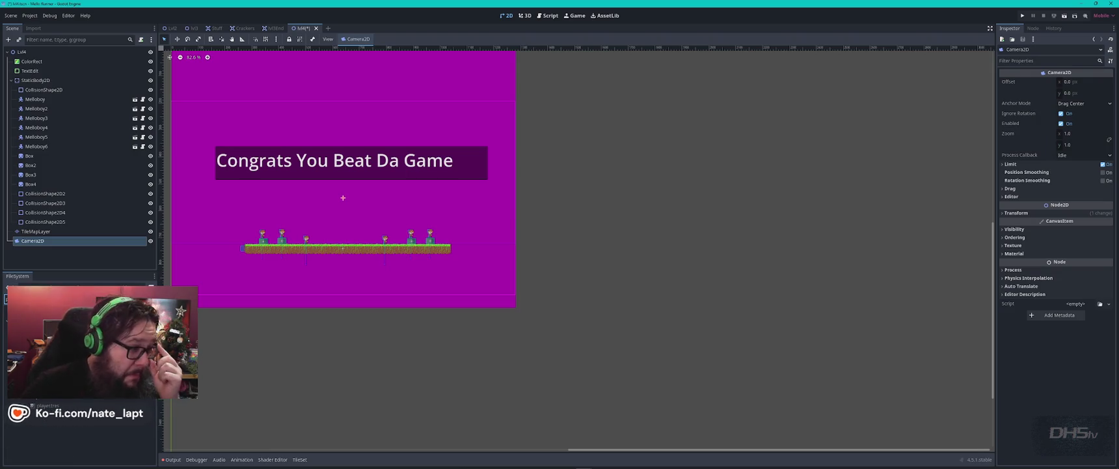
- Drag the player from FileSystem to place a Player-Mello instance mid-platform
left_click(45, 404)
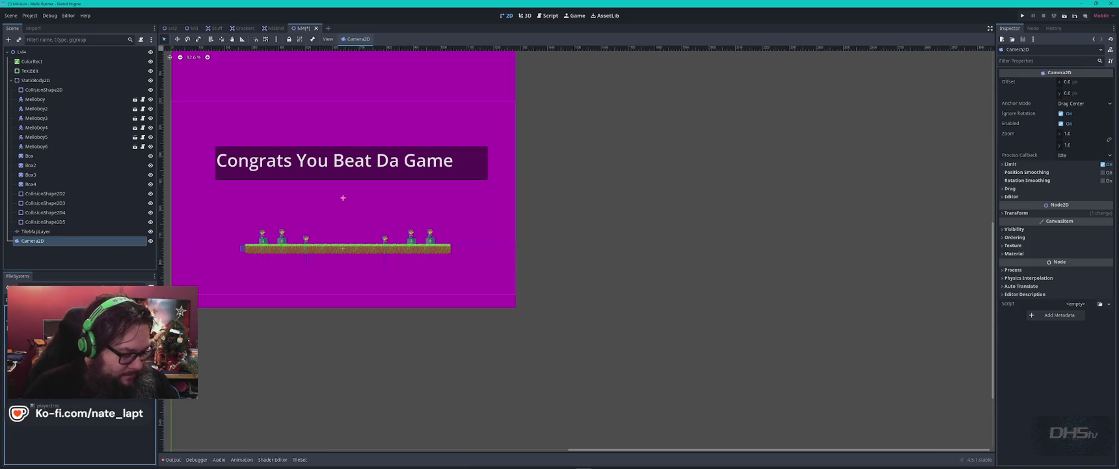
left_click_drag(49, 414, 285, 258)
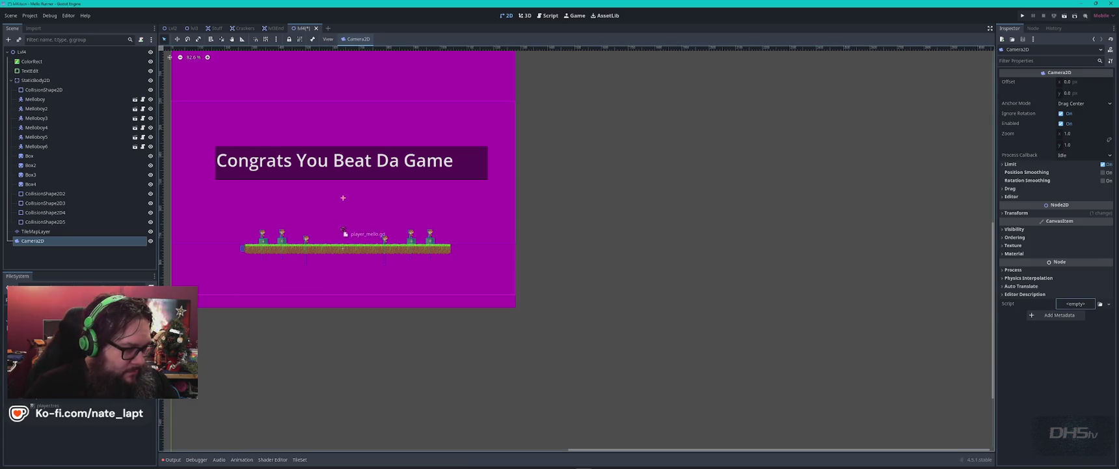
left_click_drag(343, 229, 340, 229)
left_click_drag(49, 414, 340, 232)
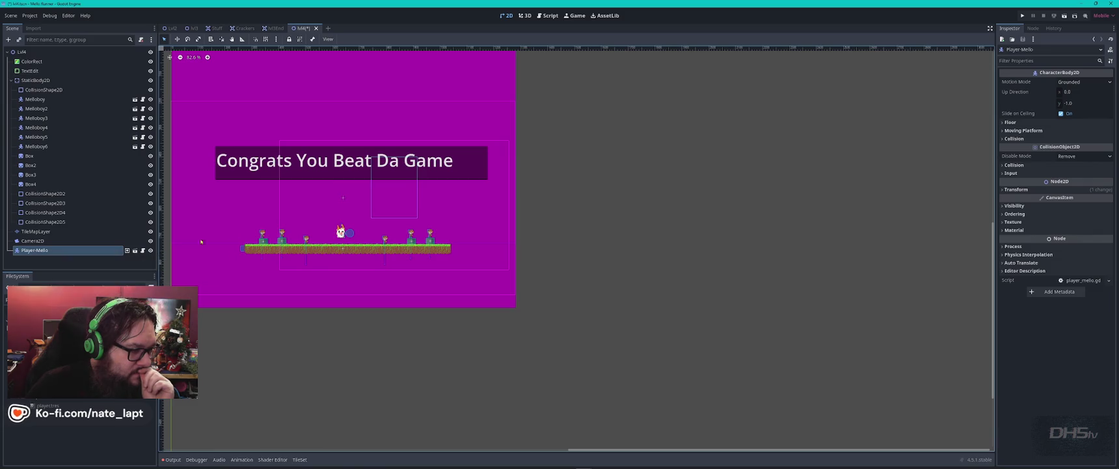
- Lower Player-Mello about 20 px onto the ground, save lvl4, and run the game
scroll(365, 230, "up", 4)
left_click_drag(301, 229, 303, 247)
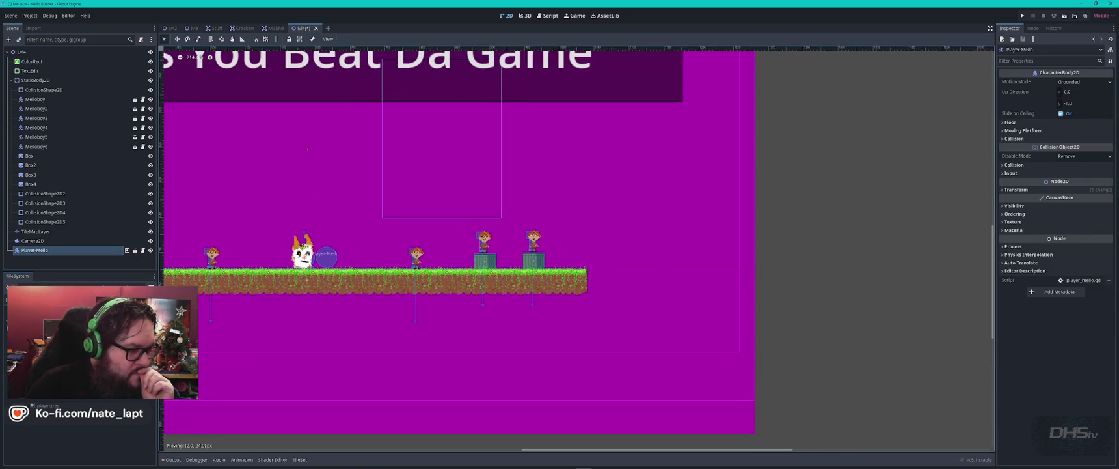
key("ctrl+s")
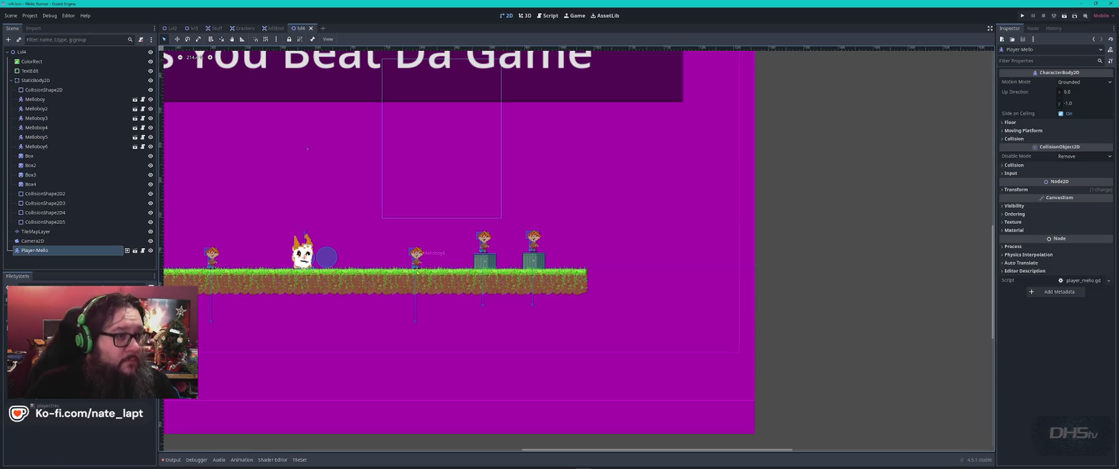
key("F5")
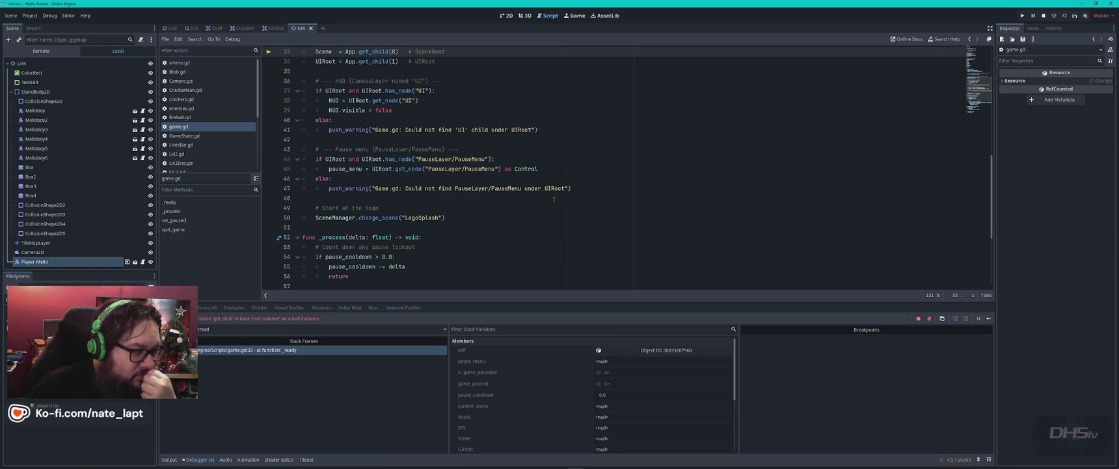
- Inspect SceneManager.gd and MainMenu.gd's start-button code, then run the game again
scroll(545, 197, "down", 2)
scroll(546, 198, "up", 6)
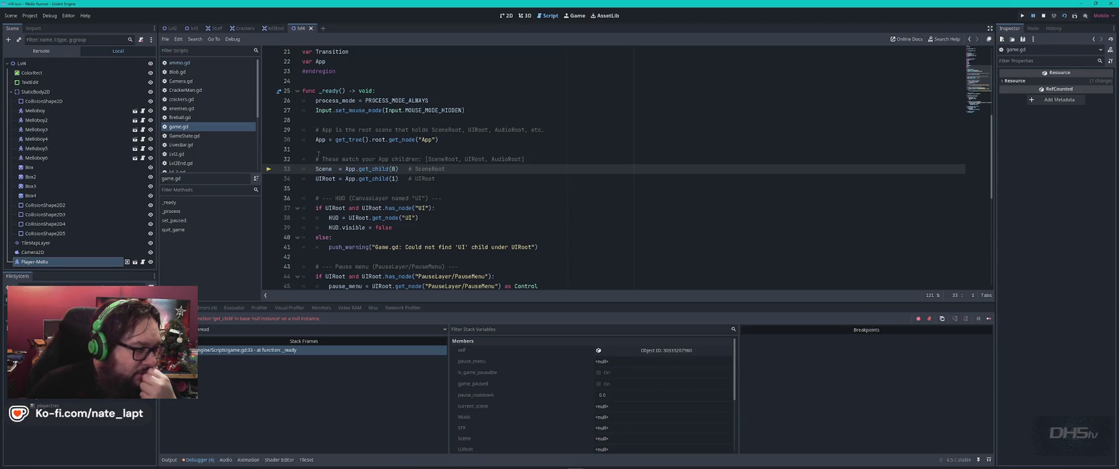
scroll(205, 149, "down", 4)
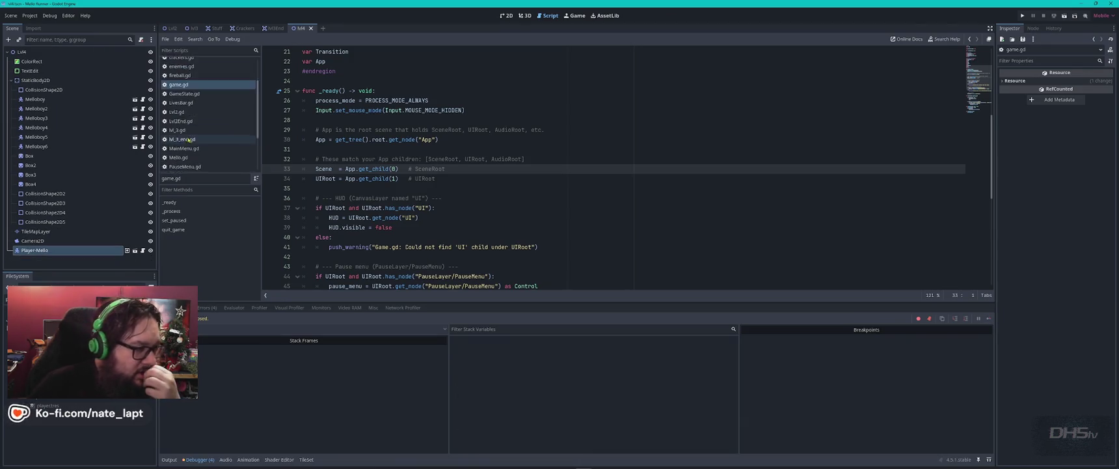
left_click(196, 128)
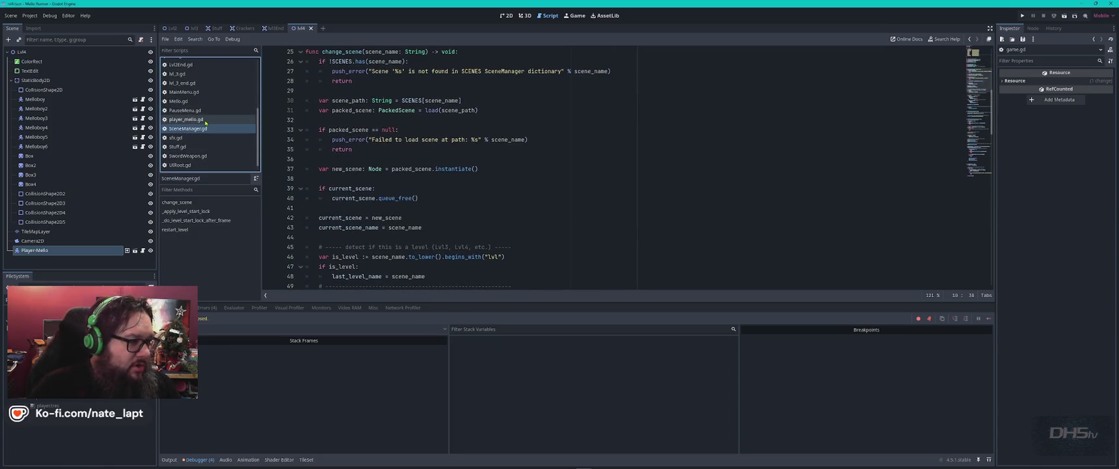
left_click(196, 93)
scroll(485, 220, "down", 2)
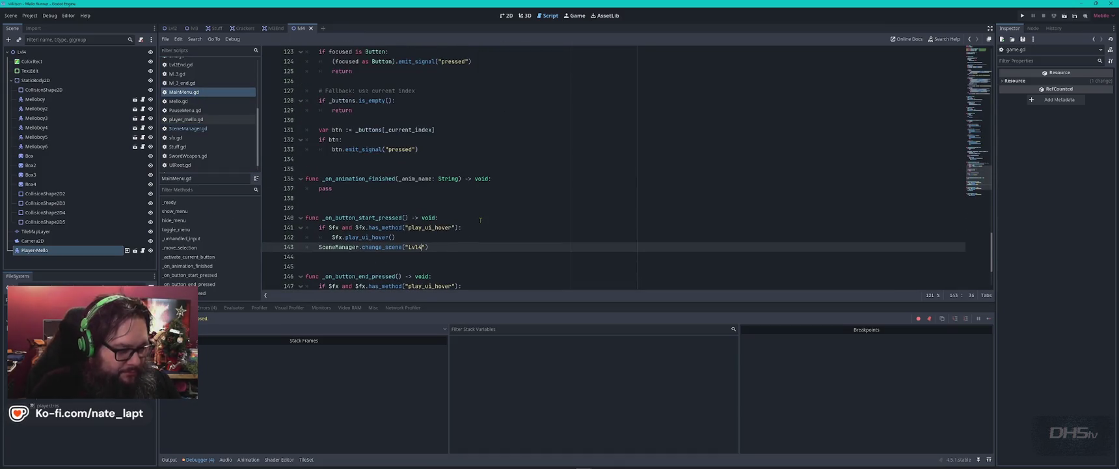
key("F5")
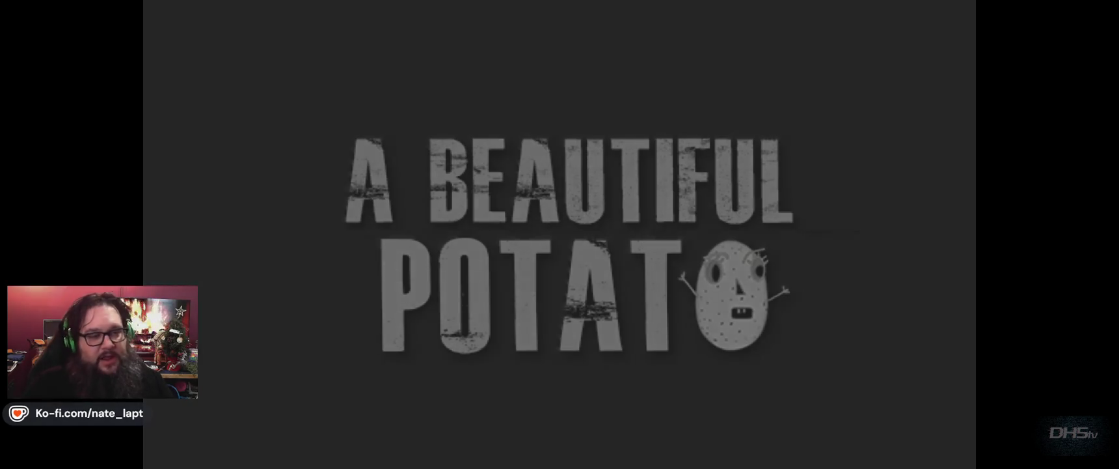
- Start the game, run and jump the cat through the ending level dodging thrown stones, then stop it
key("Return")
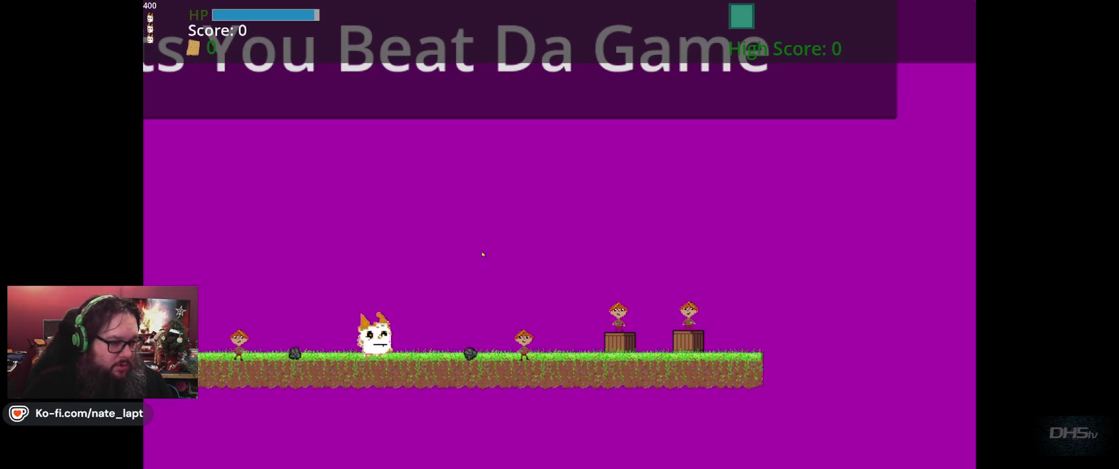
key("Left")
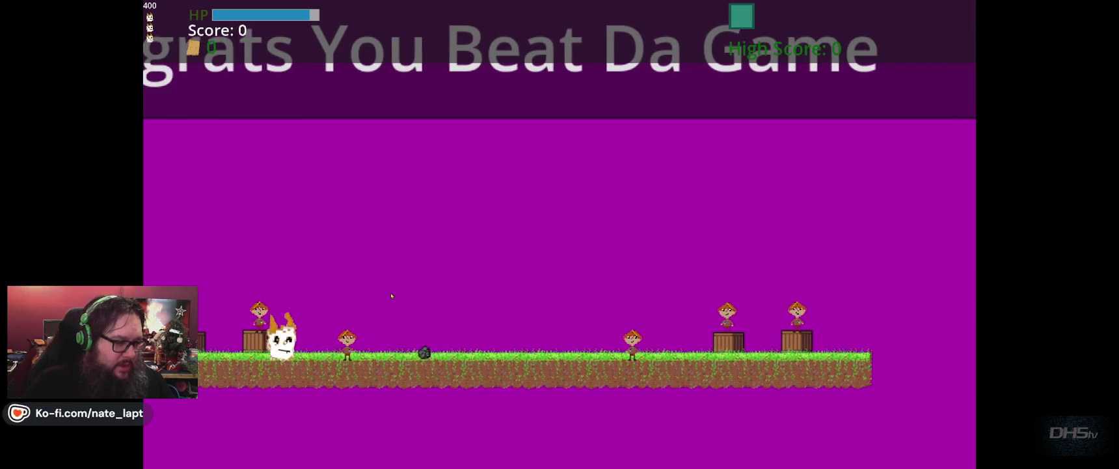
key("Up")
key("Right")
key("Up")
key("Left")
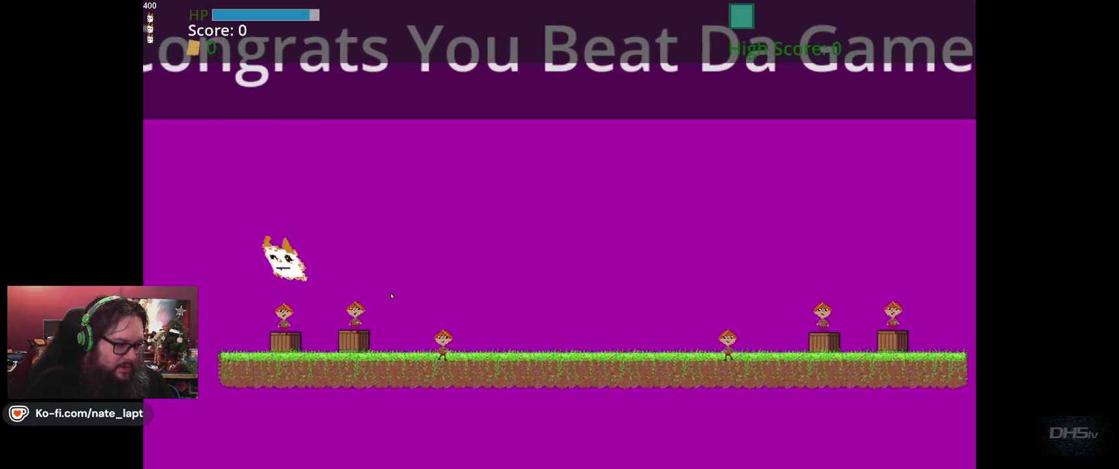
key("Right")
key("Up")
key("Up")
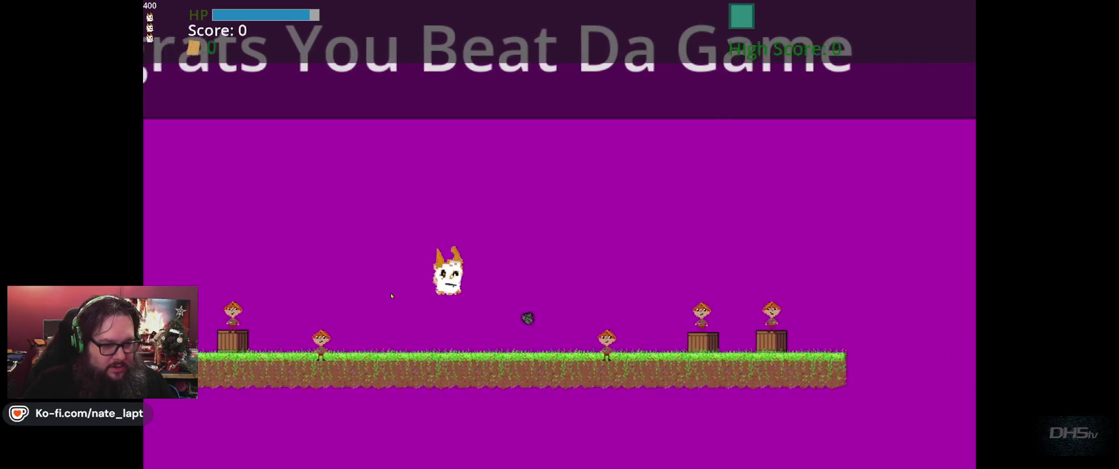
key("Up")
key("Left")
key("Up")
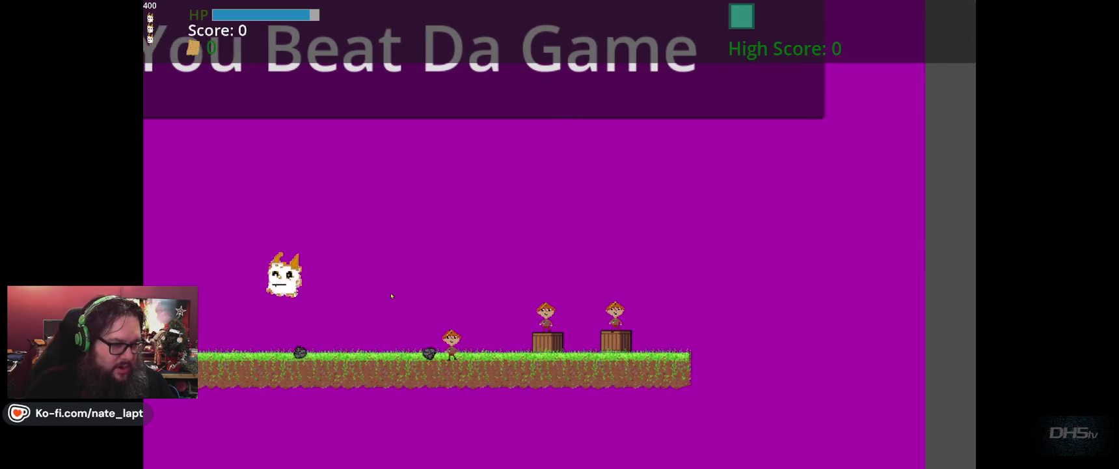
key("Right")
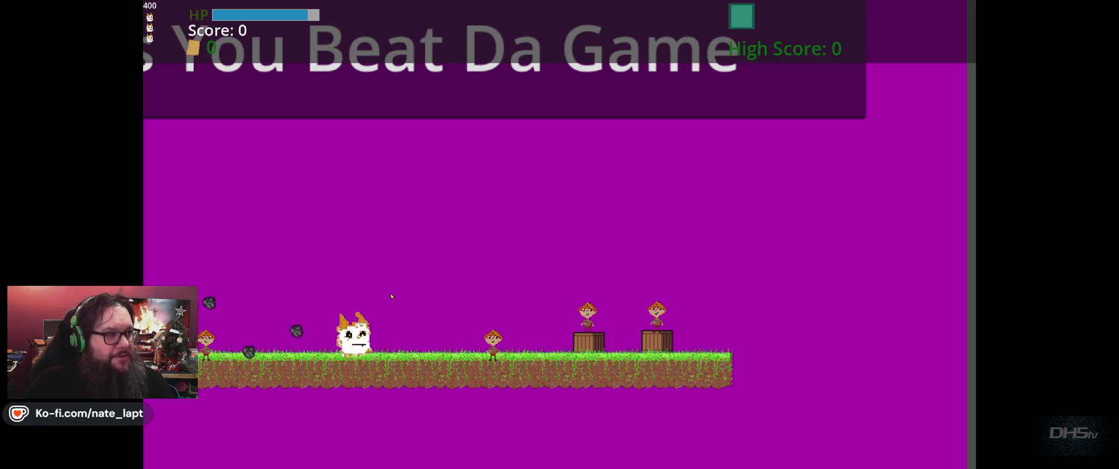
key("F8")
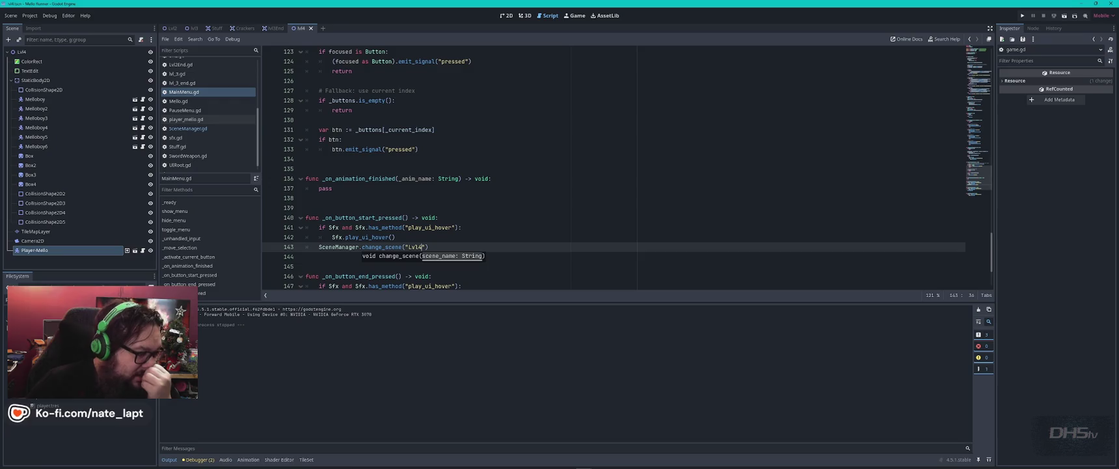
- Back in the Congrats level scene, raise Player-Mello above the middle of the grass platform
left_click(506, 15)
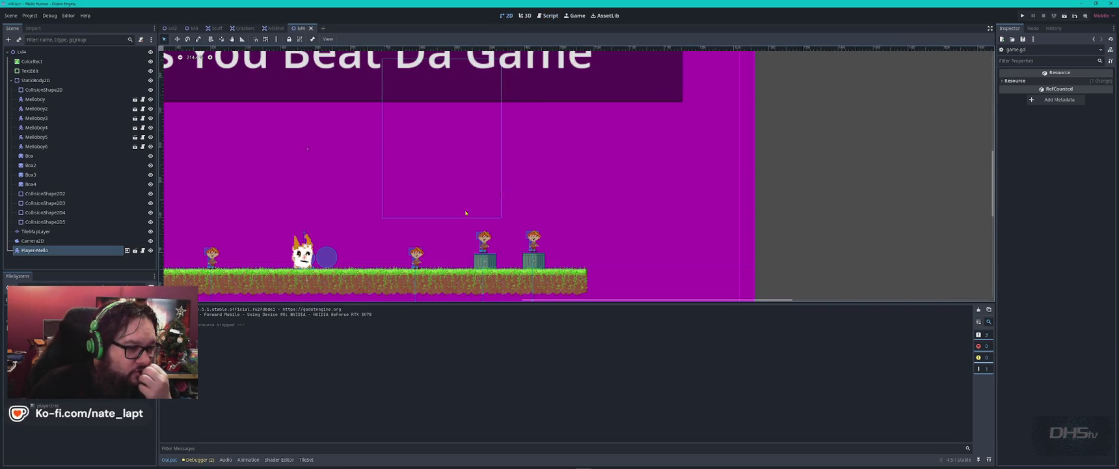
left_click_drag(304, 202, 490, 190)
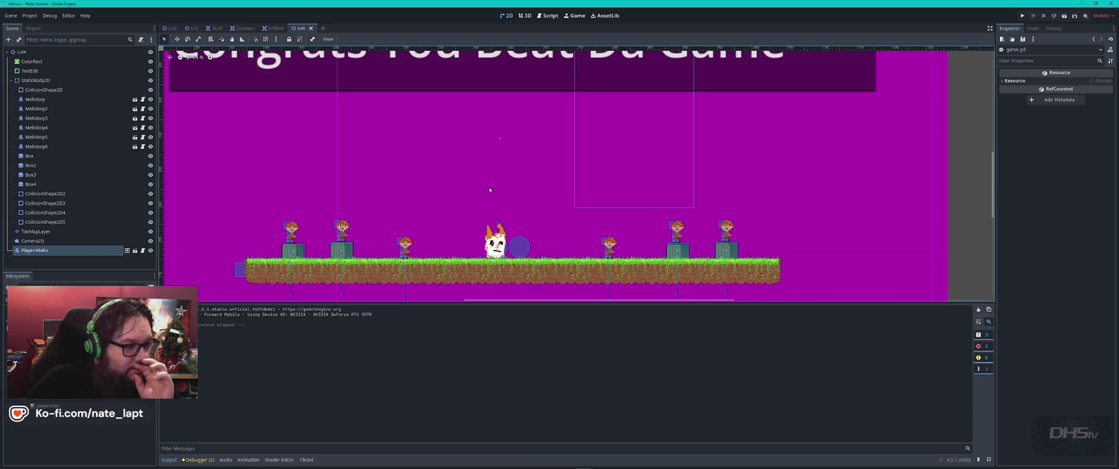
scroll(490, 190, "down", 2)
scroll(490, 190, "up", 1)
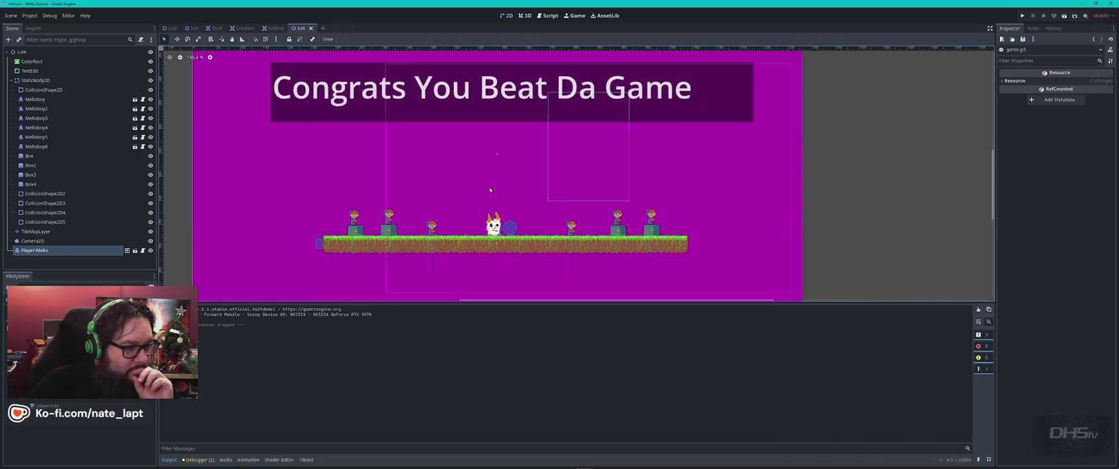
left_click(59, 251)
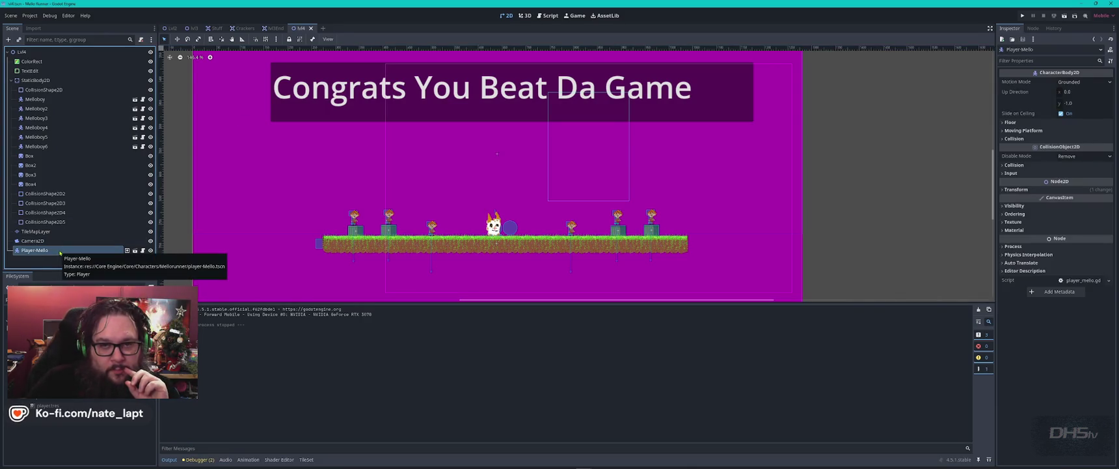
left_click(1033, 29)
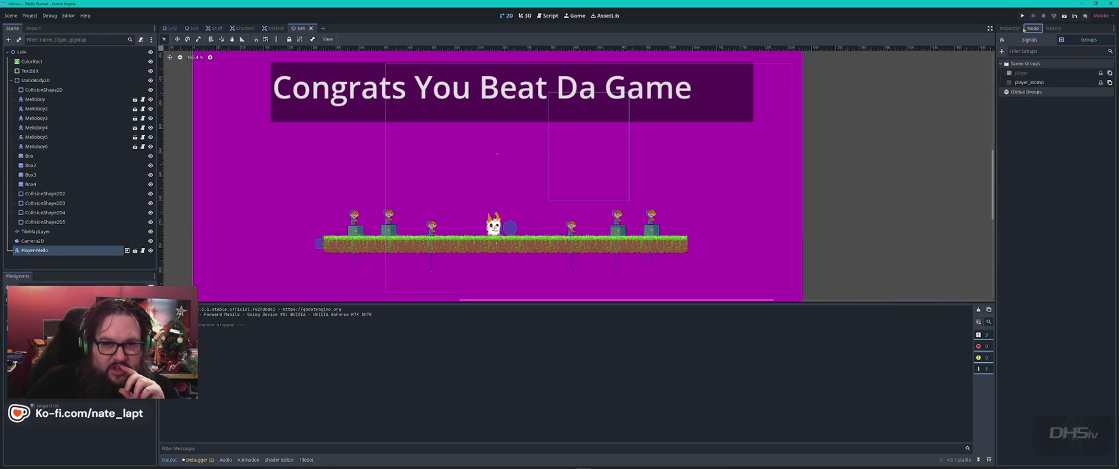
left_click(1011, 28)
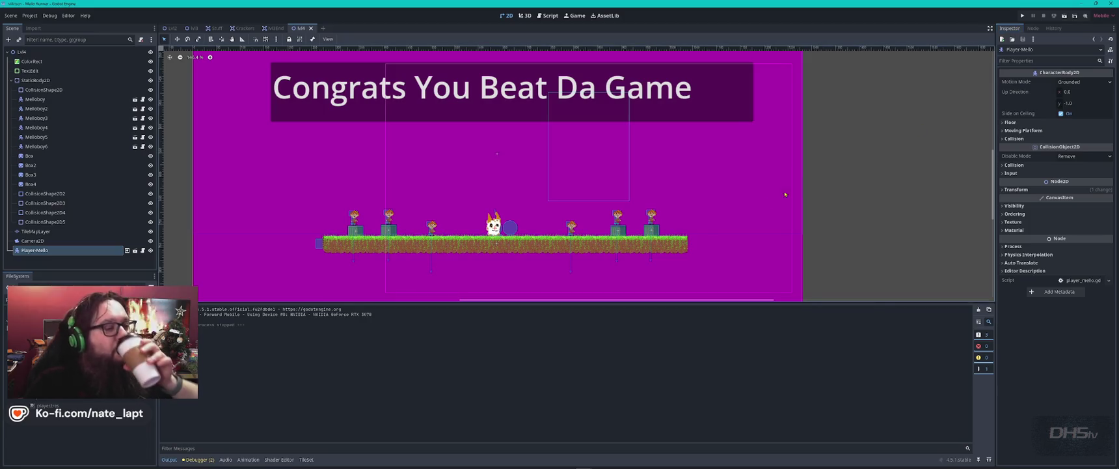
left_click_drag(494, 222, 505, 164)
- Duplicate Melloboy3 into copies Melloboy7–10 along the ground, then save and run the game
scroll(441, 217, "up", 5)
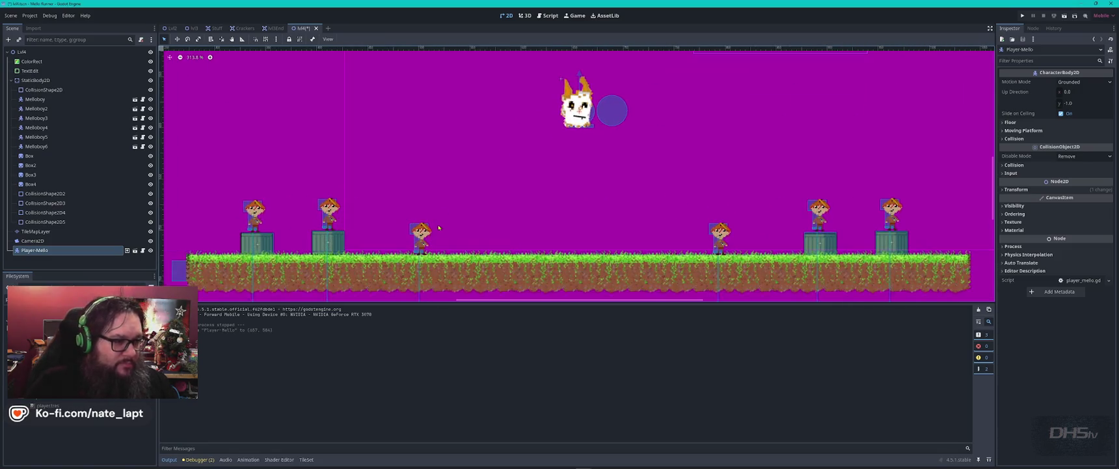
left_click(424, 230)
key("ctrl+d")
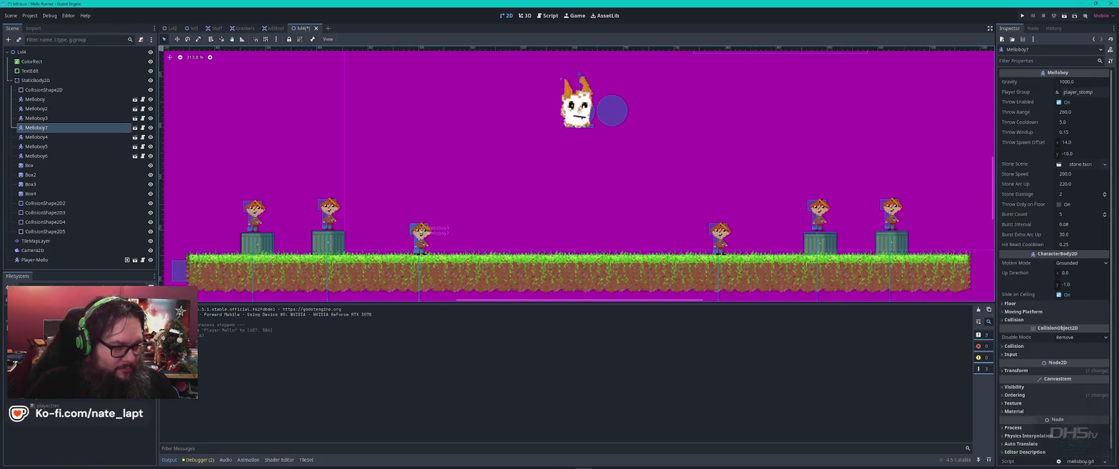
mouse_move(430, 227)
left_mouse_down()
mouse_move(381, 229)
mouse_move(775, 229)
mouse_move(672, 230)
left_mouse_up()
key("ctrl+d")
key("ctrl+d")
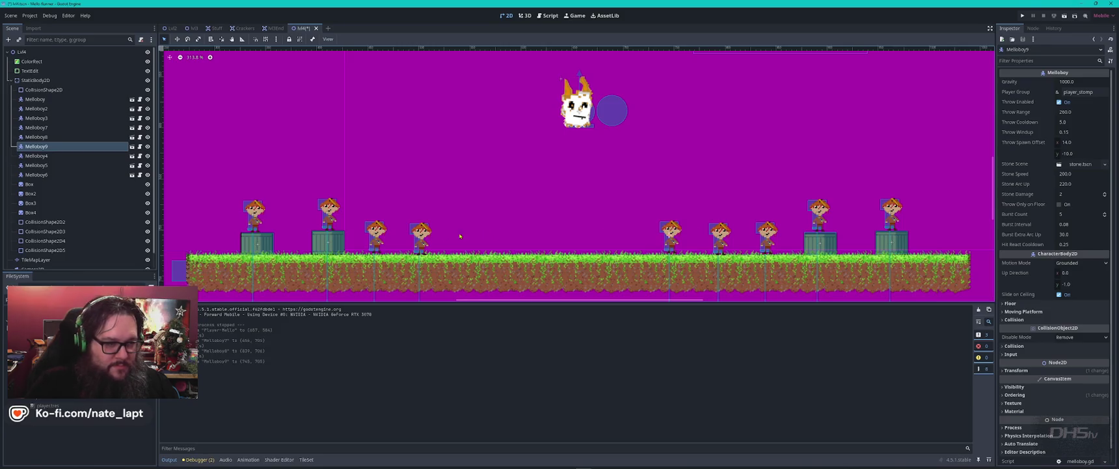
left_click(422, 229)
key("ctrl+d")
left_click_drag(422, 229, 467, 231)
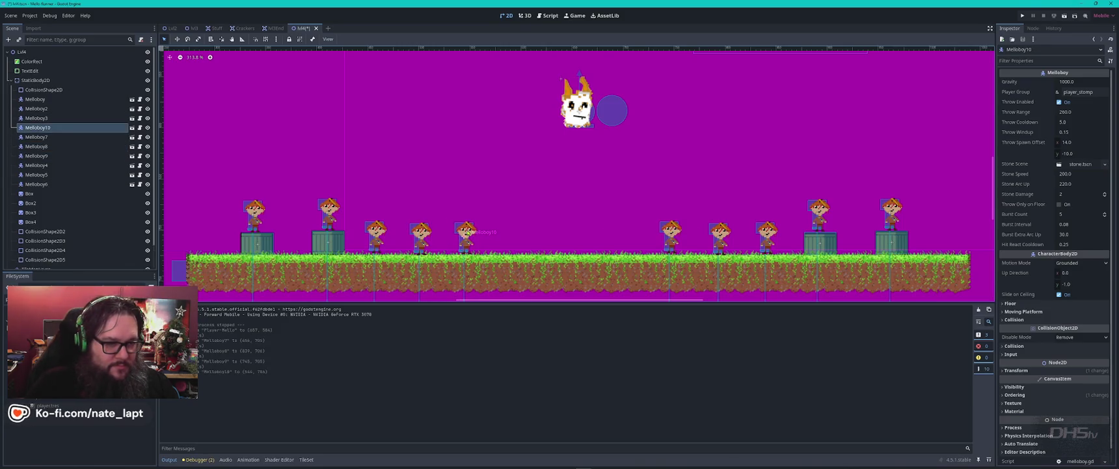
scroll(466, 232, "down", 5)
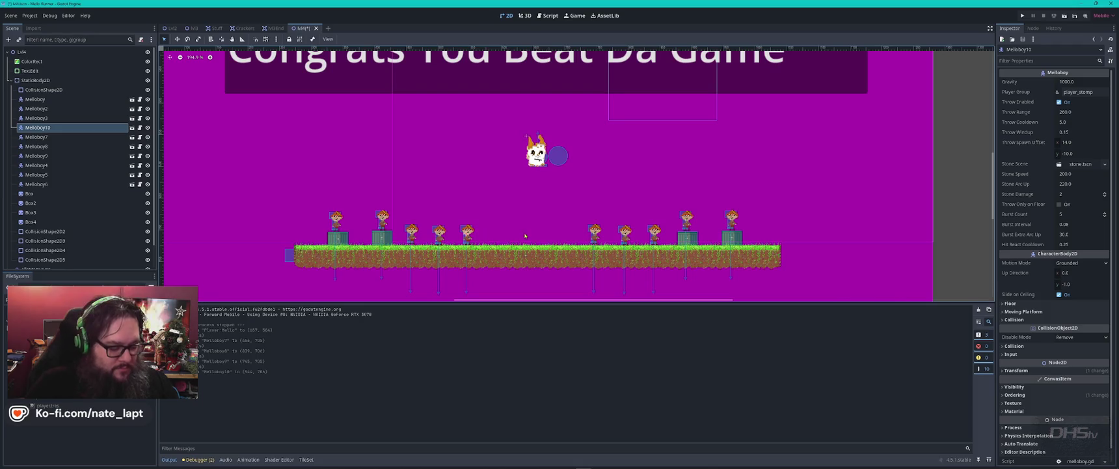
key("F6")
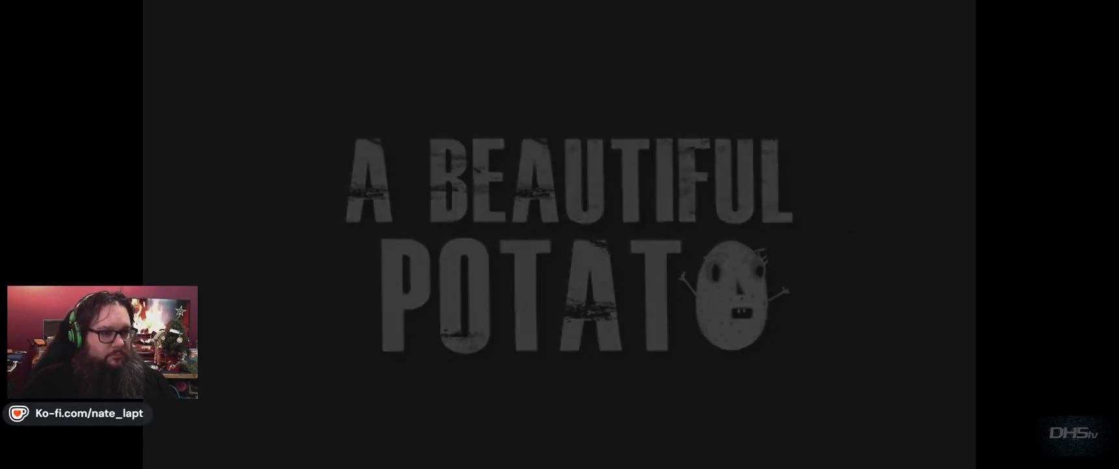
- Start from the menu, walk the cat left and right past the ten Melloboys, then stop the game
key("Return")
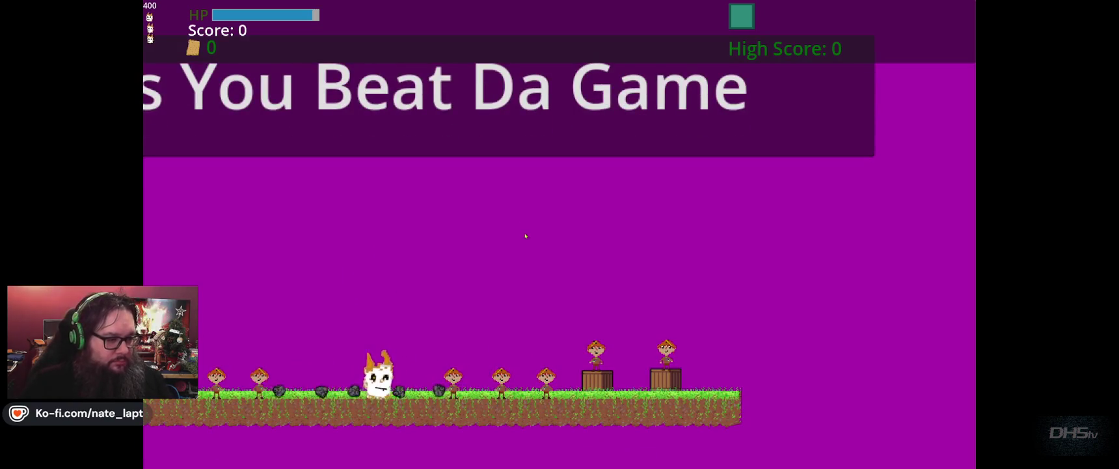
key("Left")
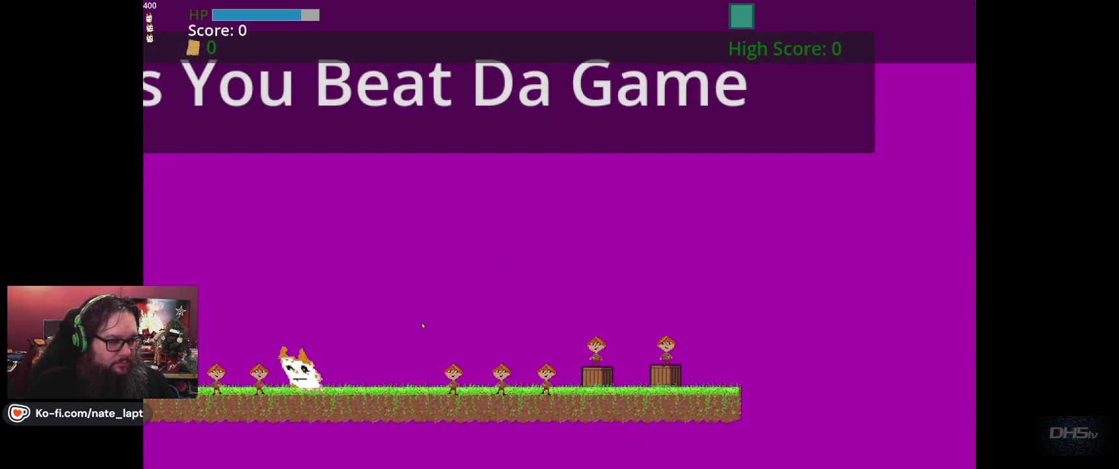
key("Right")
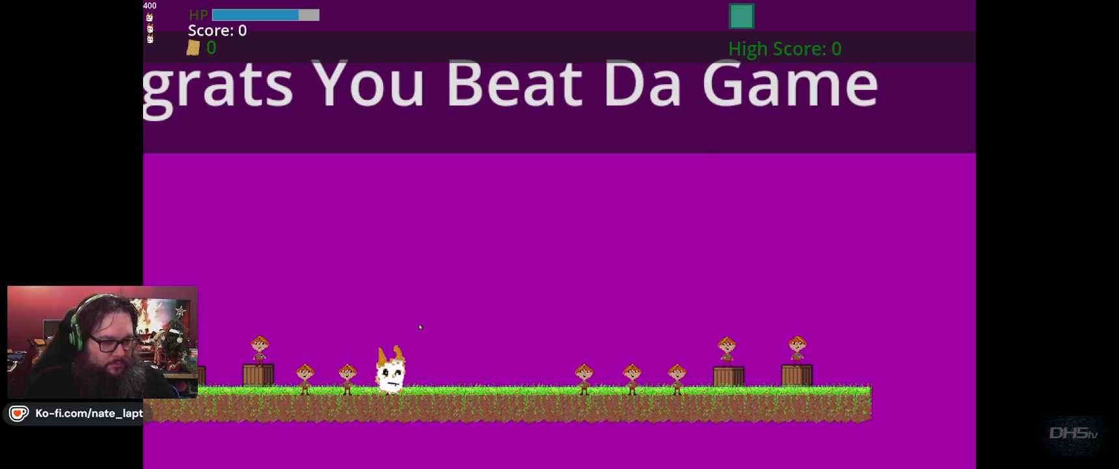
key("F8")
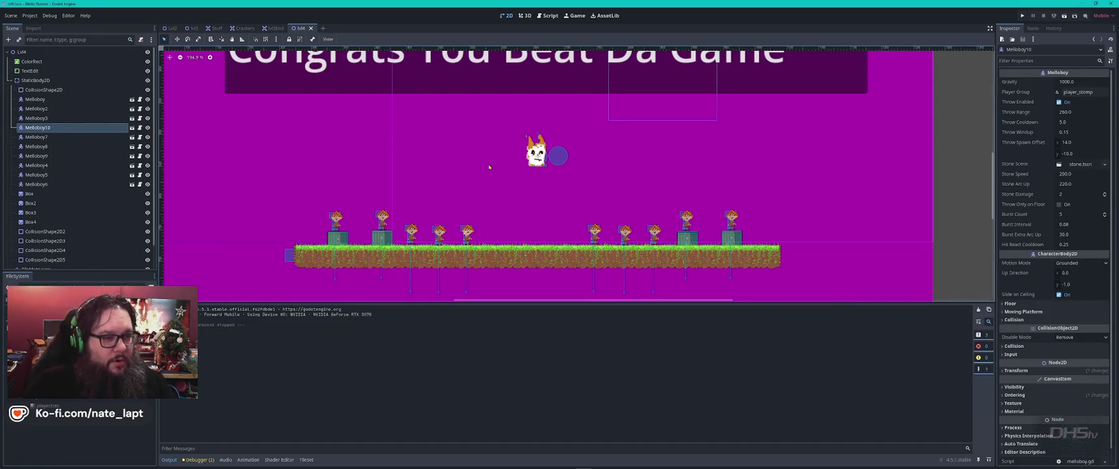
- Delete the Player-Mello node from the Congrats level and confirm the removal
scroll(489, 168, "down", 3)
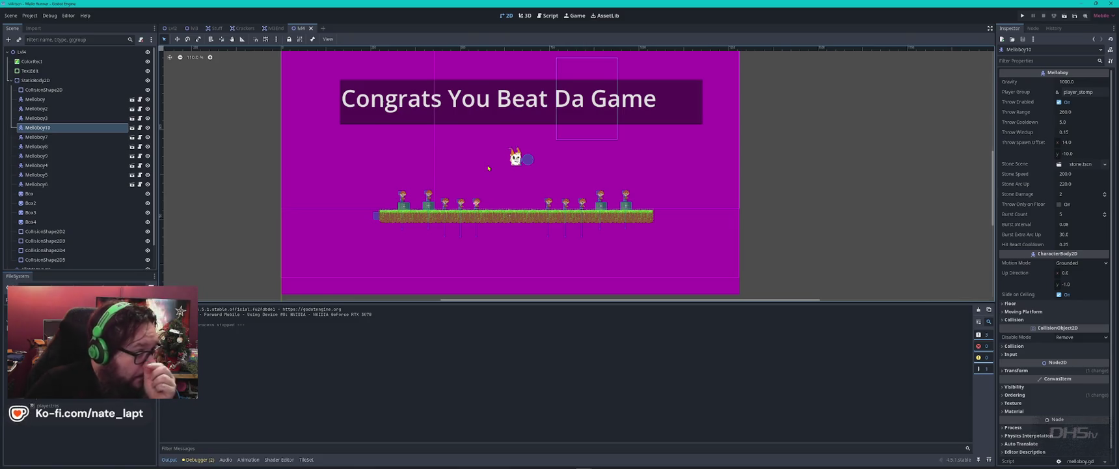
scroll(72, 157, "down", 2)
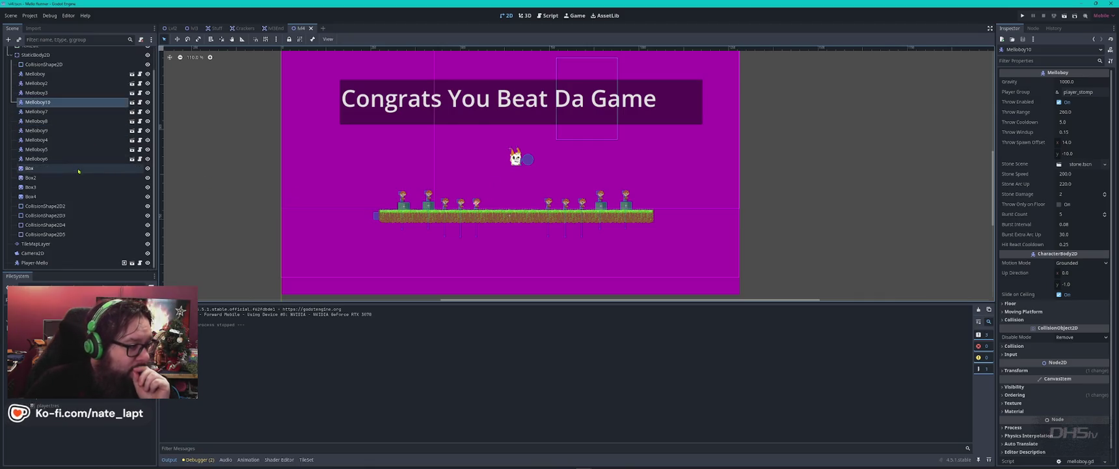
left_click(52, 262)
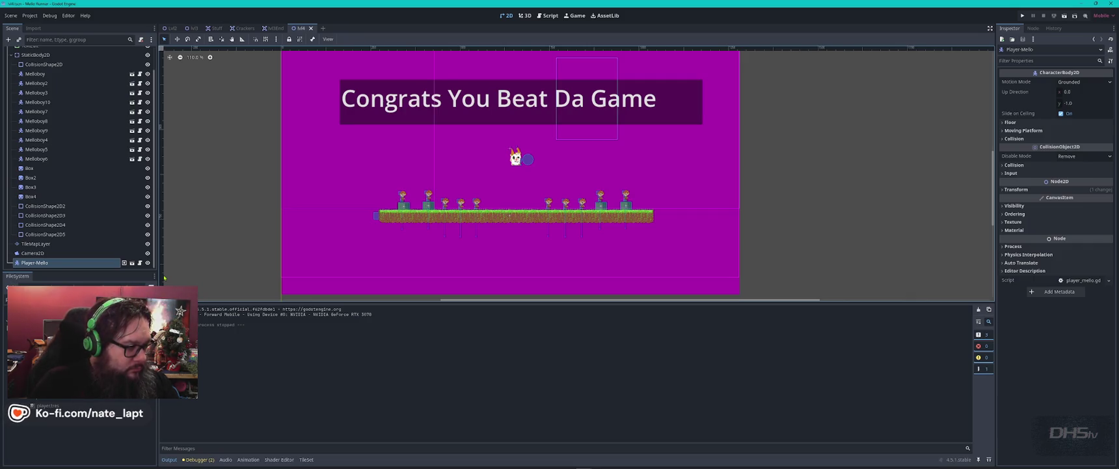
key("Delete")
key("Return")
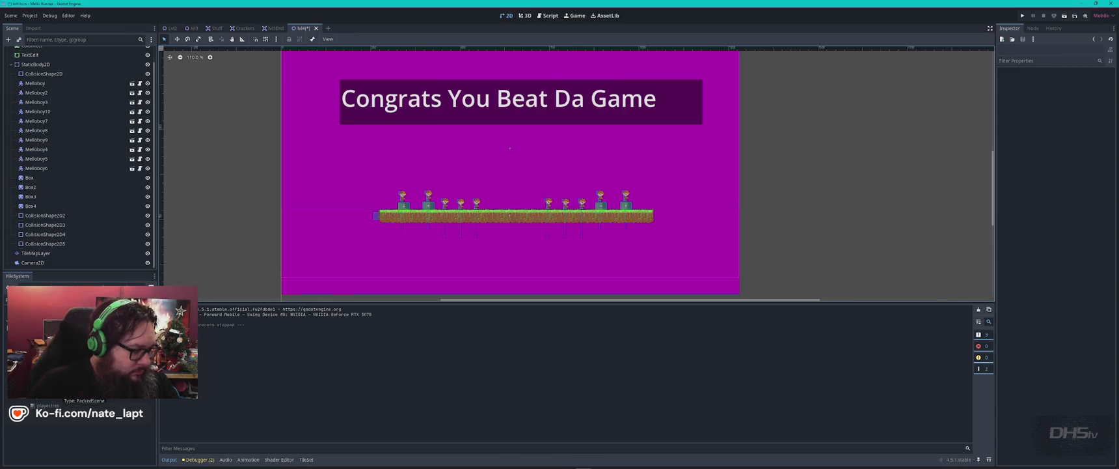
- Duplicate the player scene file, renaming the copy with 'Enemy'
right_click(58, 384)
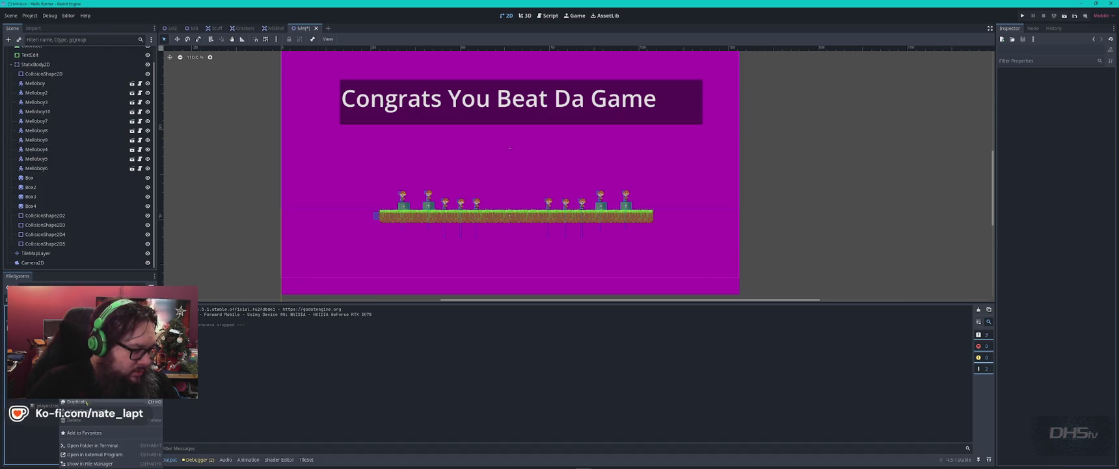
left_click(77, 401)
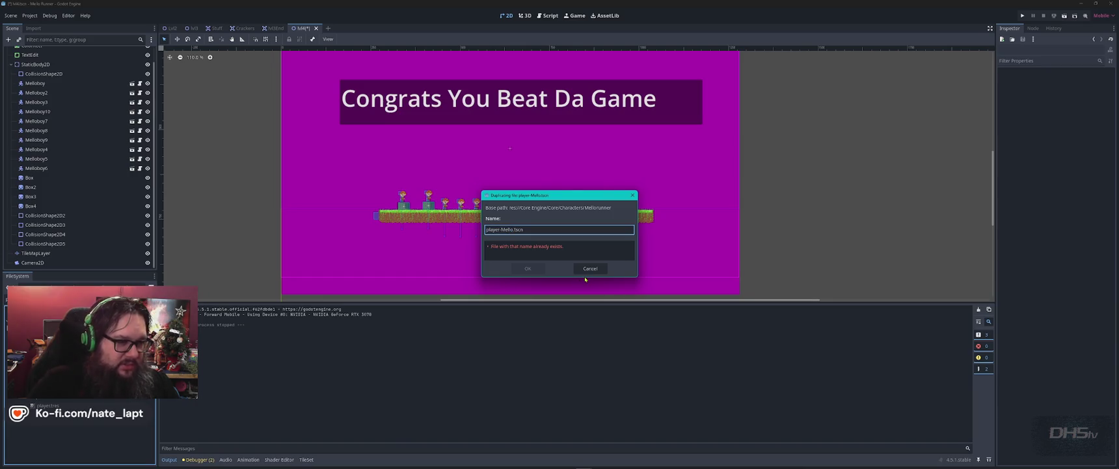
key("BackSpace")
key("BackSpace")
key("BackSpace")
type("Enemy")
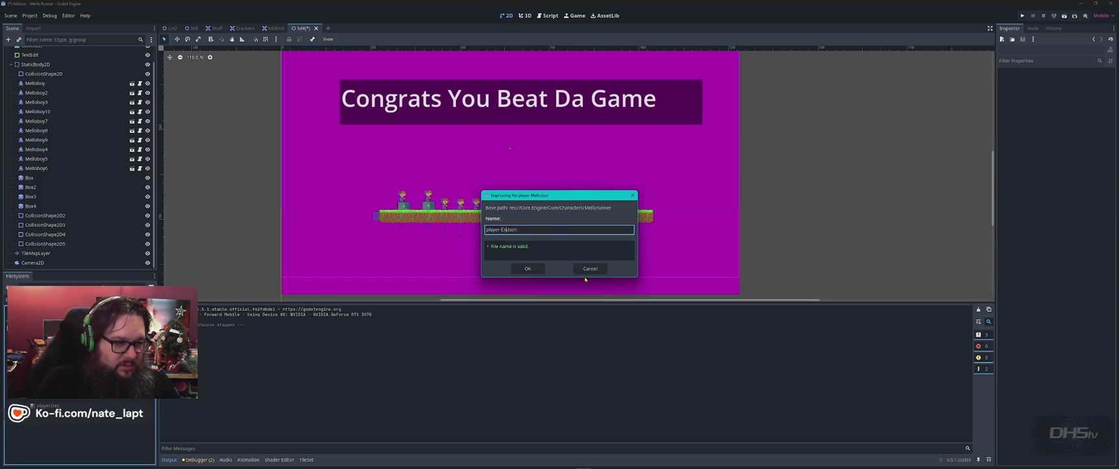
key("Return")
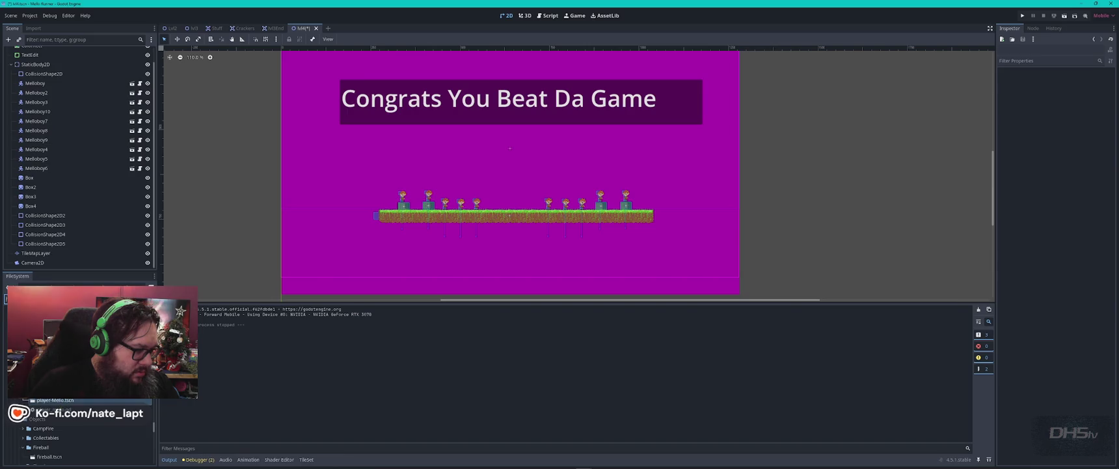
- Move the copied scene into Core Engine > SceneManager > Levels > Lvl4
right_click(57, 400)
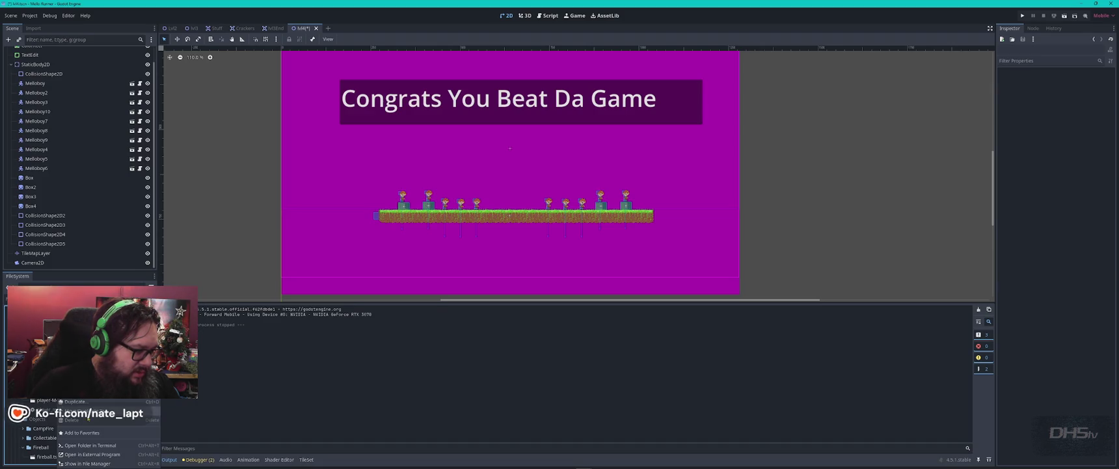
left_click(75, 409)
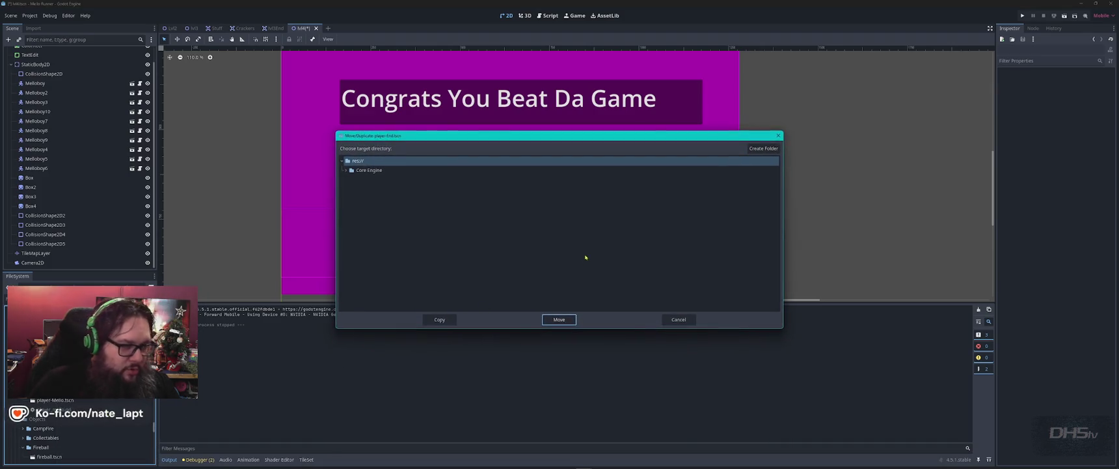
left_click(346, 170)
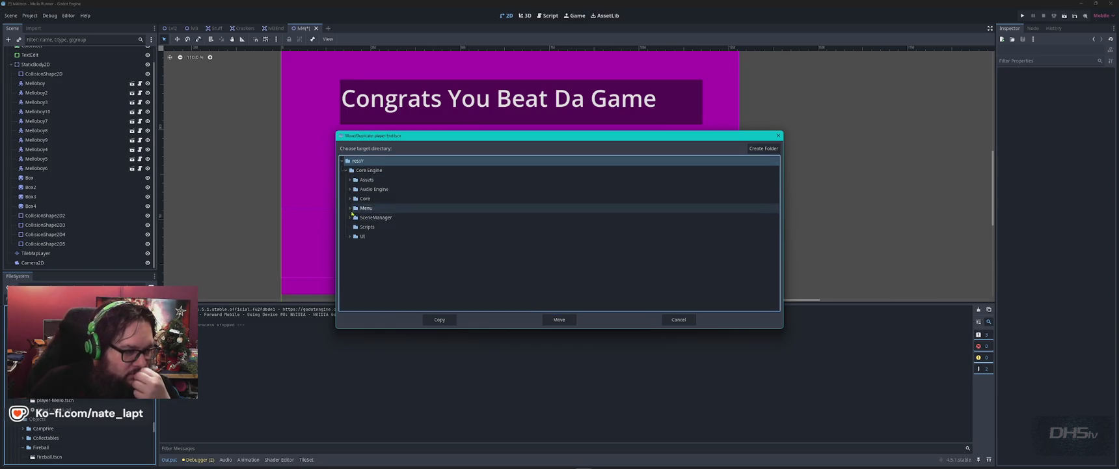
left_click(350, 217)
left_click(355, 237)
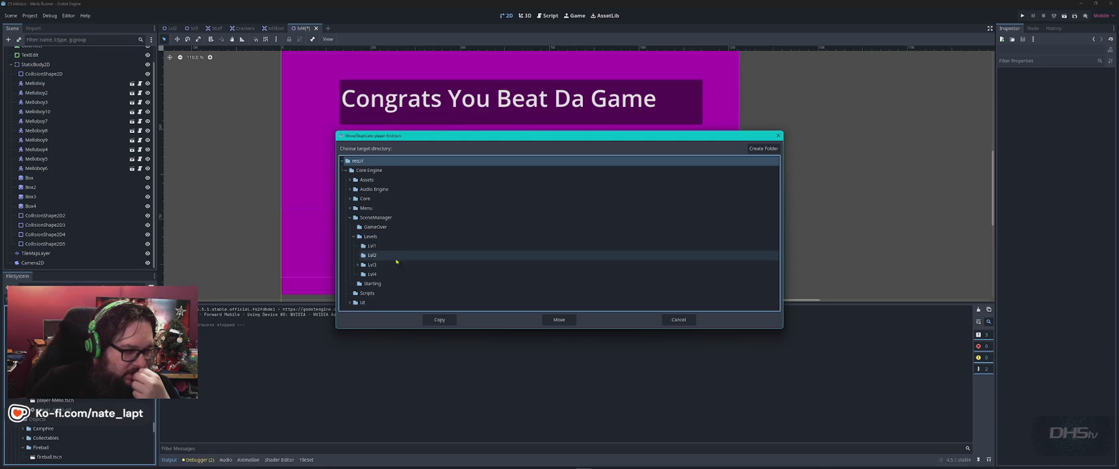
left_click(373, 273)
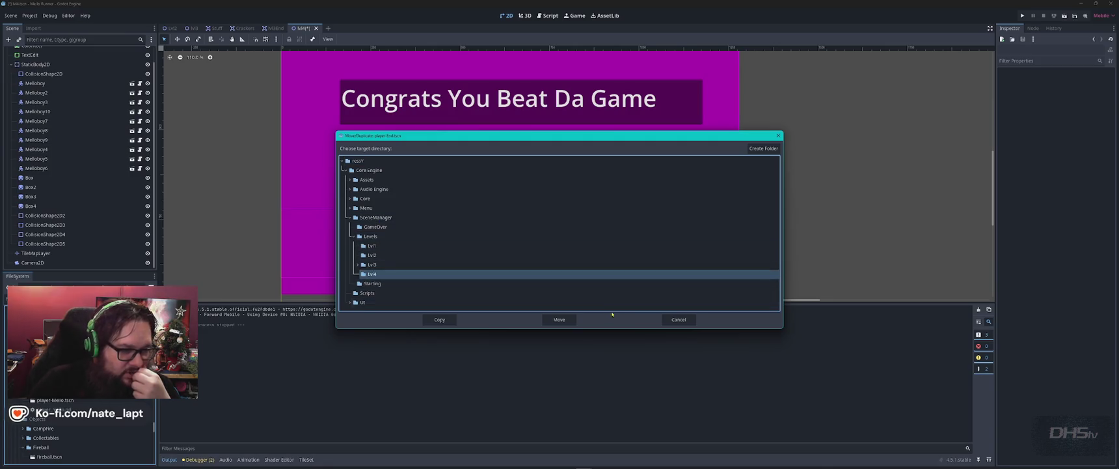
left_click(559, 319)
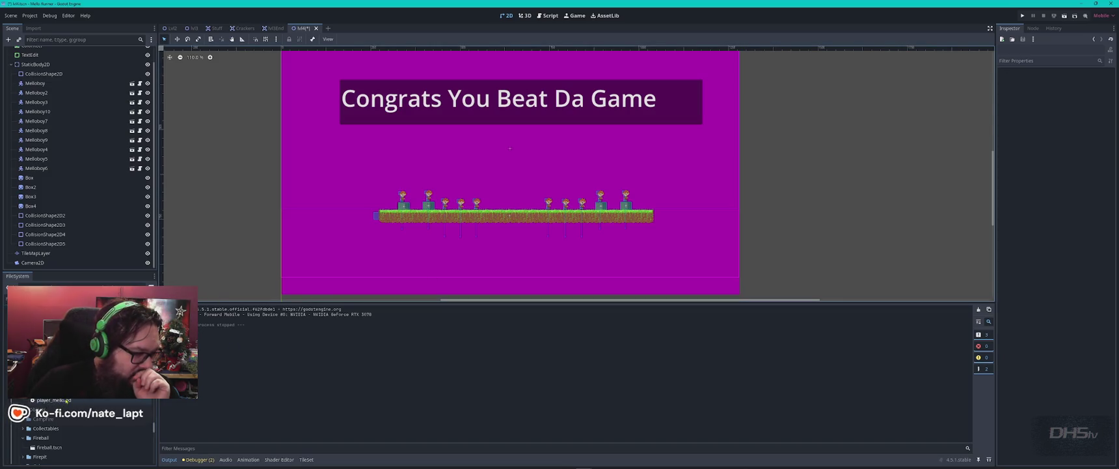
- Drag the player-End scene from the file browser into the ending level
scroll(67, 399, "down", 5)
scroll(75, 401, "down", 3)
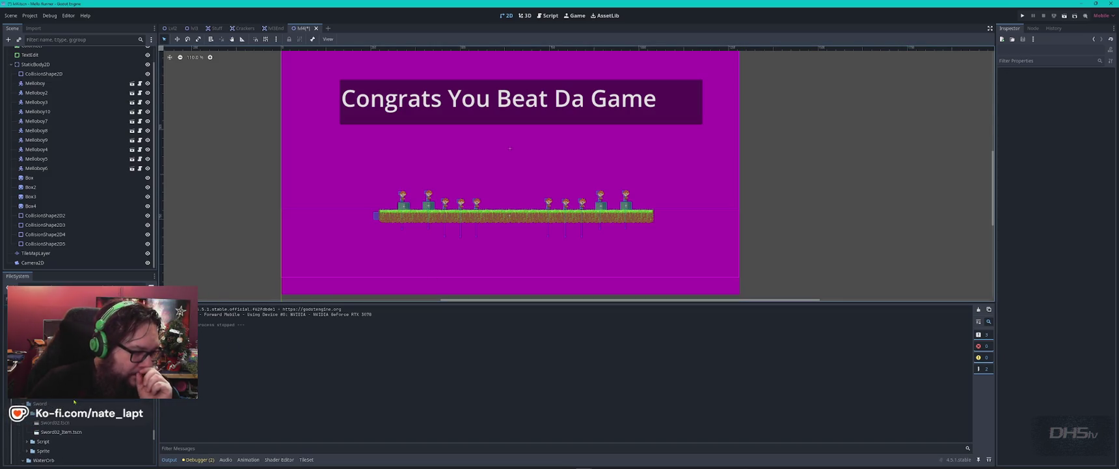
scroll(78, 416, "up", 3)
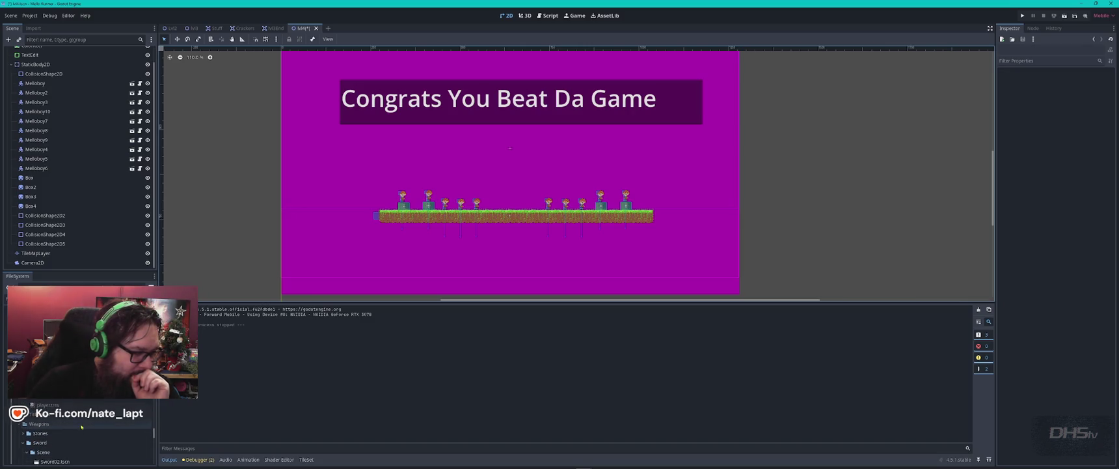
scroll(82, 427, "up", 5)
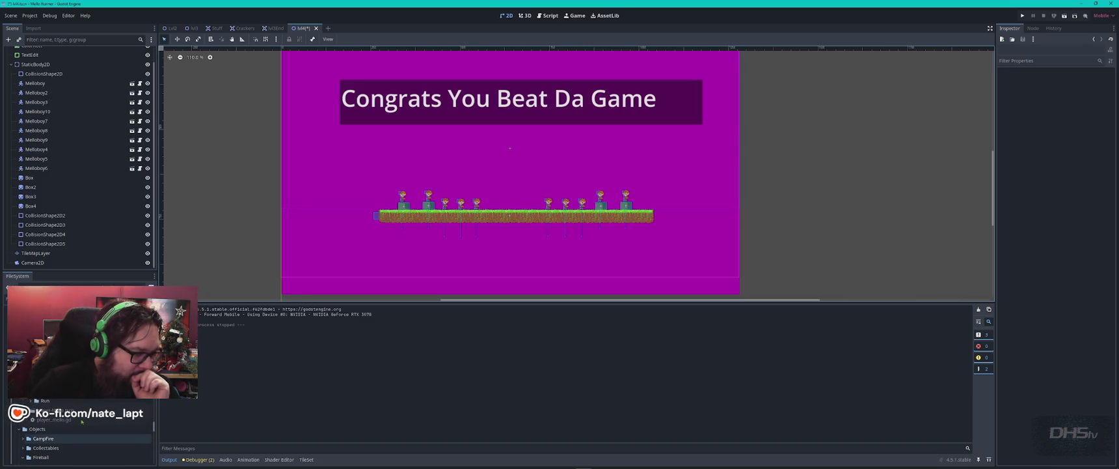
scroll(81, 421, "up", 3)
scroll(82, 421, "up", 5)
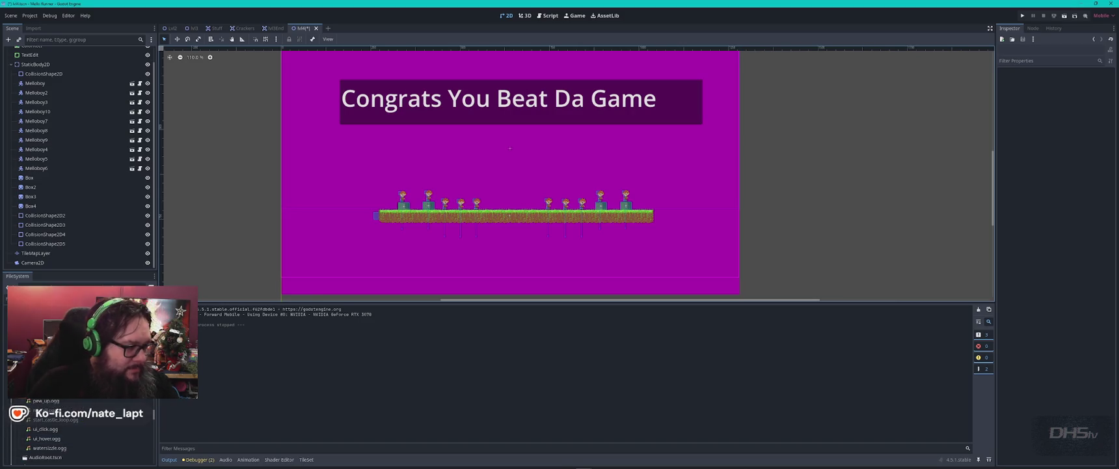
scroll(81, 429, "down", 5)
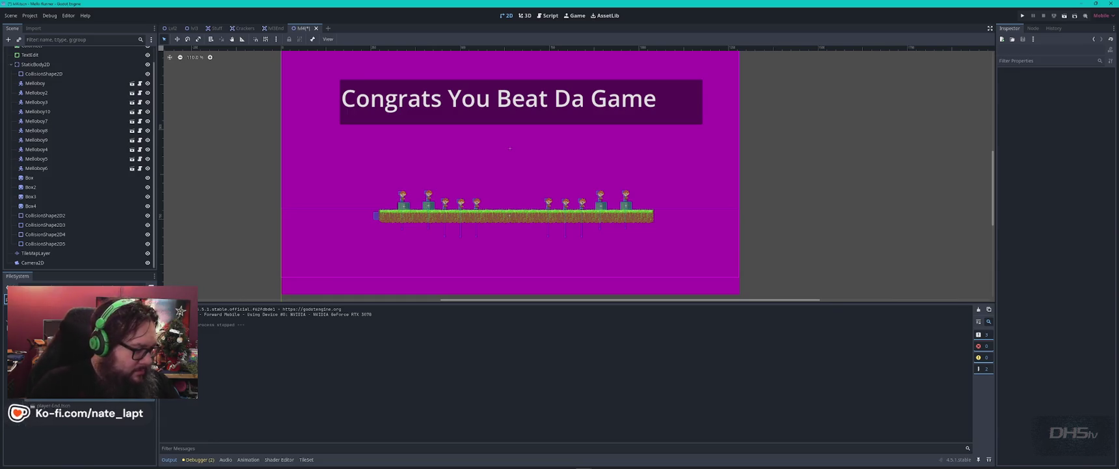
mouse_move(53, 404)
left_mouse_down()
mouse_move(489, 224)
mouse_move(514, 190)
left_mouse_up()
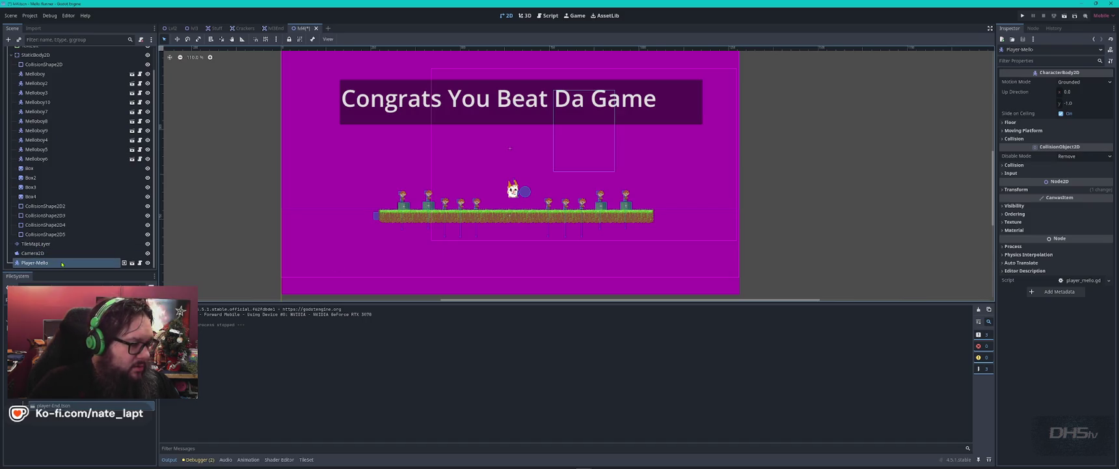
- In the player-End scene, delete the Camera2D node and save
left_click(124, 262)
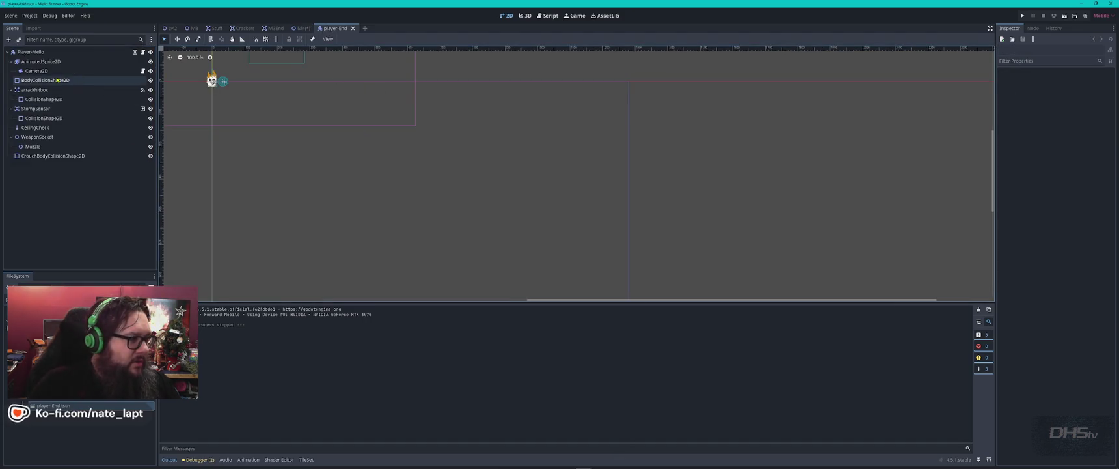
left_click(37, 71)
key("Delete")
key("Return")
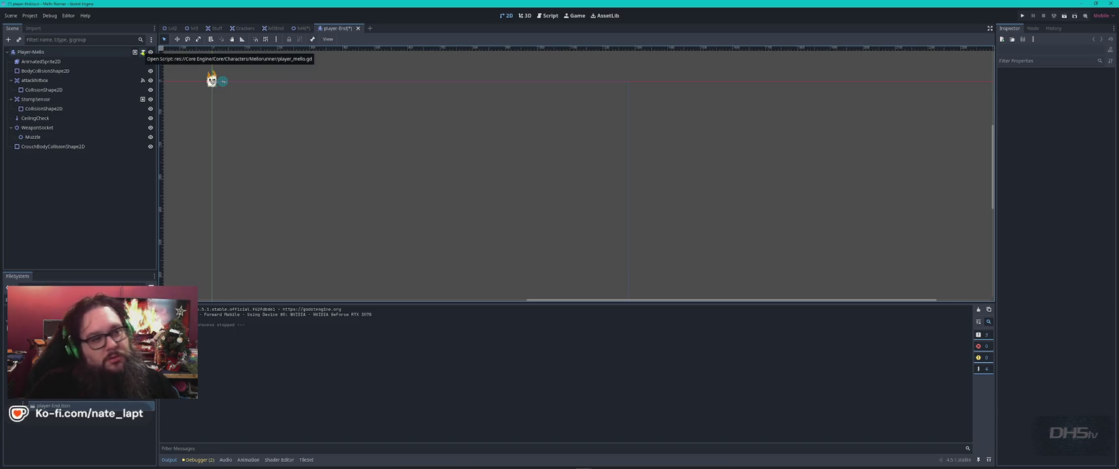
key("ctrl+s")
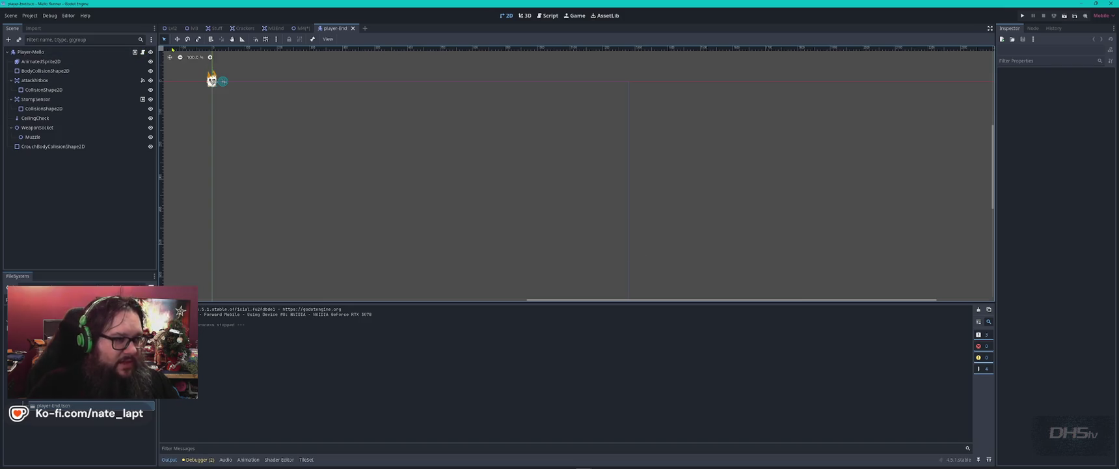
- Move Player-Mello above the platform, then playtest the level, stepping left and right past stones
middle_click(333, 30)
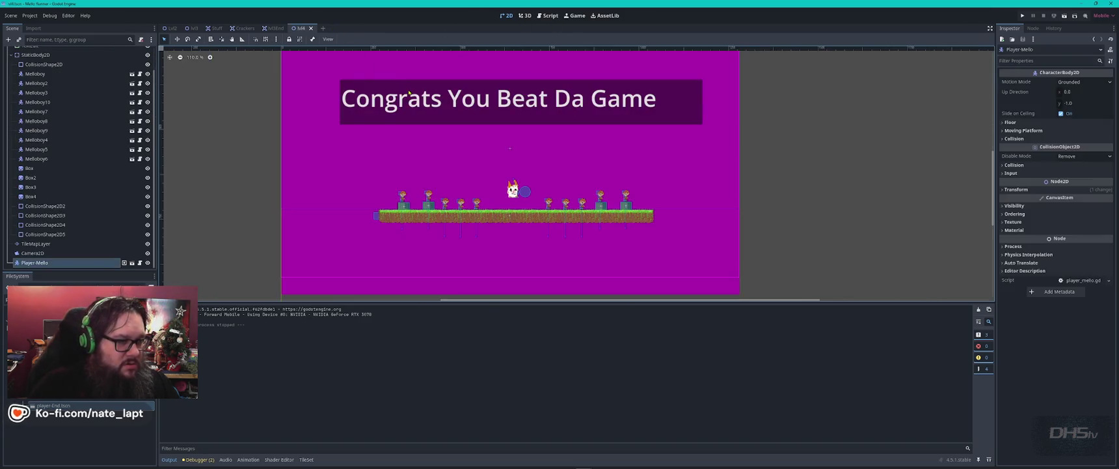
left_click(522, 194)
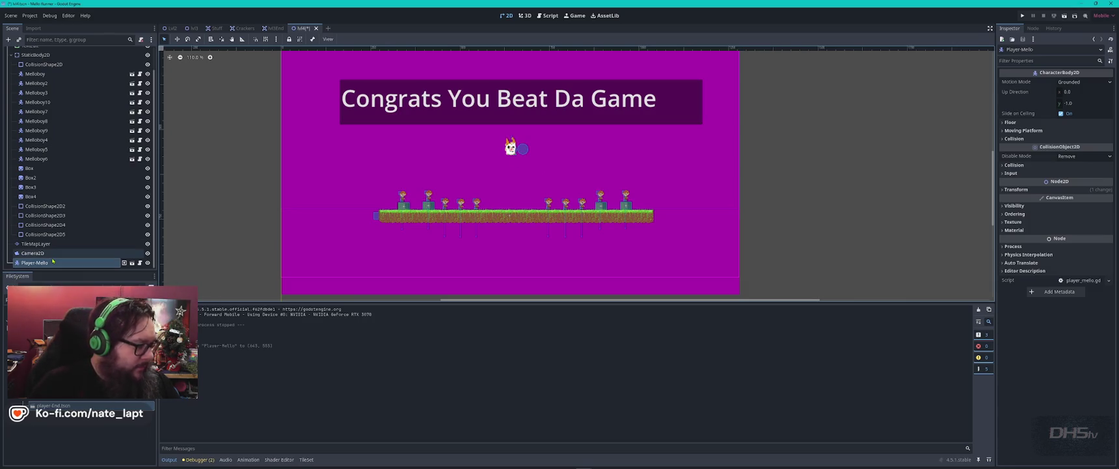
key("F6")
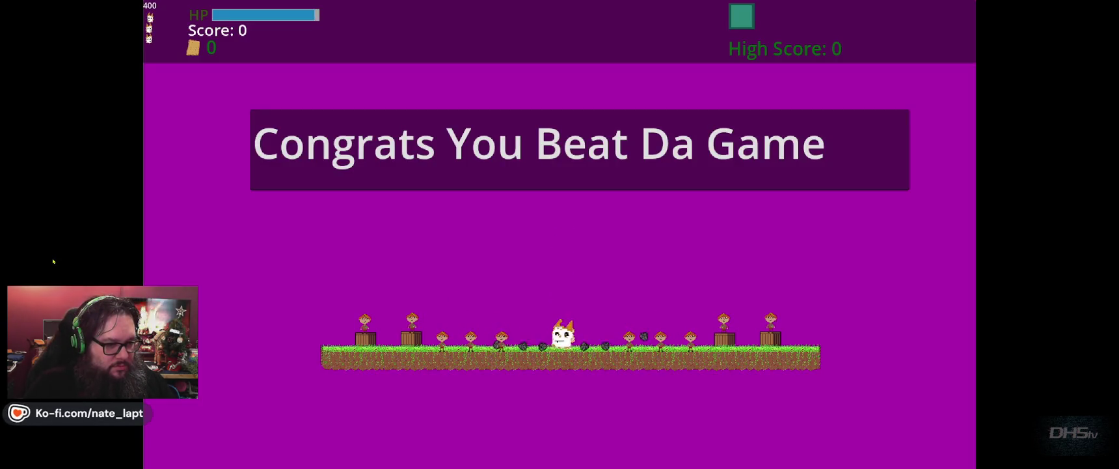
key("Right")
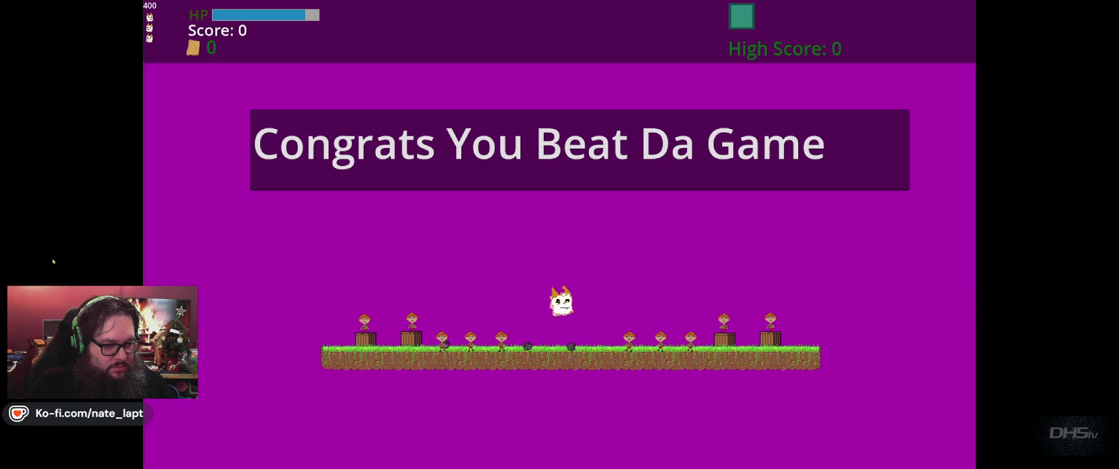
key("Left")
key("Right")
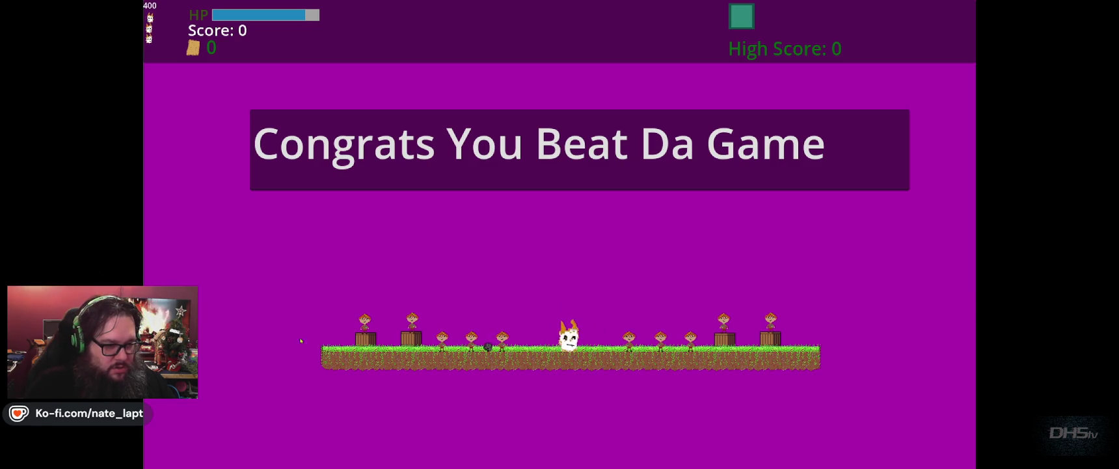
key("Left")
- Stop the game, edit the level Camera2D's Zoom x, and open melloboy_ending.gd
key("F8")
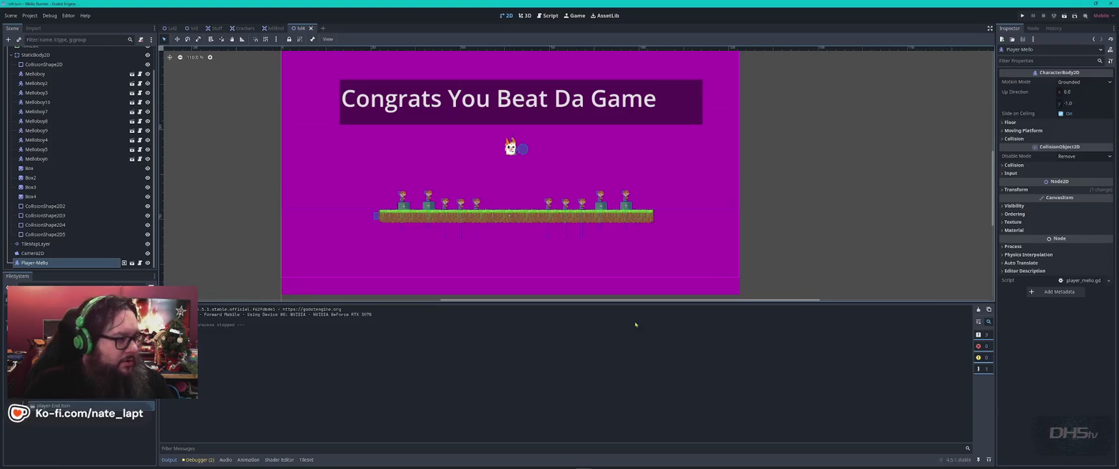
left_click(39, 253)
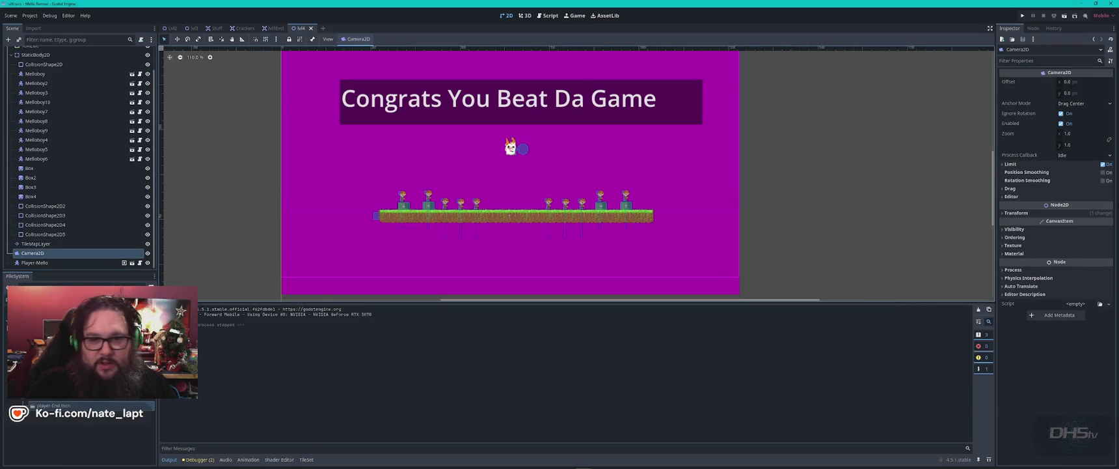
left_click(1082, 133)
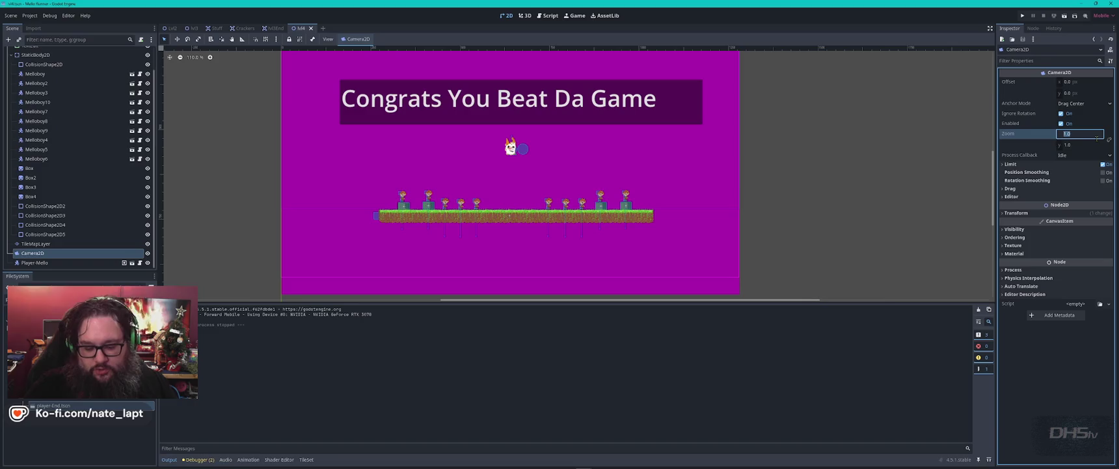
scroll(671, 124, "down", 8)
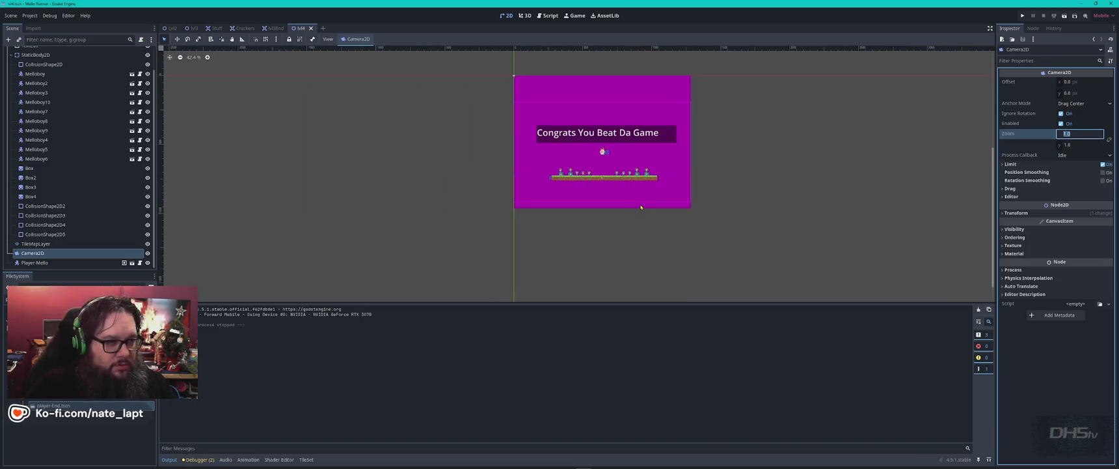
left_click(139, 140)
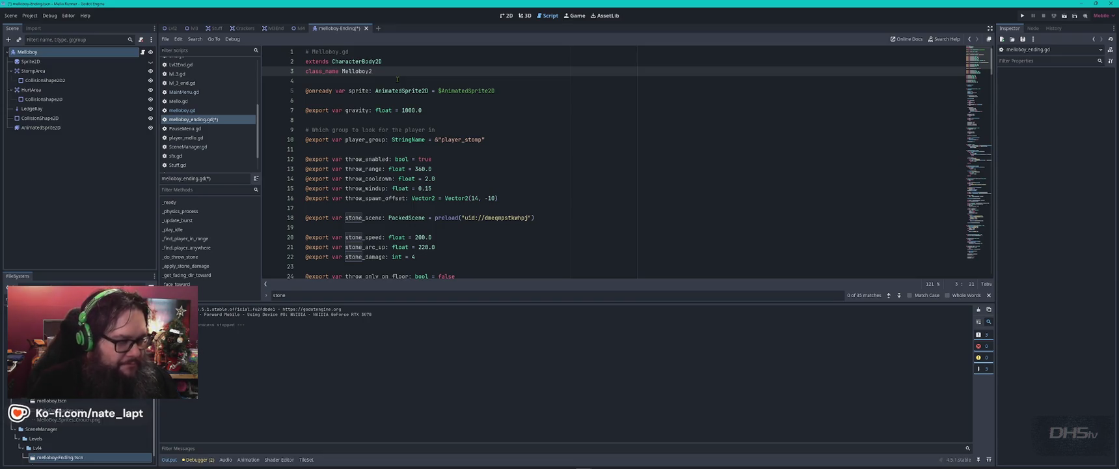
- Change the script's class_name to MelloboyEnd and rename the root node to MelloboyEnding
key("BackSpace")
type("End")
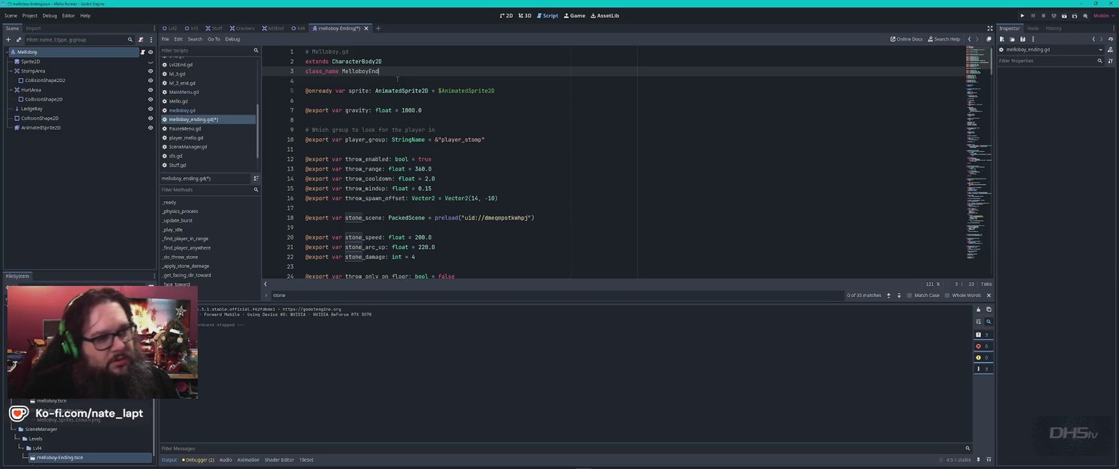
key("Down")
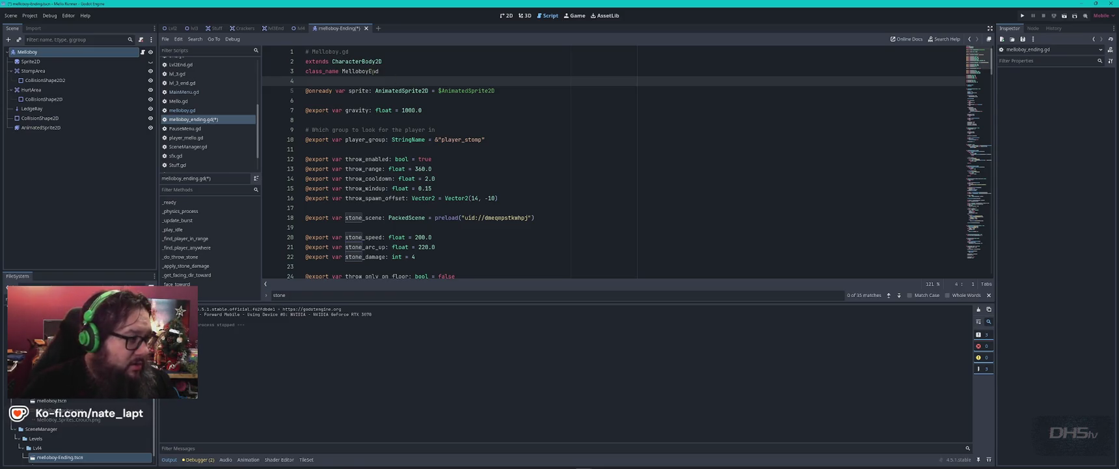
left_click(59, 53)
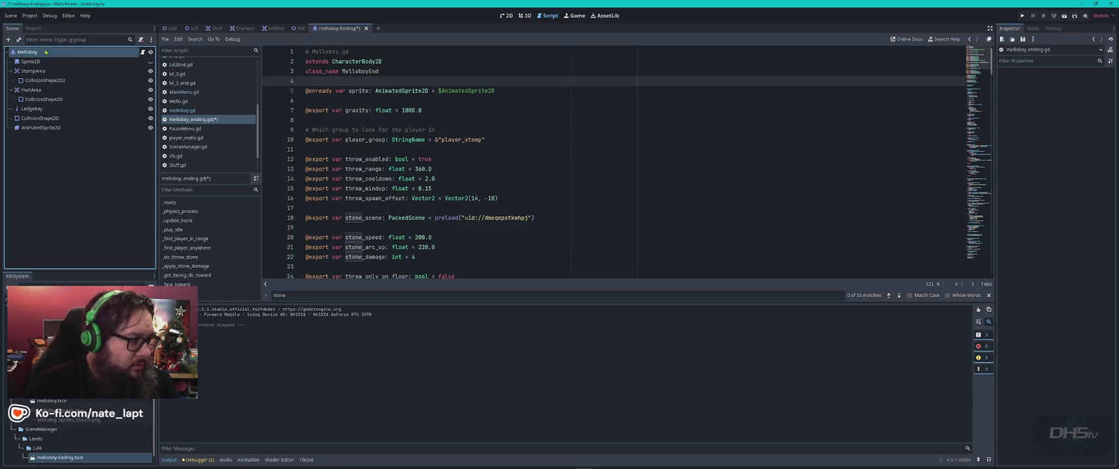
left_click(60, 52)
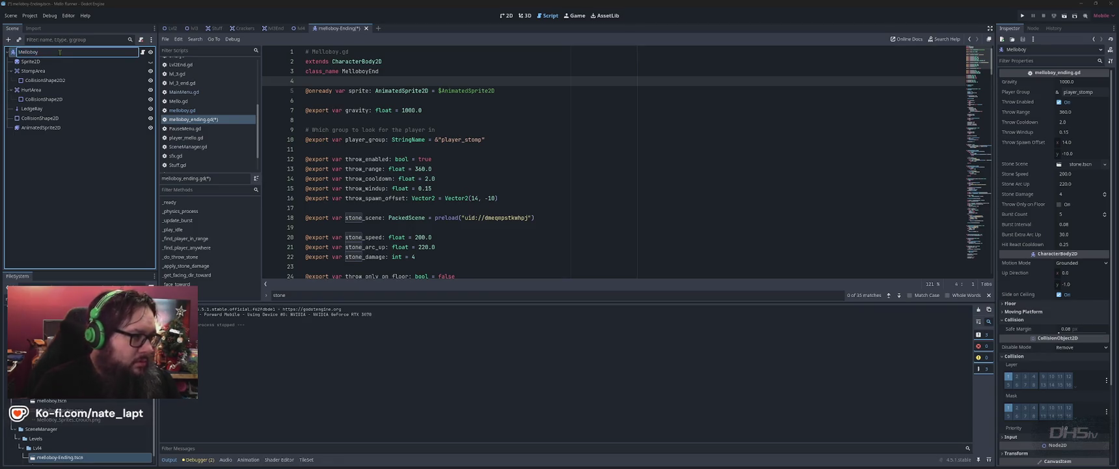
key("Return")
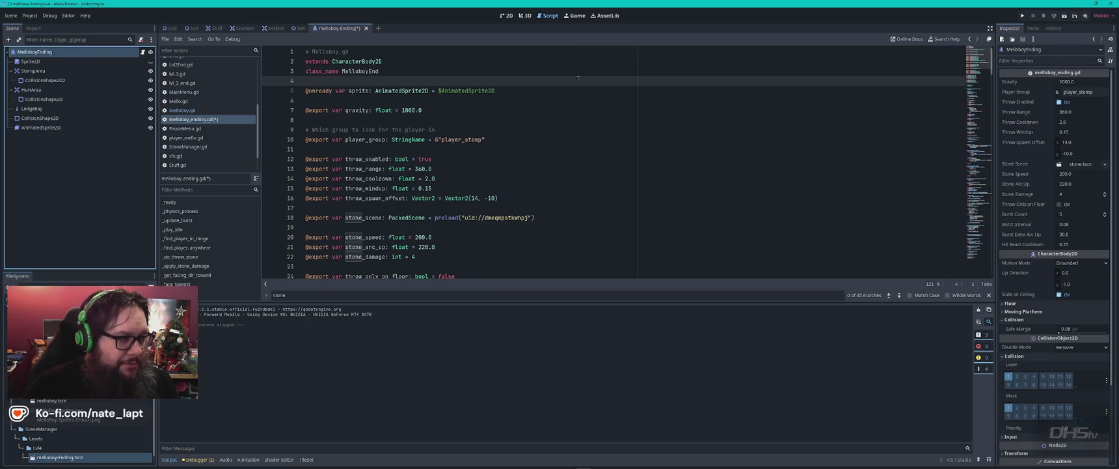
- Set throw_cooldown to 0.5 in melloboy_ending.gd
left_click(467, 113)
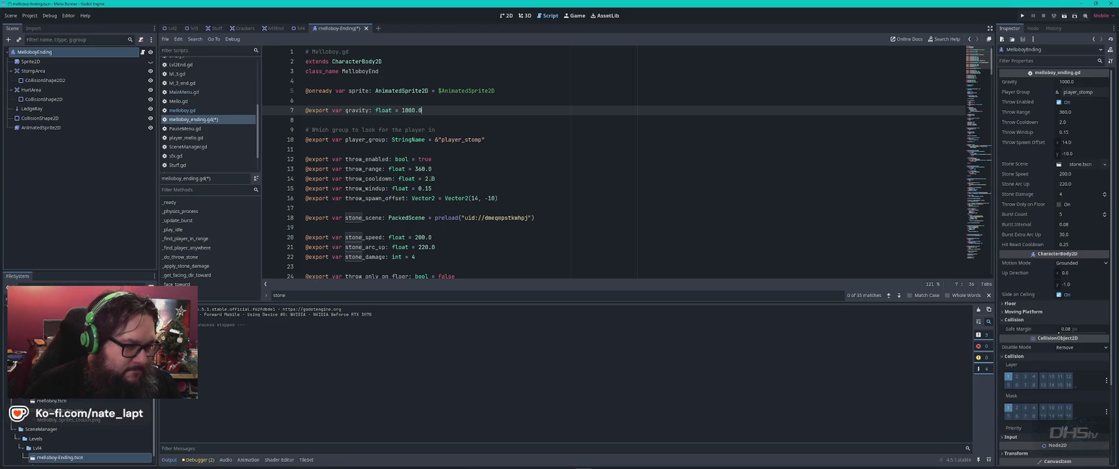
left_click(429, 178)
key("BackSpace")
type("1")
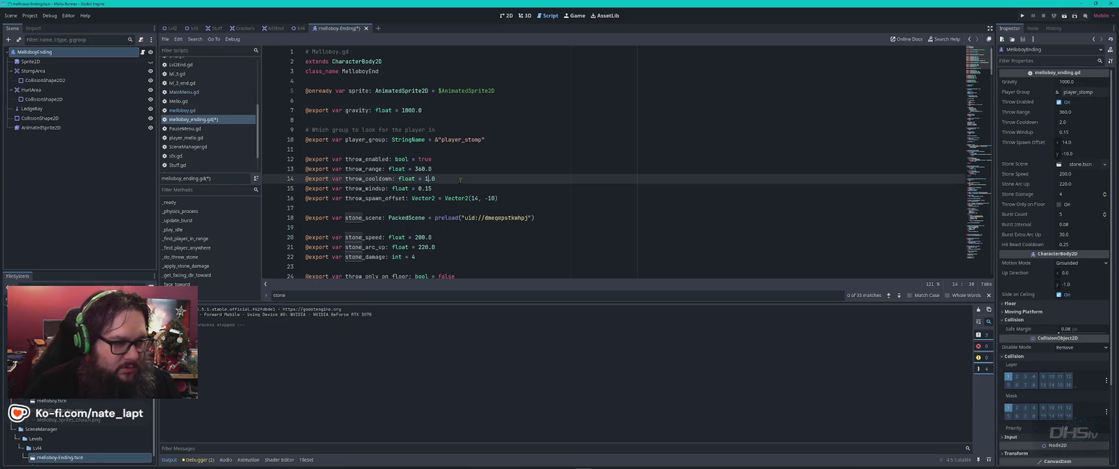
key("BackSpace")
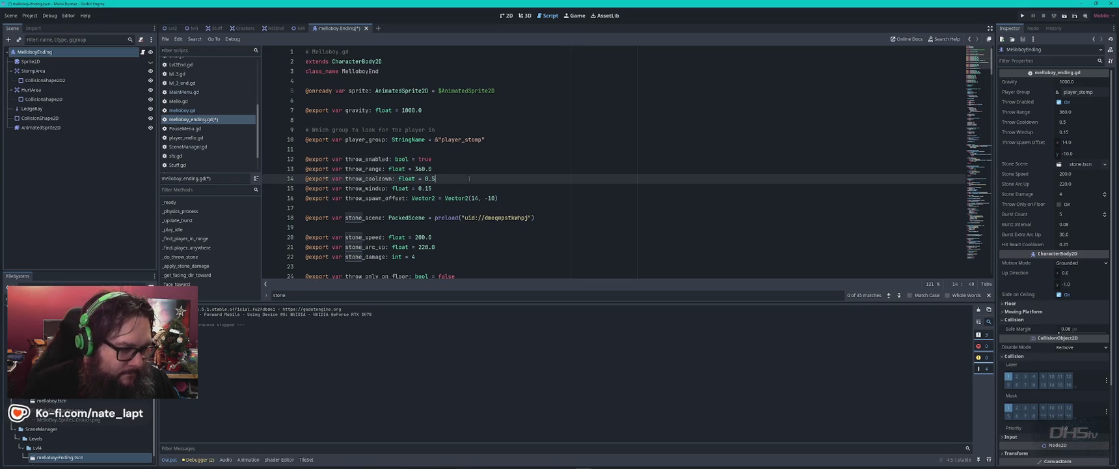
scroll(468, 184, "down", 2)
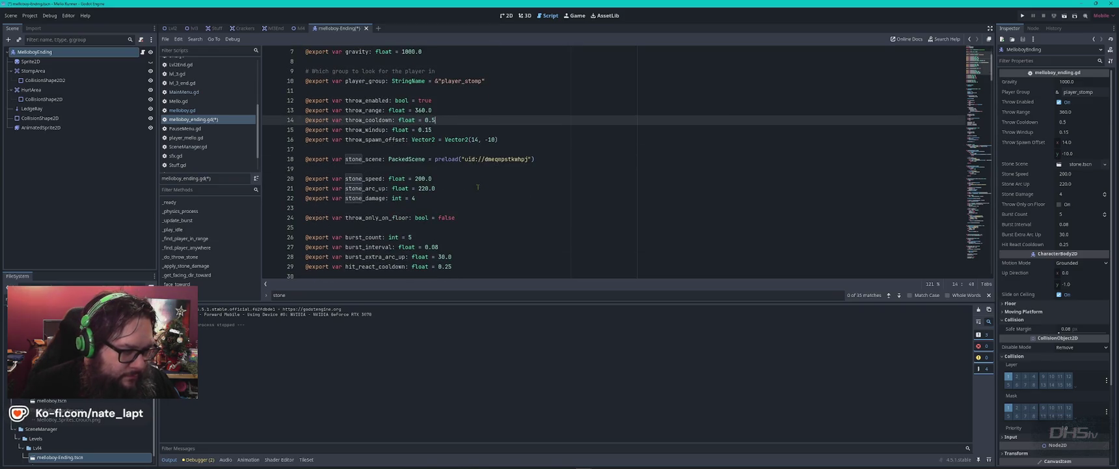
left_click(477, 187)
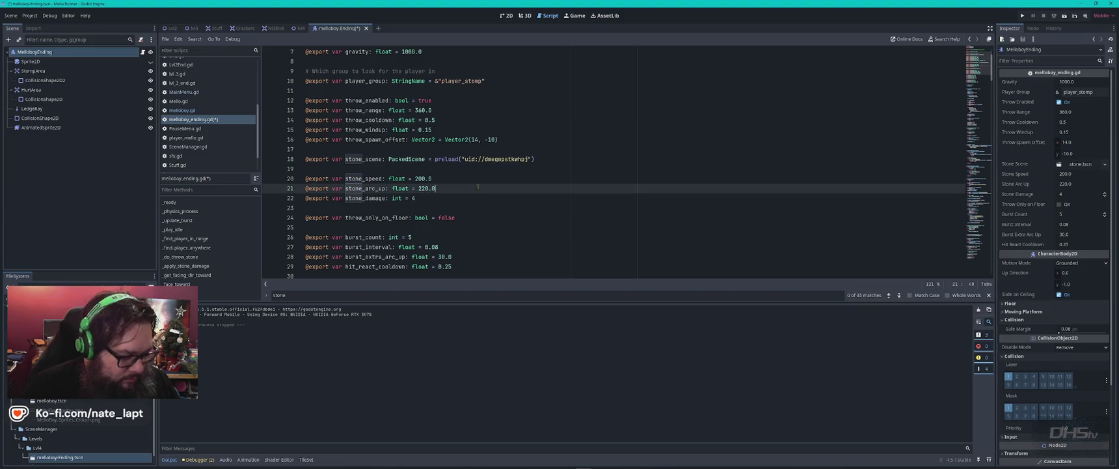
- Save the enemy script, then run and stop the game for a quick test
key("ctrl+s")
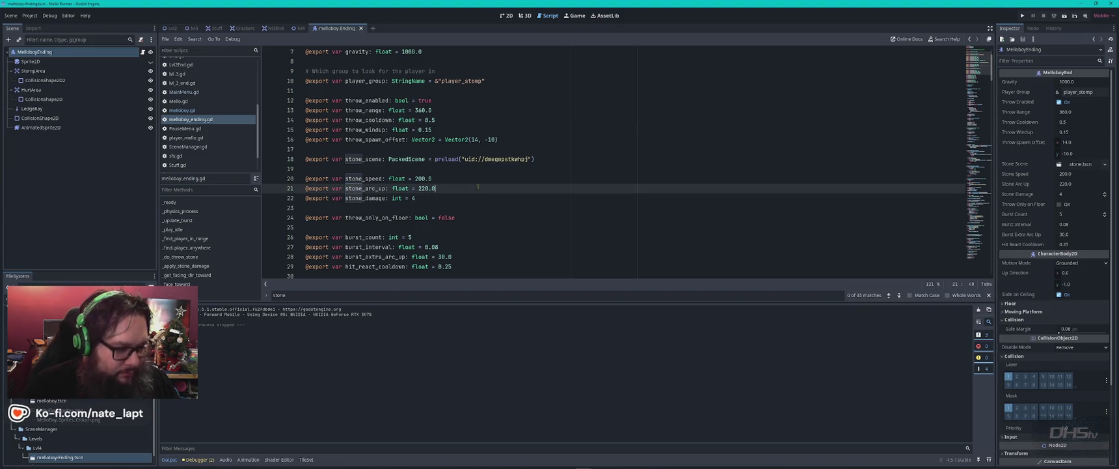
key("F5")
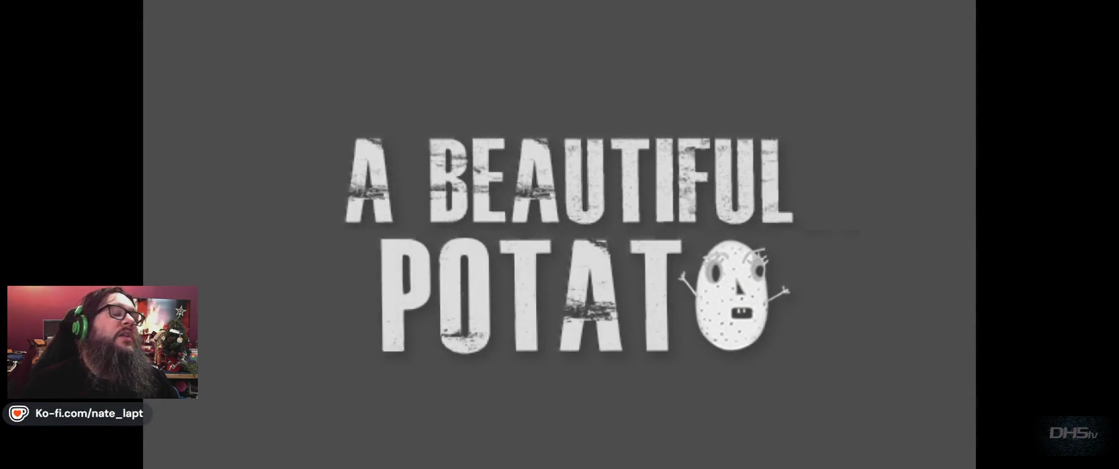
key("F8")
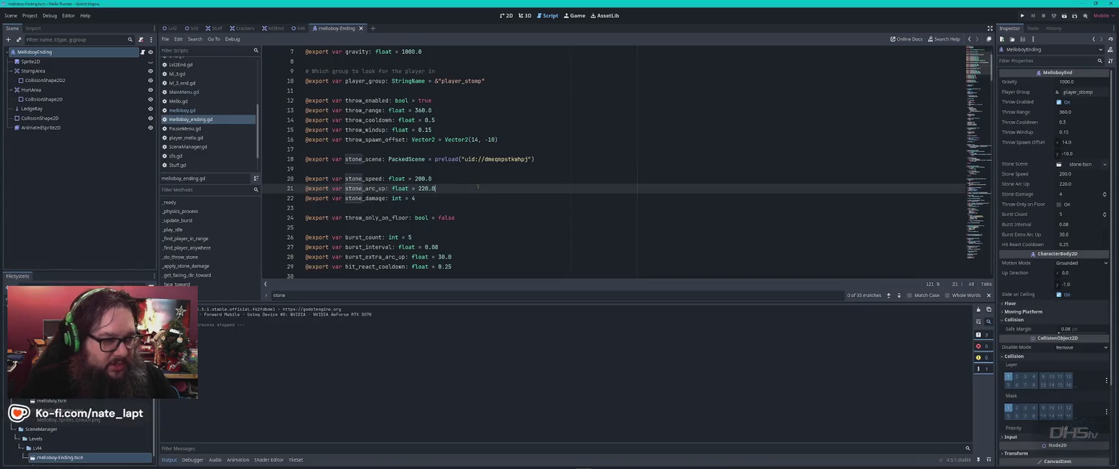
- Delete the ten old Melloboy enemies from the lvl4 level
left_click(506, 15)
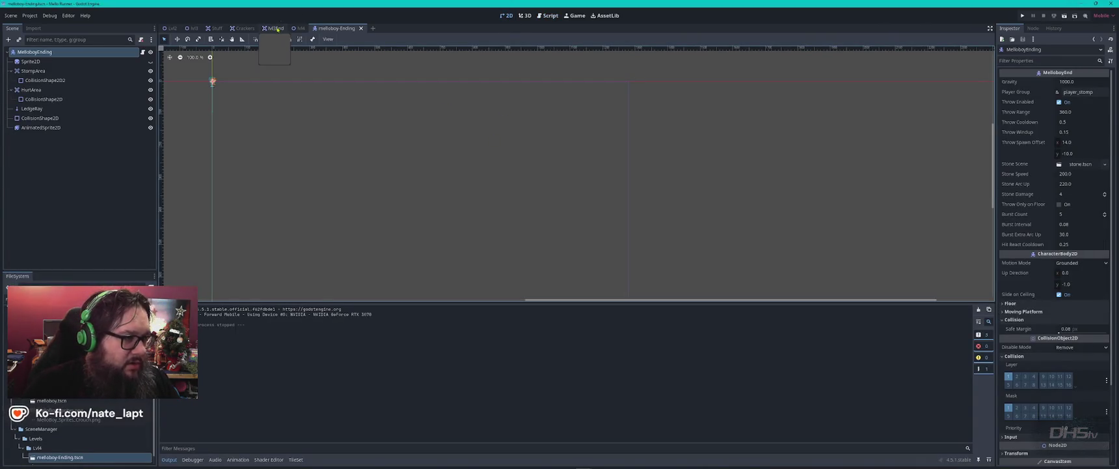
left_click(299, 28)
scroll(624, 165, "up", 10)
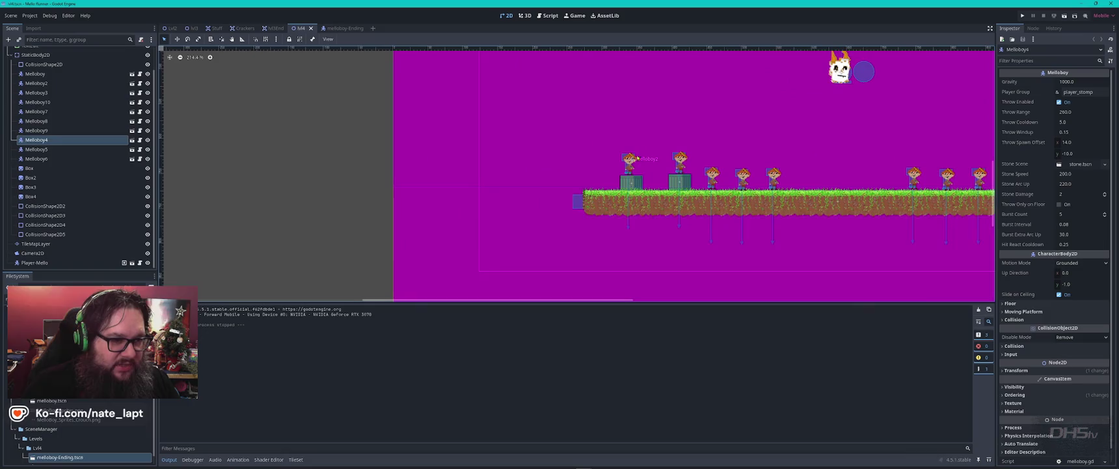
left_click(492, 190)
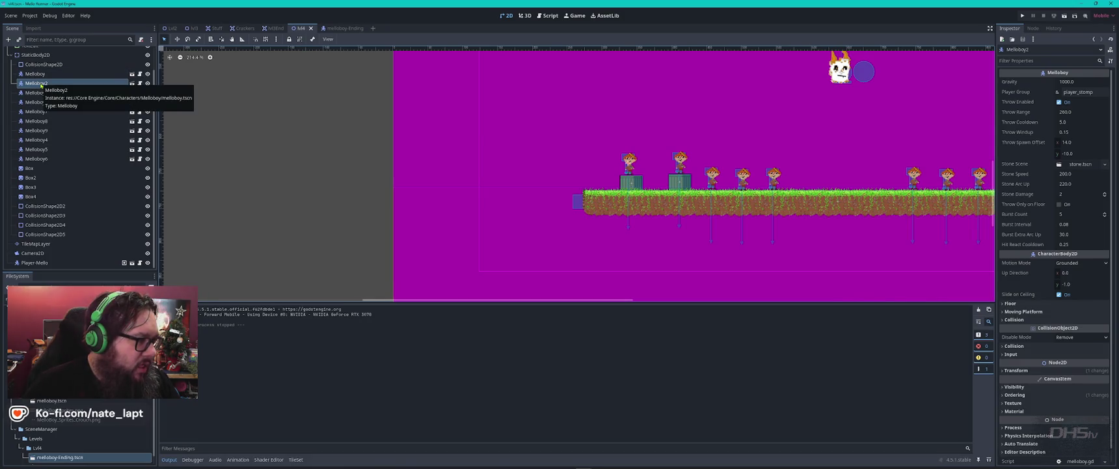
left_click(32, 73)
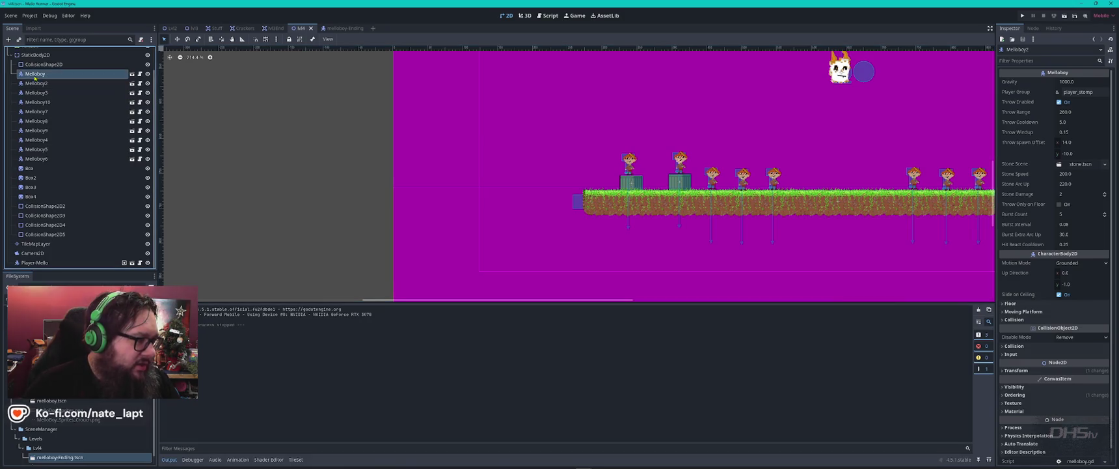
left_click(29, 159, "shift")
key("Delete")
key("Return")
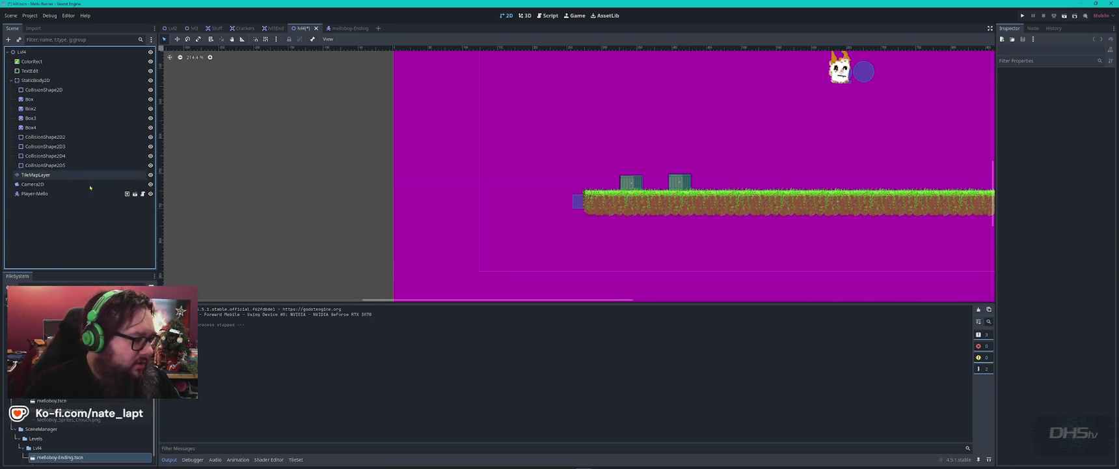
- Place a MelloboyEnding enemy on the left box and a copy on the right box
scroll(65, 447, "down", 1)
mouse_move(60, 447)
left_mouse_down()
mouse_move(130, 325)
mouse_move(644, 151)
mouse_move(633, 163)
left_mouse_up()
scroll(612, 181, "up", 7)
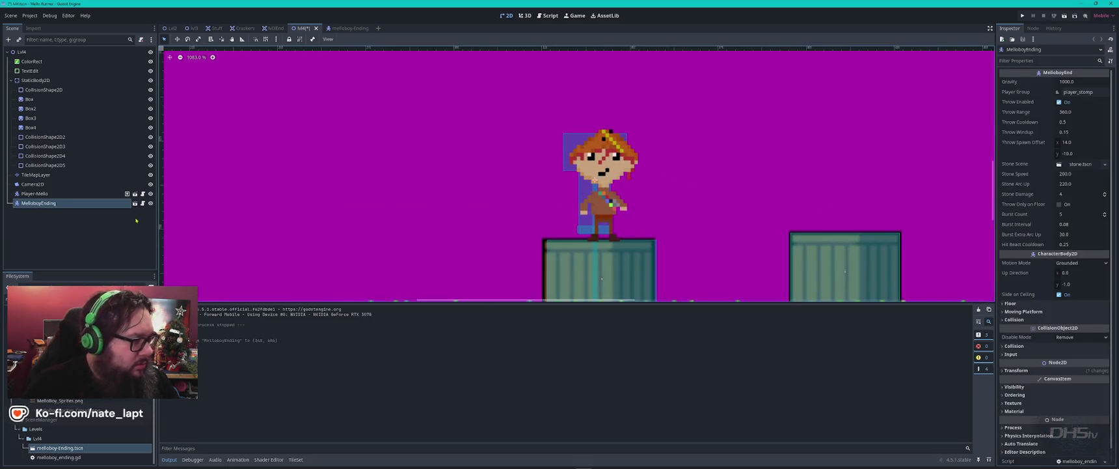
key("ctrl+d")
mouse_move(639, 205)
left_mouse_down()
mouse_move(856, 208)
mouse_move(886, 192)
mouse_move(384, 129)
mouse_move(449, 171)
mouse_move(538, 168)
mouse_move(221, 176)
mouse_move(882, 164)
mouse_move(868, 175)
mouse_move(741, 175)
mouse_move(948, 134)
left_mouse_up()
scroll(887, 192, "down", 2)
scroll(887, 192, "down", 1)
- Duplicate more MelloboyEnding enemies onto the right box and along the ground
key("ctrl+d")
key("ctrl+d")
key("ctrl+d")
key("ctrl+d")
key("ctrl+d")
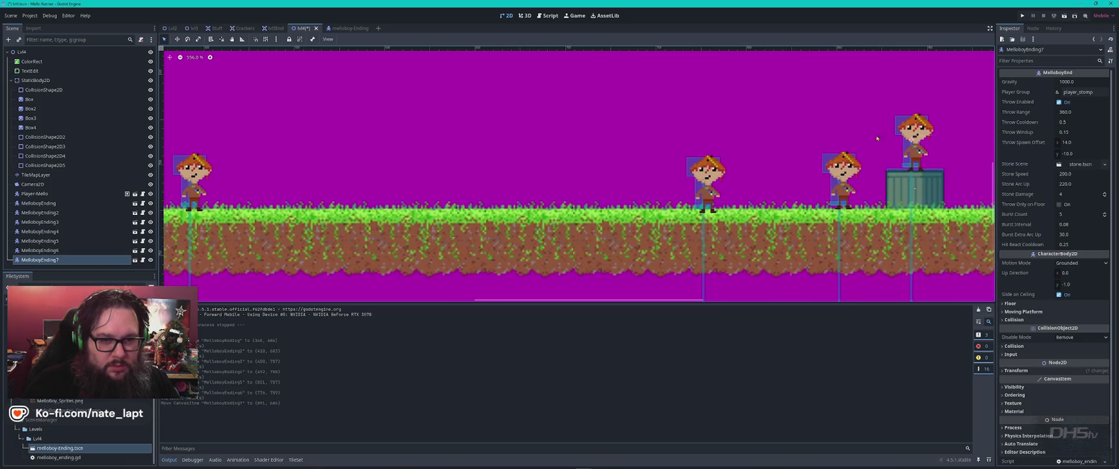
mouse_move(877, 137)
left_mouse_down()
mouse_move(417, 188)
mouse_move(580, 177)
left_mouse_up()
key("ctrl+d")
mouse_move(363, 234)
left_mouse_down()
mouse_move(653, 198)
mouse_move(591, 193)
left_mouse_up()
key("ctrl+d")
left_click_drag(437, 199, 830, 163)
left_click(401, 155)
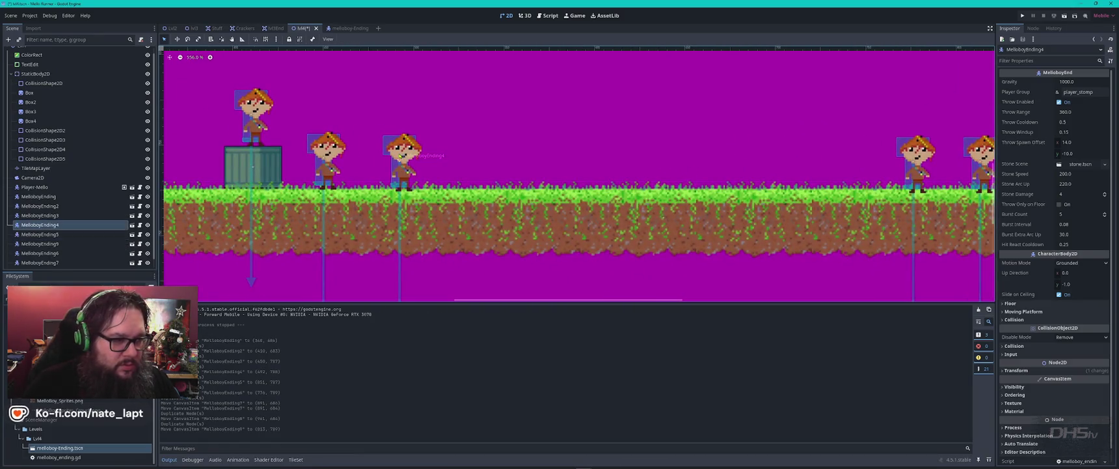
key("ctrl+d")
left_click_drag(401, 155, 460, 157)
- Add MelloboyEnding11 and MelloboyEnding12 on the ground, then save and launch the game
scroll(451, 160, "down", 1)
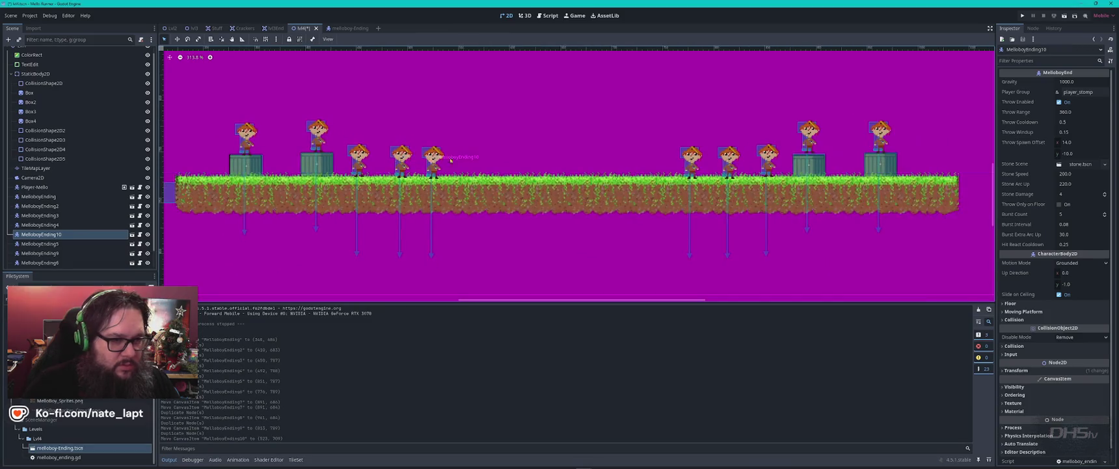
scroll(451, 160, "left", 5)
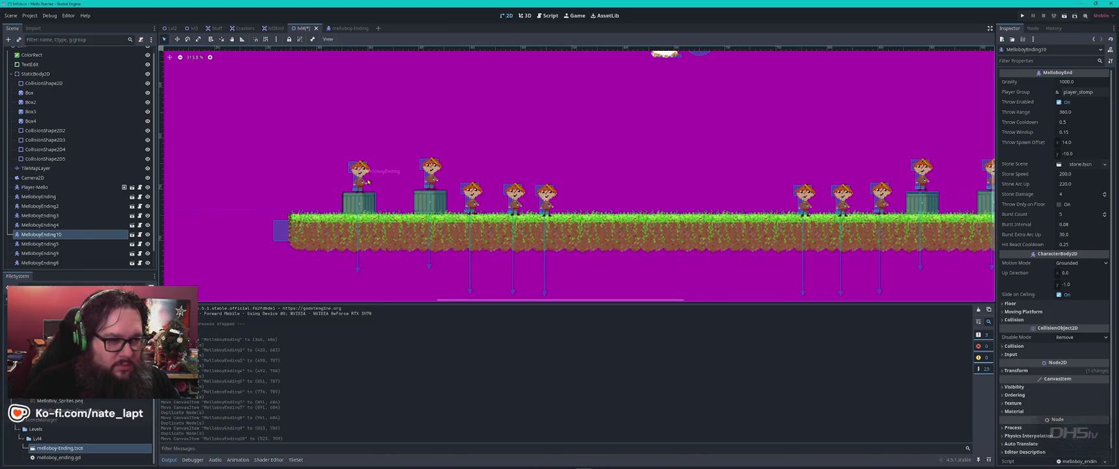
key("ctrl+d")
left_click_drag(574, 188, 572, 192)
key("ctrl+d")
left_click_drag(805, 192, 769, 192)
key("F6")
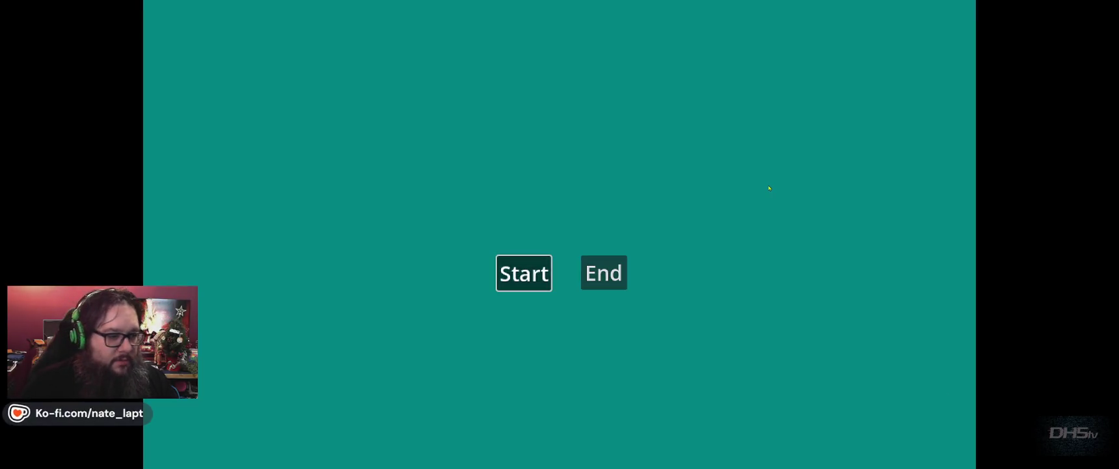
- Start the ending level from the menu, retry after dying, then stop the game
key("Return")
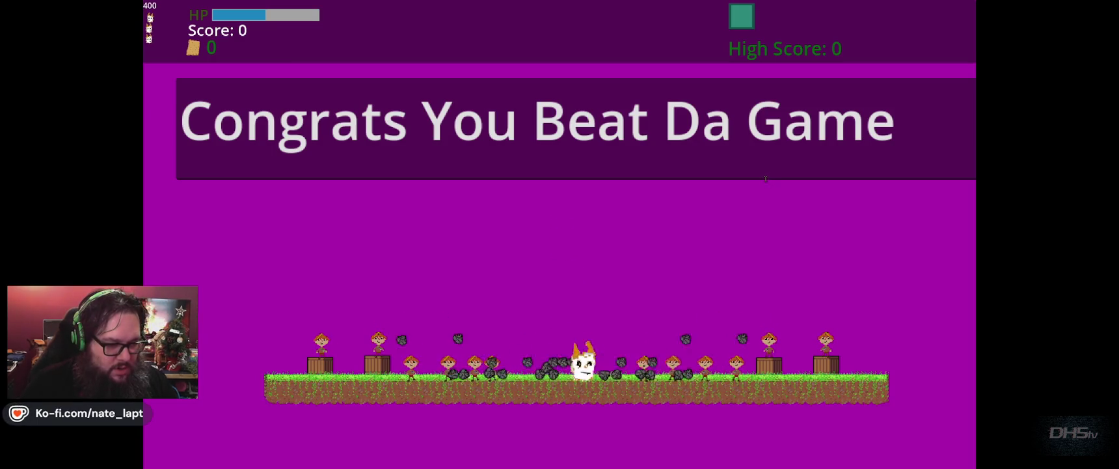
key("Return")
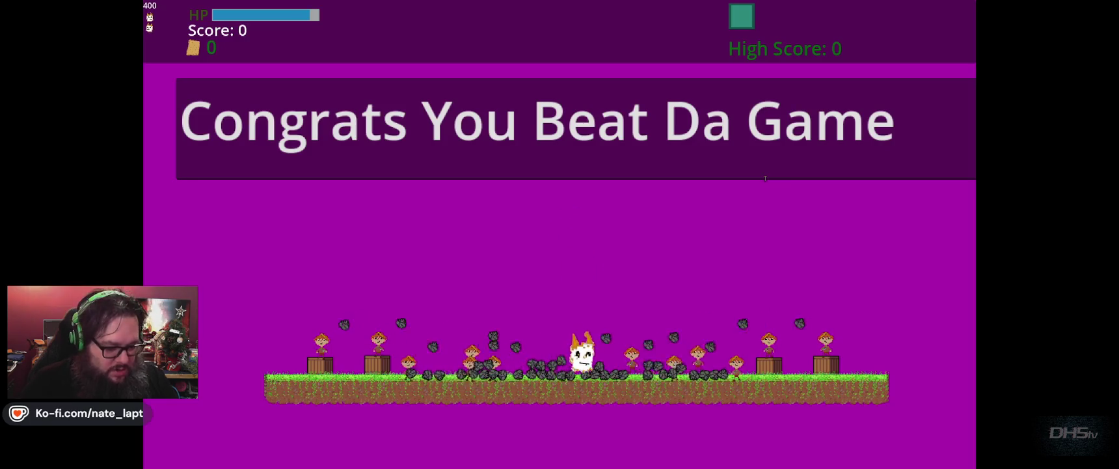
key("F8")
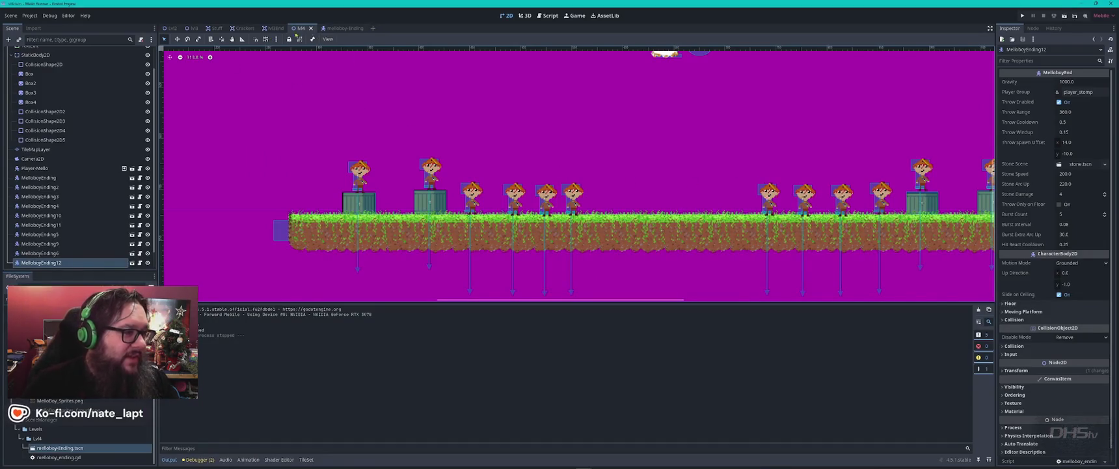
- Set stone_speed to 240 and throw_cooldown to 0.75 in melloboy_ending.gd, then playtest
left_click(343, 32)
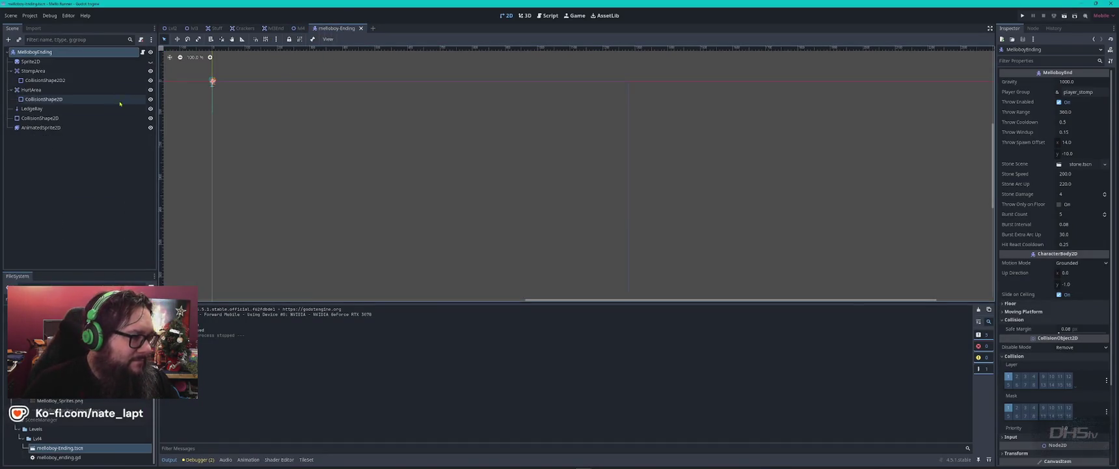
left_click(143, 52)
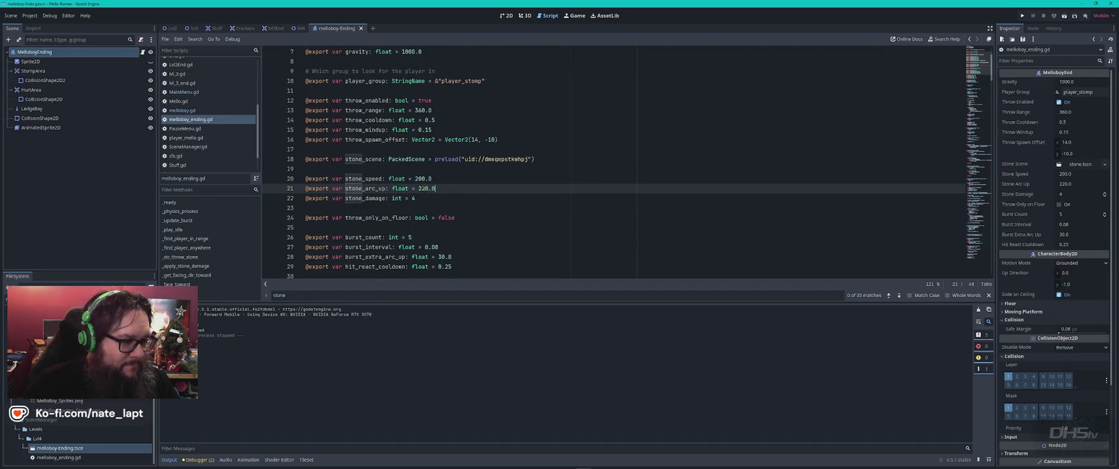
left_click(421, 178)
type("4")
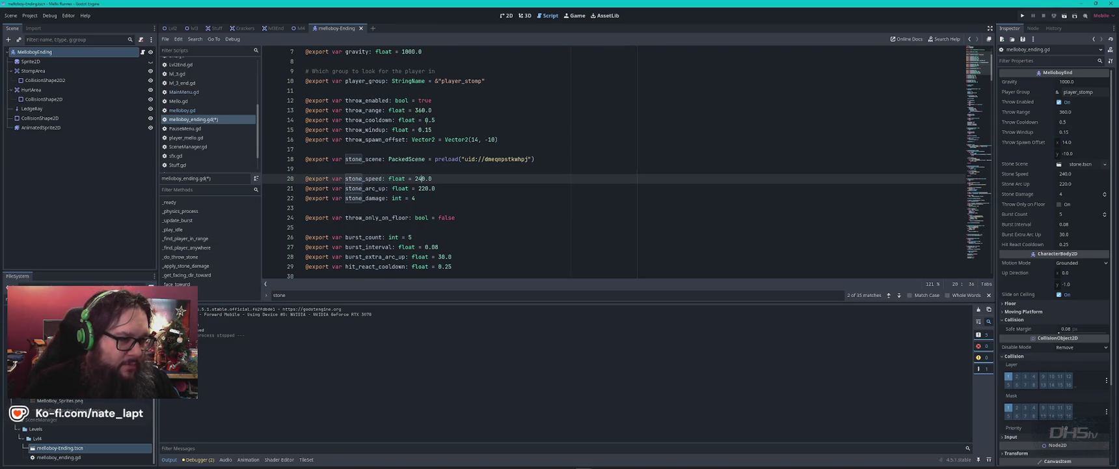
left_click(440, 122)
type("7")
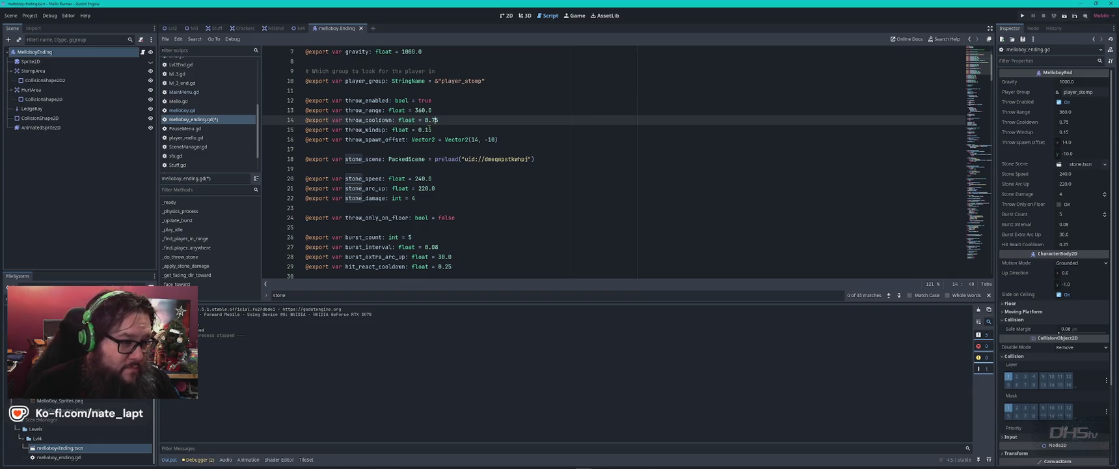
scroll(454, 127, "up", 2)
scroll(454, 127, "down", 3)
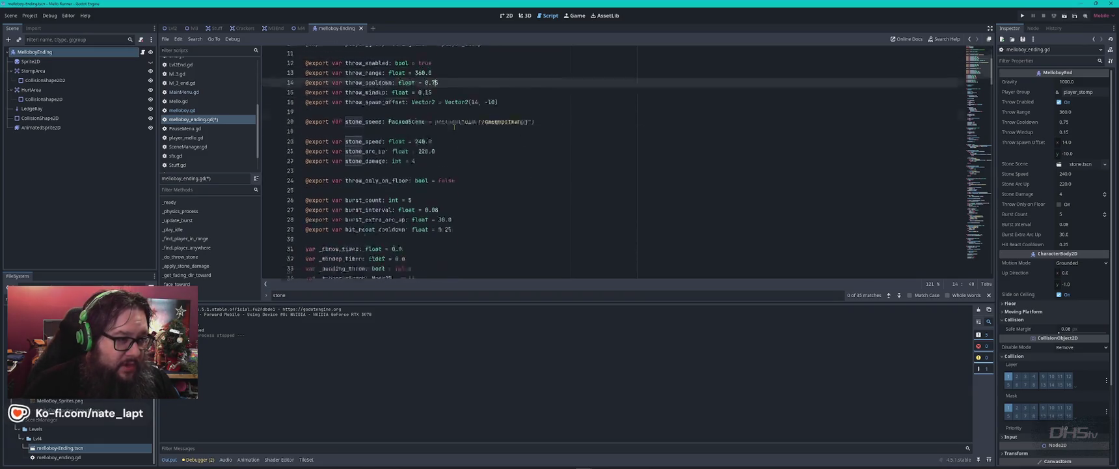
scroll(417, 116, "up", 3)
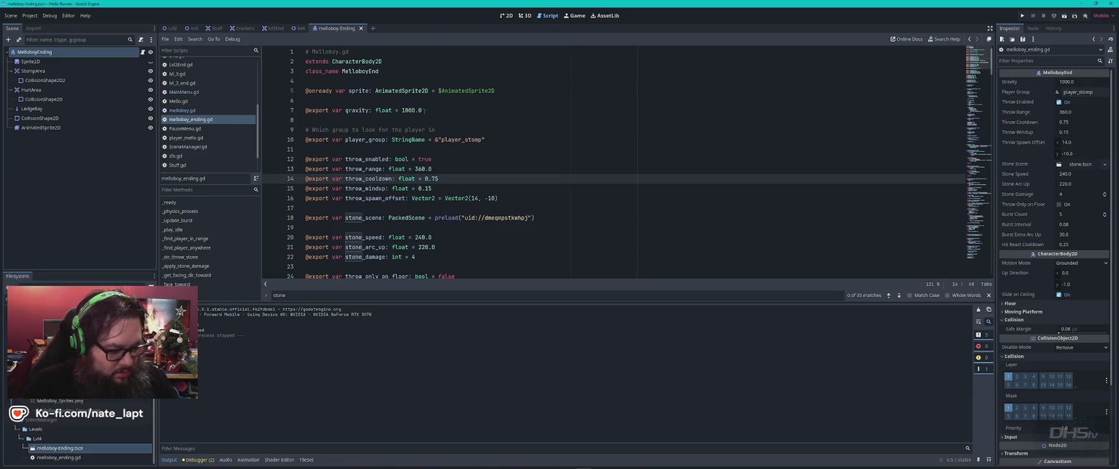
key("F6")
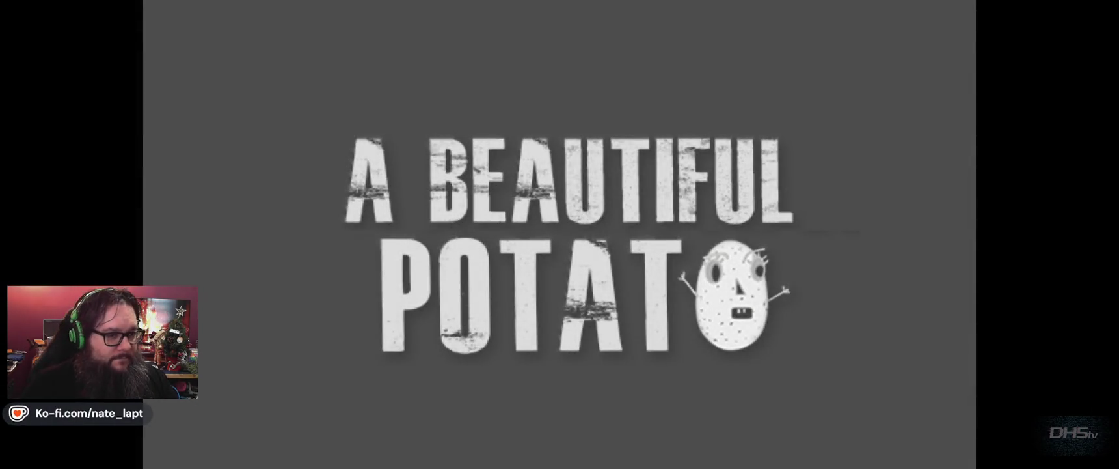
key("Return")
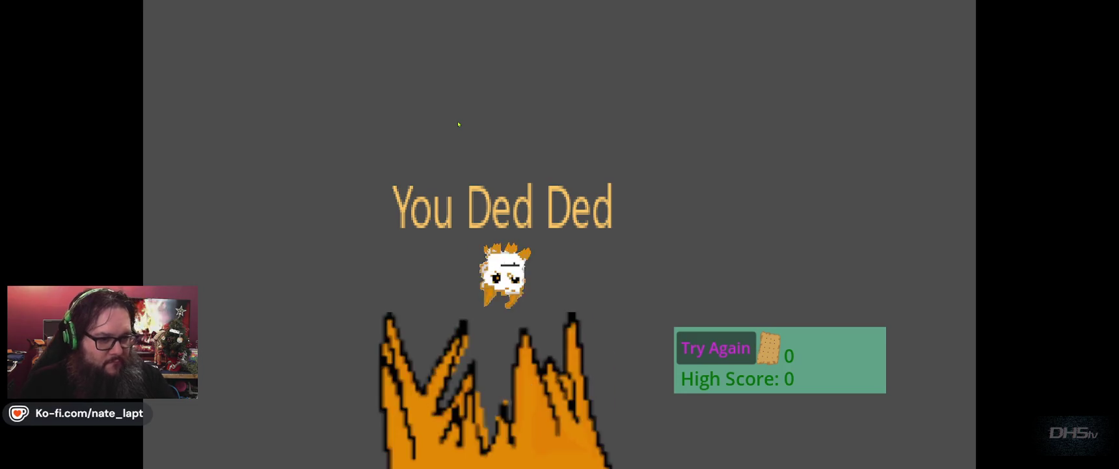
key("F8")
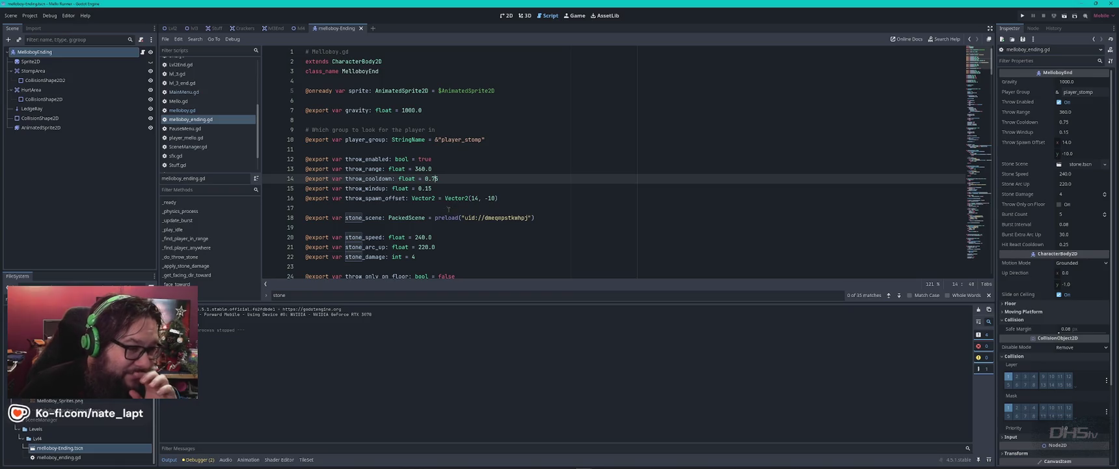
- Set throw_windup to 0.25, save the script, and open the player-End scene
left_click(421, 188)
type("2")
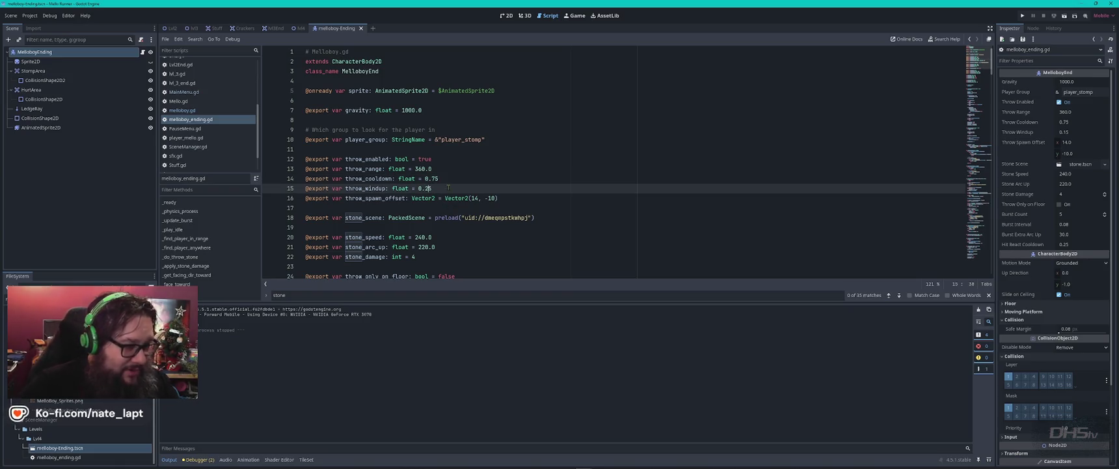
scroll(448, 189, "down", 3)
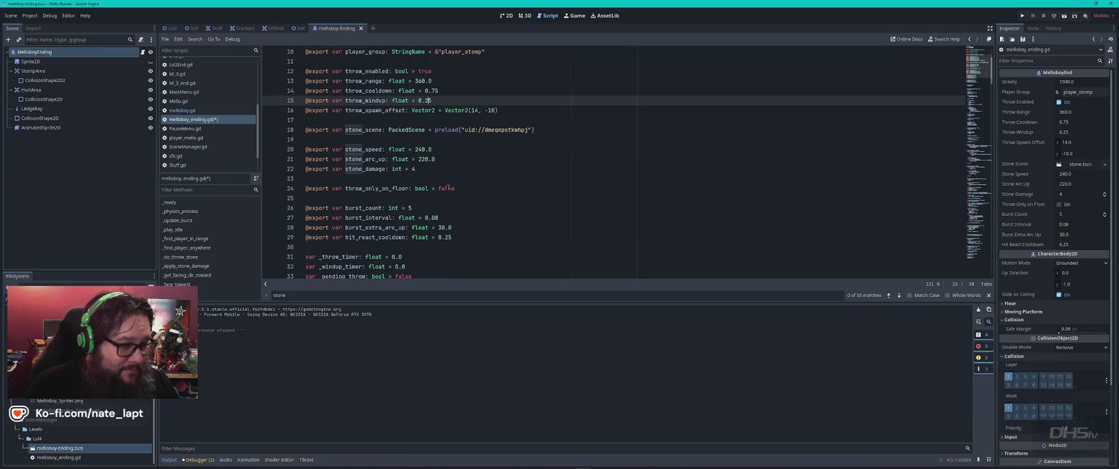
scroll(448, 188, "up", 2)
key("ctrl+s")
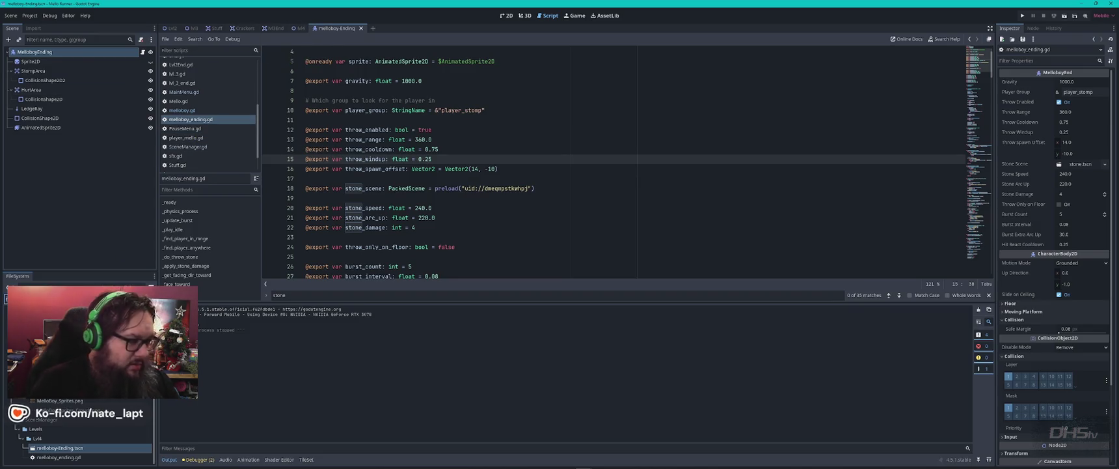
double_click(53, 444)
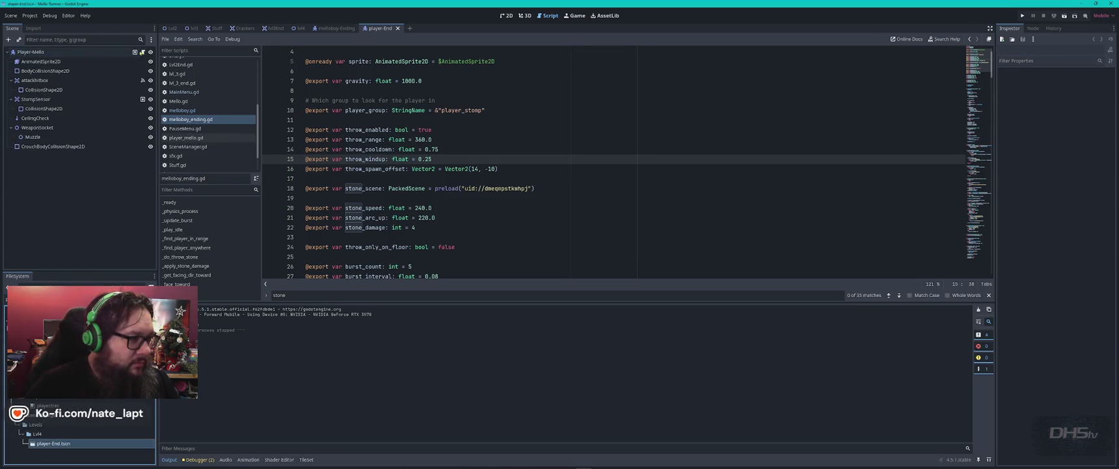
- Scroll player_mello.gd to its PLAYER TUNING constants, such as SPEED 110 and MAX_HEALTH 95
scroll(509, 163, "down", 1)
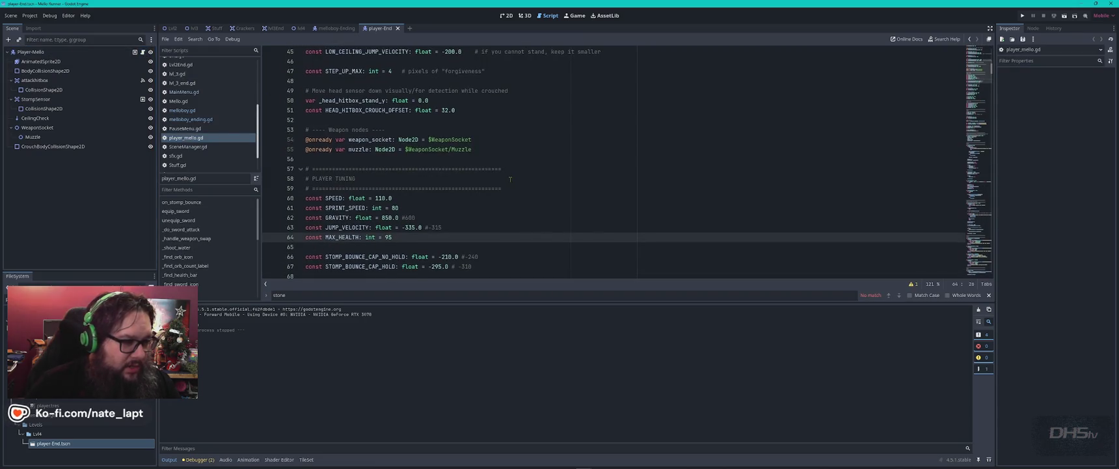
scroll(510, 179, "up", 2)
scroll(511, 179, "up", 2)
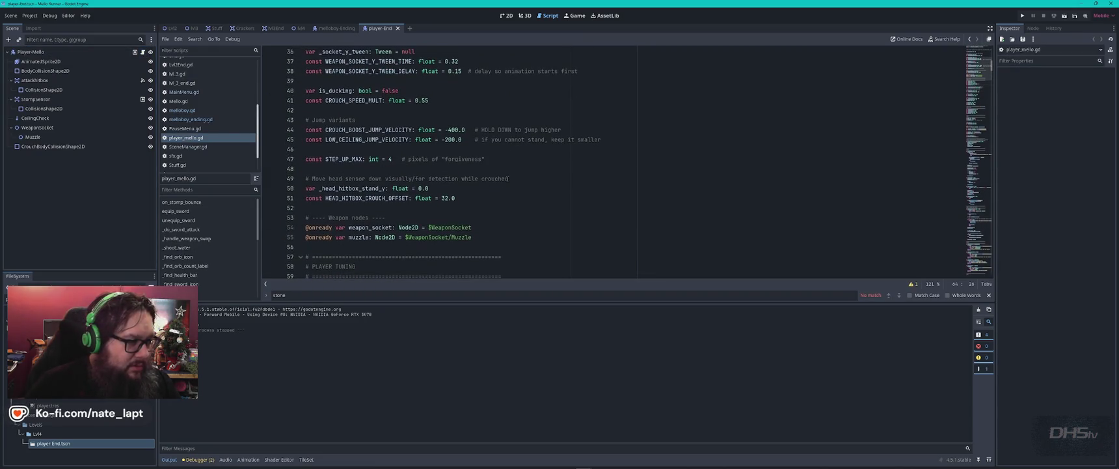
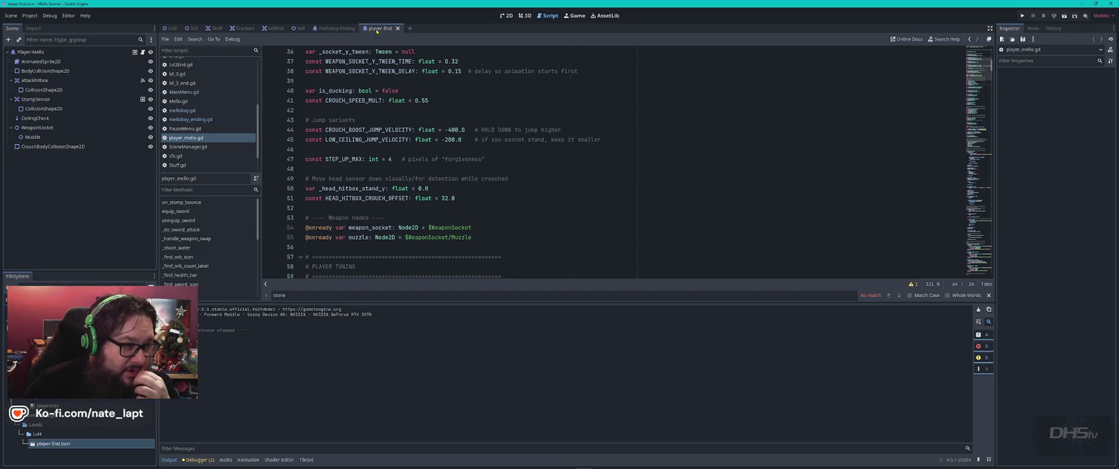
- Close the player-End scene tab
middle_click(376, 30)
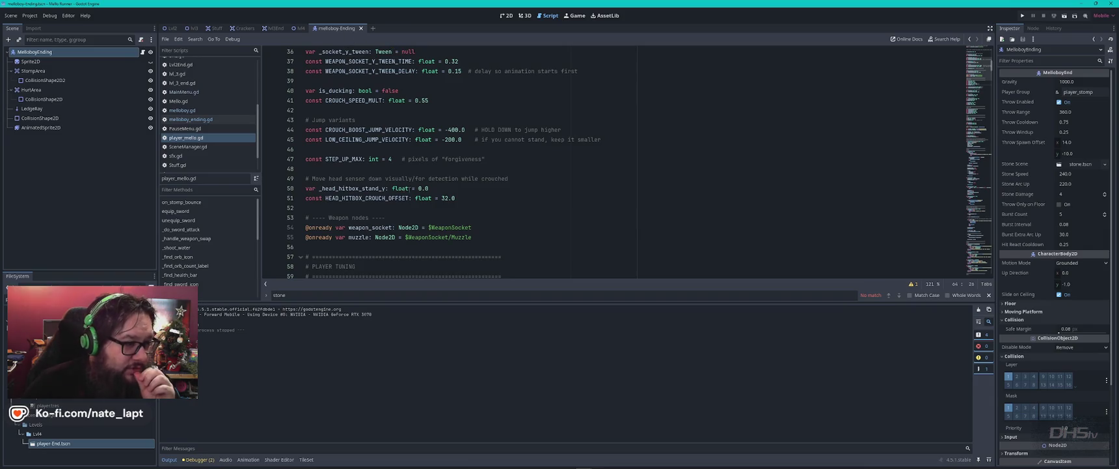
left_click(449, 170)
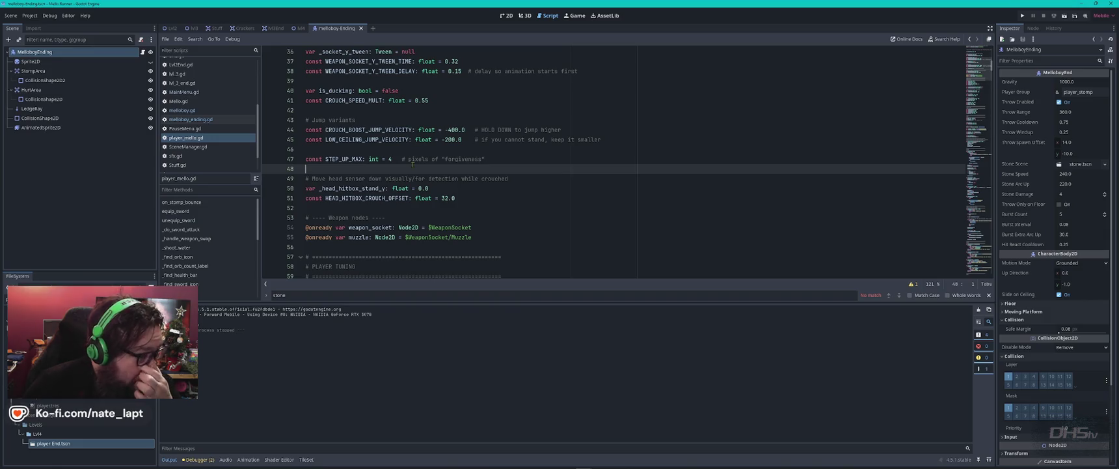
scroll(429, 168, "up", 2)
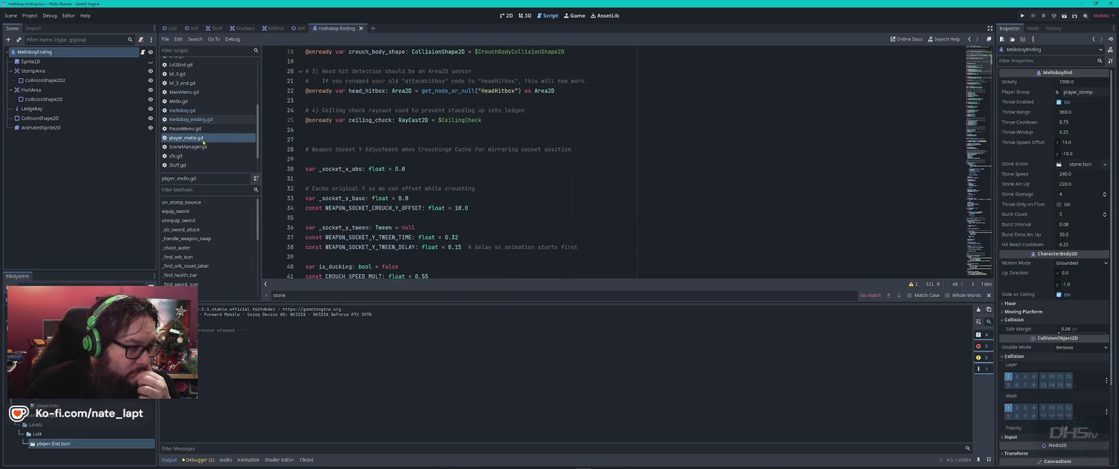
- Open melloboy_ending.gd and set stone_damage on line 22 to 2.25
left_click(201, 121)
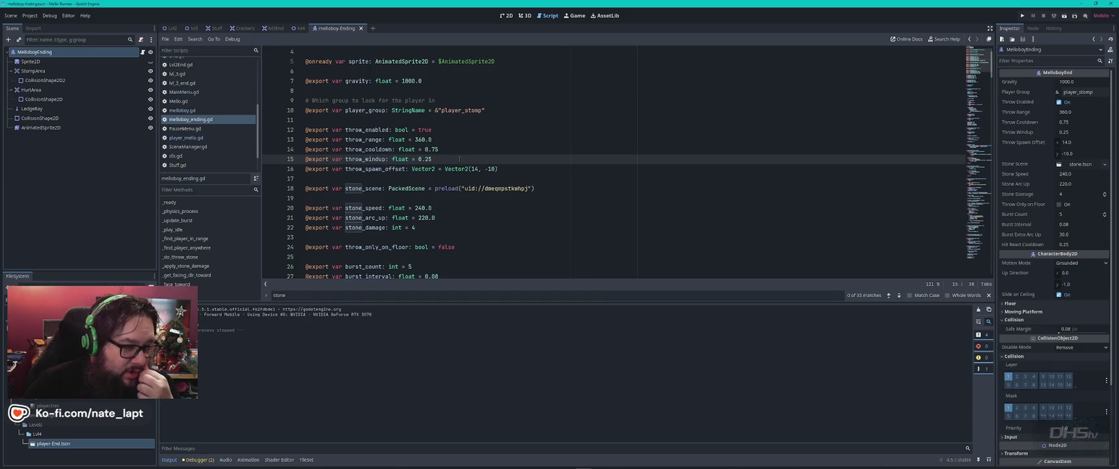
scroll(445, 212, "down", 2)
left_click(417, 169)
type("2.25")
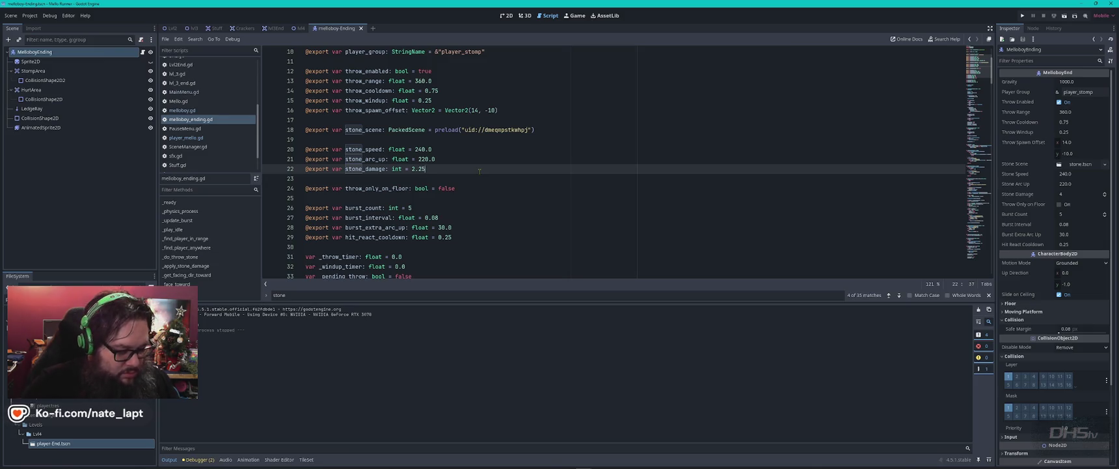
type("#")
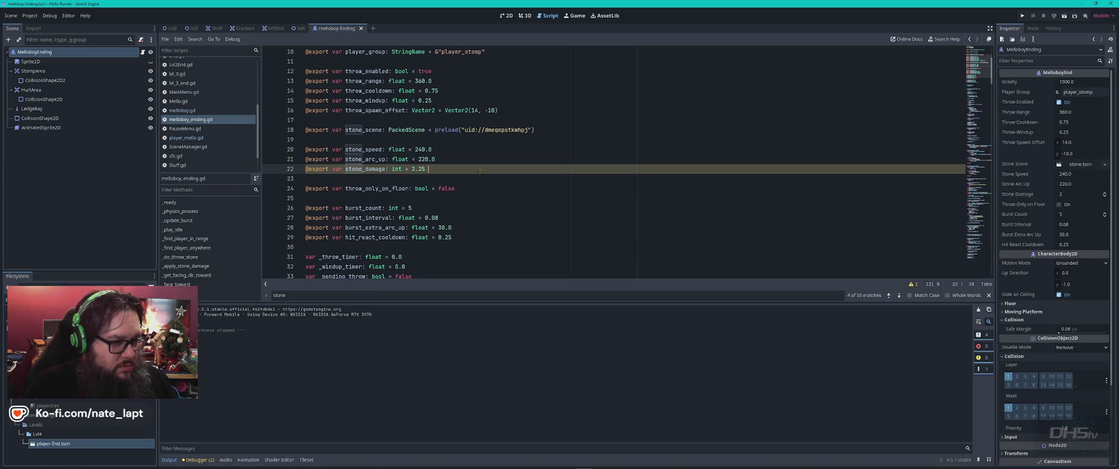
key("alt+Tab")
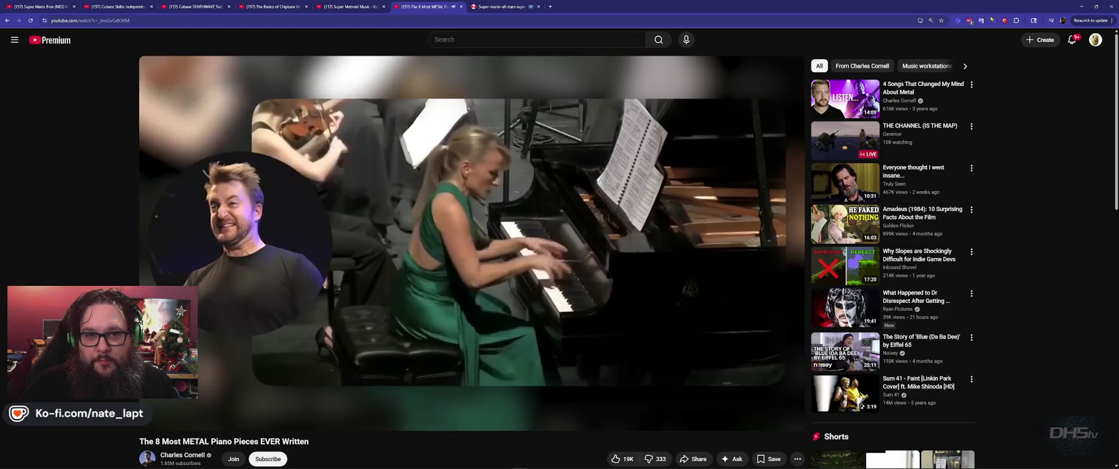
- Set the YouTube video's volume to 80% with Volume Master, then return to the Godot window
left_click(994, 21)
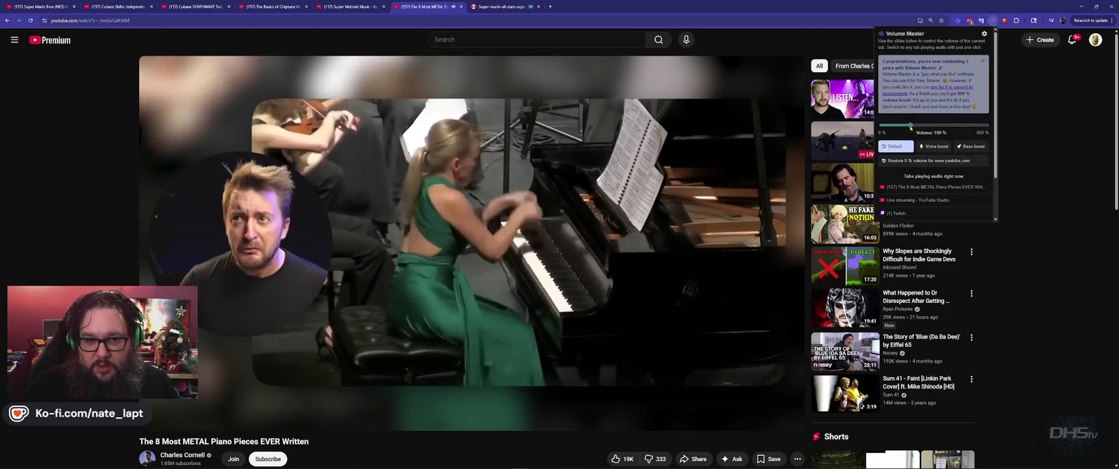
left_click(909, 126)
left_click(1035, 129)
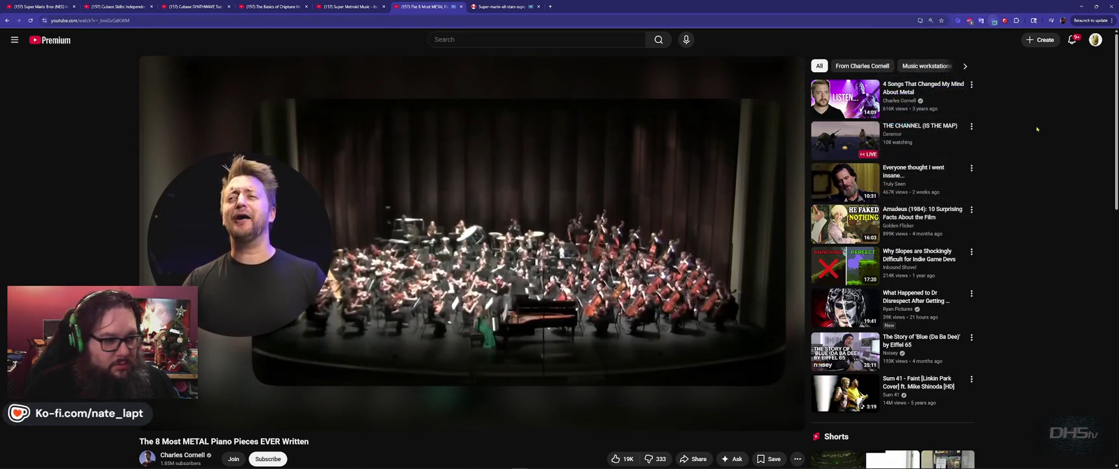
key("alt+Tab")
key("Tab")
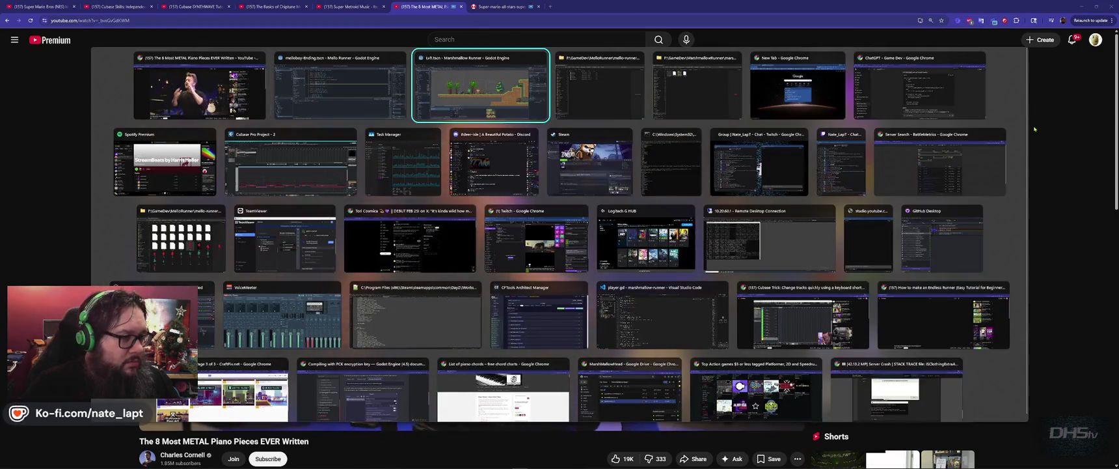
key("alt+shift+Tab")
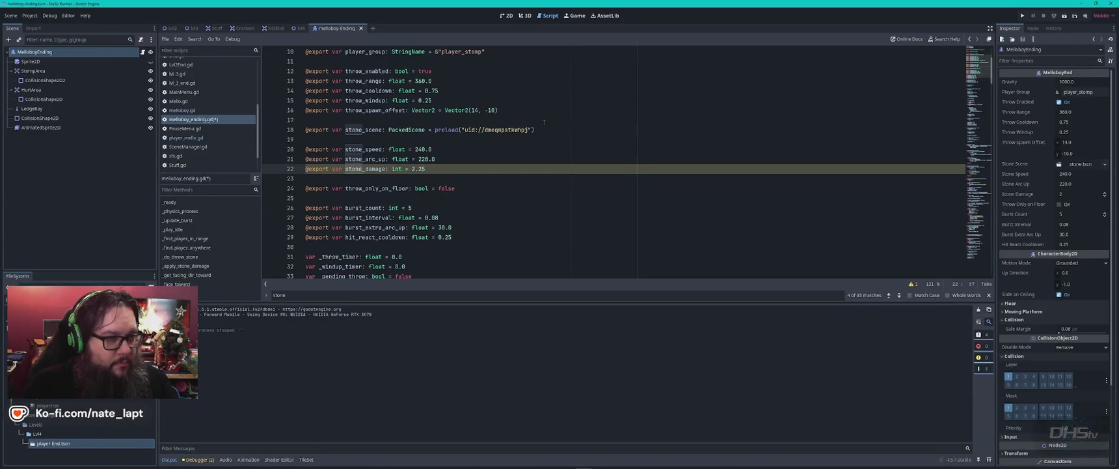
- Open the lvl4 scene in the 2D view and select its TileMapLayer
left_click(505, 15)
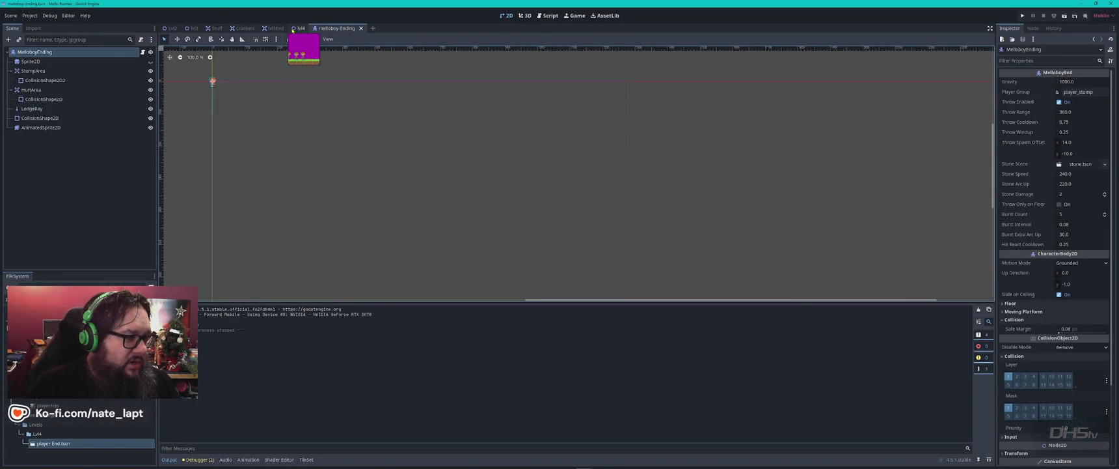
left_click(298, 29)
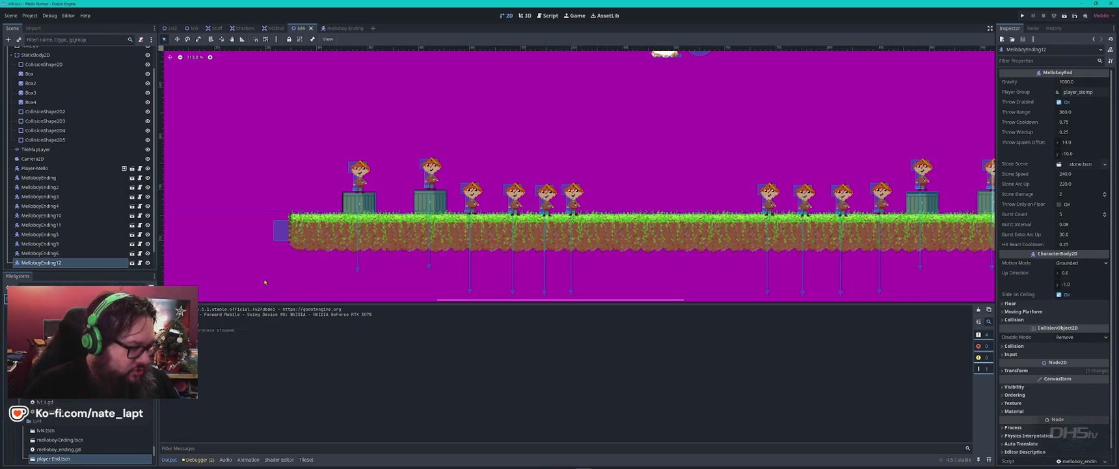
scroll(52, 156, "down", 1)
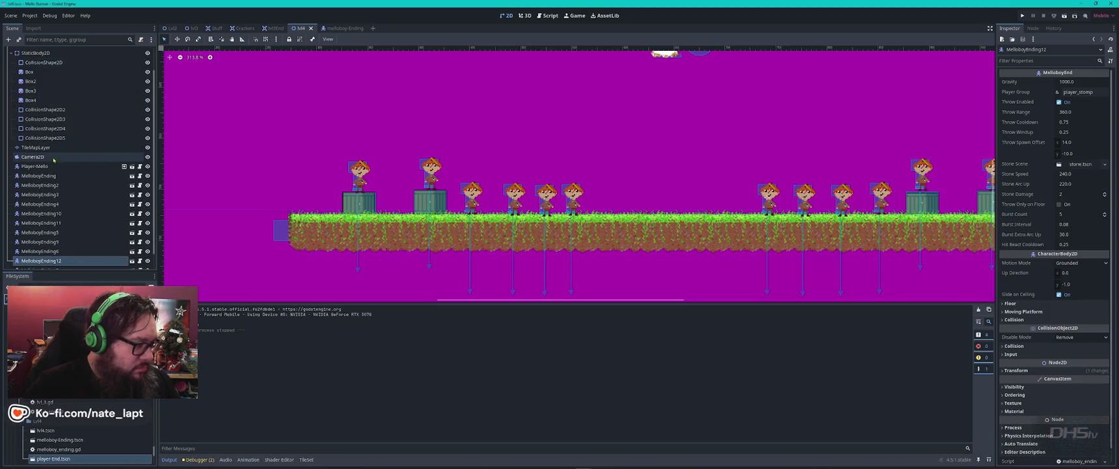
left_click(36, 147)
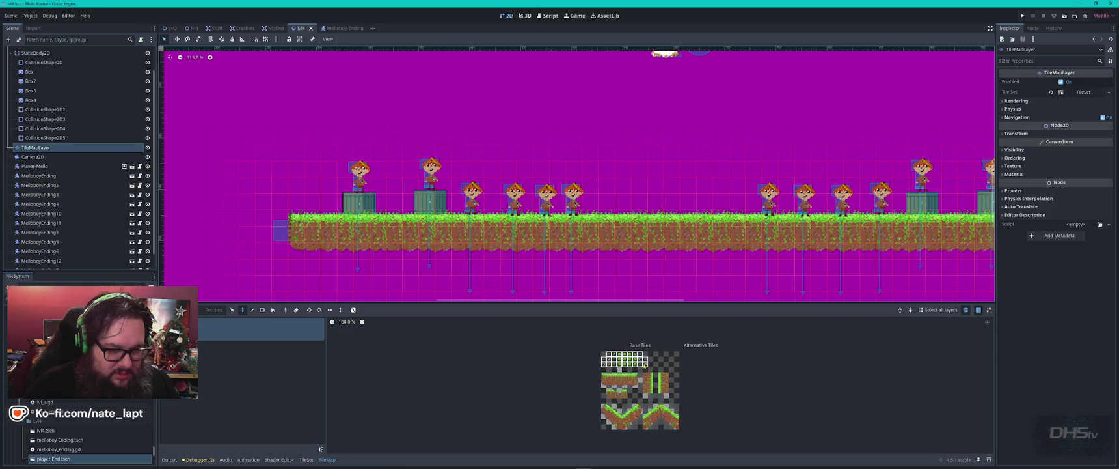
- Trial-paint a top-row tile stamp, undo it, and leave tile editing
left_click_drag(644, 365, 644, 366)
left_click_drag(872, 195, 517, 266)
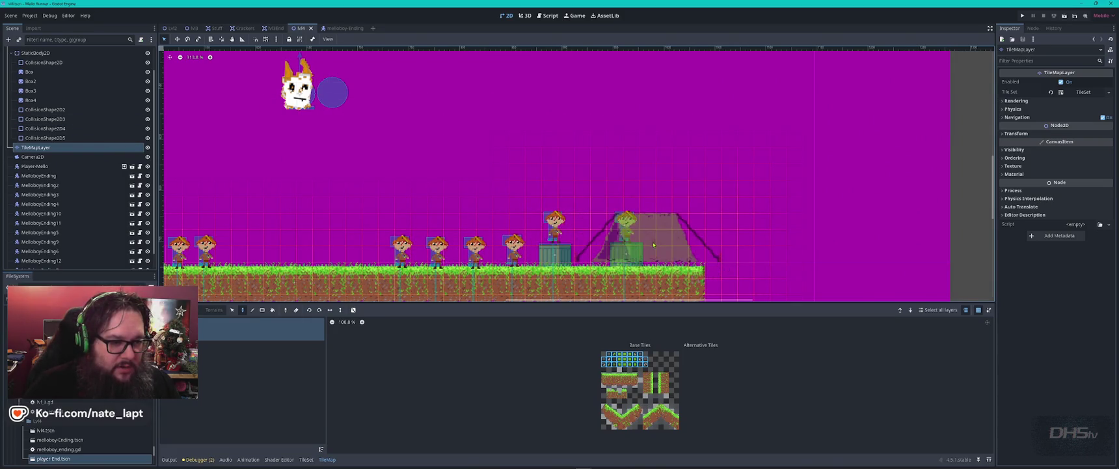
left_click(654, 245)
key("ctrl+z")
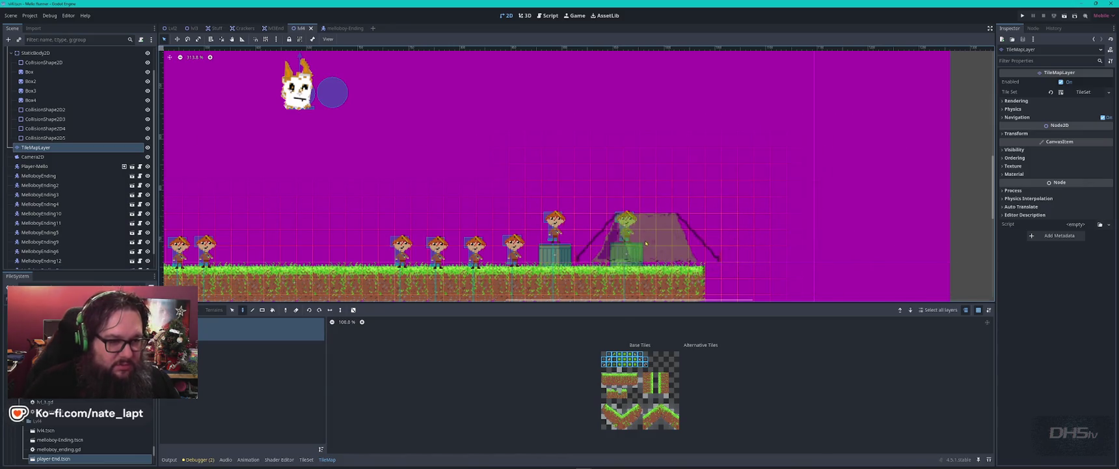
key("Escape")
scroll(85, 432, "down", 5)
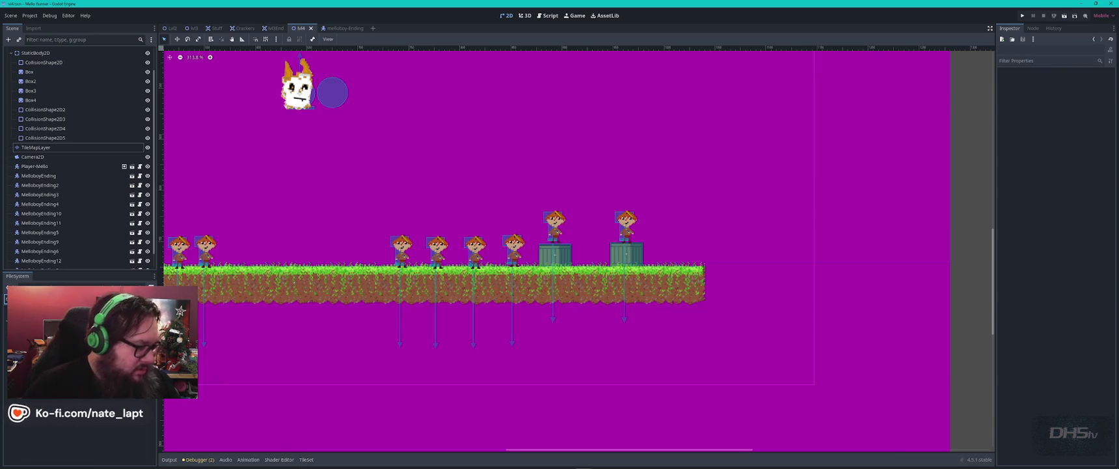
key("alt+Tab")
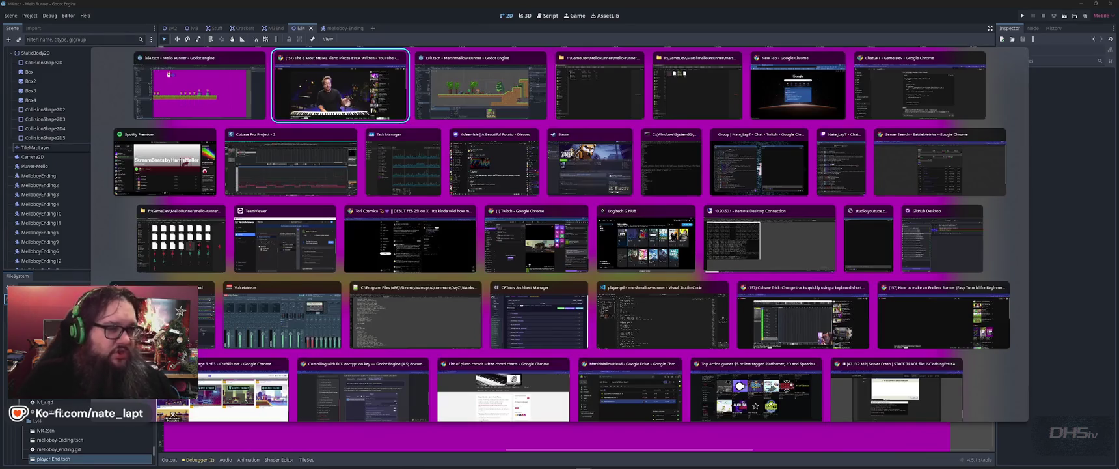
- Select Bench.png in the Assets folder in File Explorer, then go back to Godot
key("alt+Tab")
key("Tab")
key("alt+Tab")
key("Tab")
key("Tab")
key("Tab")
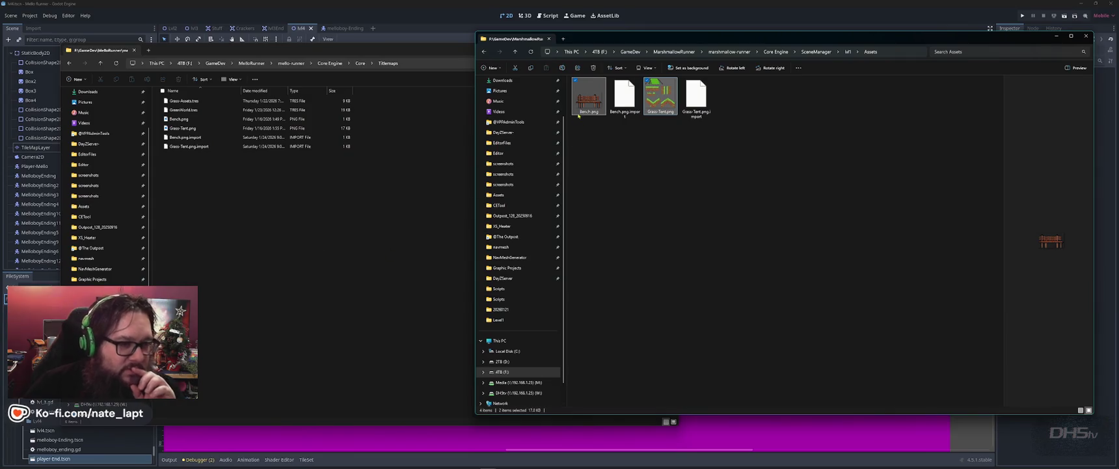
left_click(593, 101)
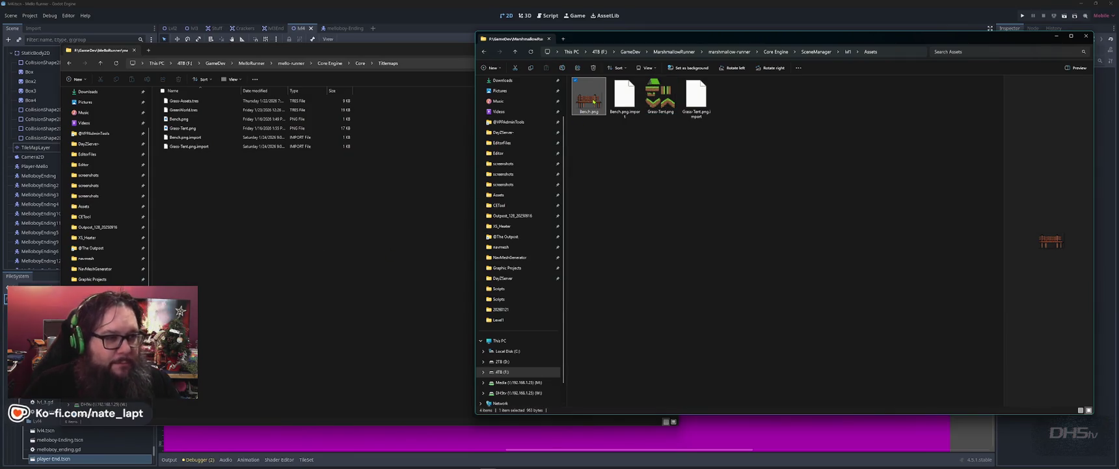
left_click(404, 32)
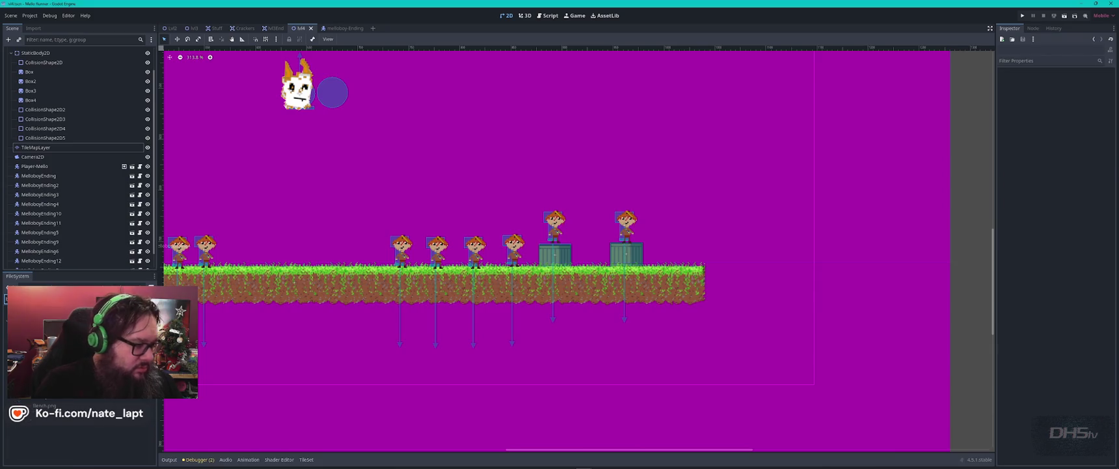
- Place Bench.png as a sprite on the lvl4 platform beside the Melloboys, keeping Z Index 0
mouse_move(51, 406)
left_mouse_down()
mouse_move(247, 248)
mouse_move(229, 241)
left_mouse_up()
mouse_move(654, 210)
left_mouse_down()
mouse_move(671, 216)
mouse_move(429, 221)
mouse_move(764, 221)
left_mouse_up()
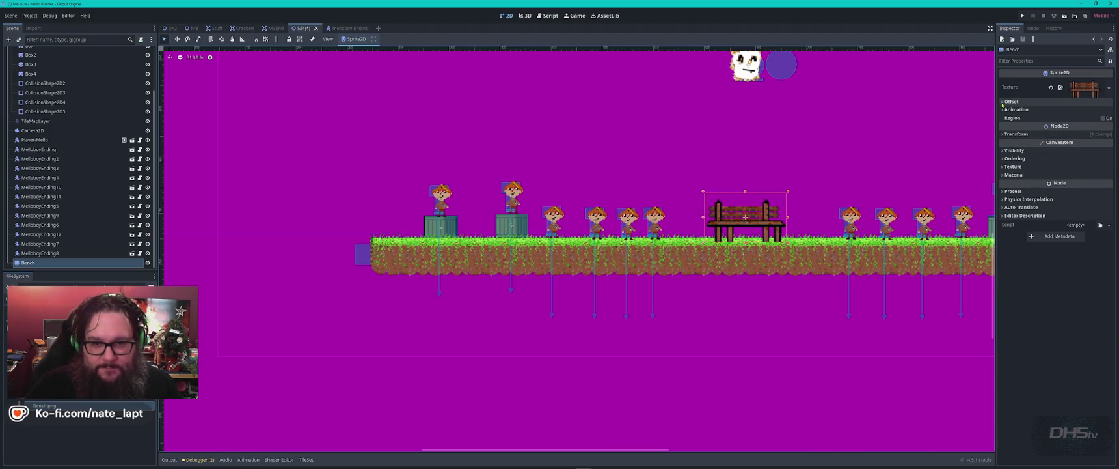
left_click(1006, 159)
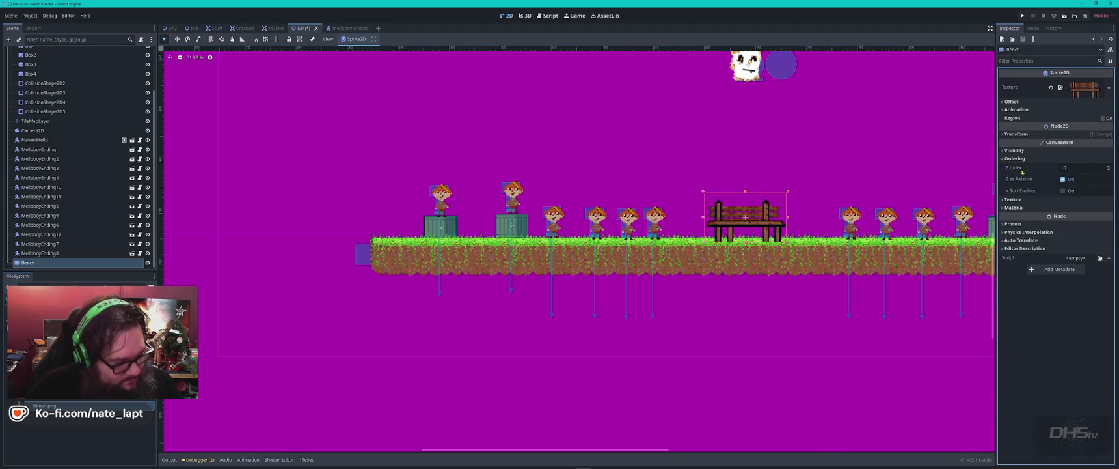
left_click(1108, 170)
left_click(1108, 167)
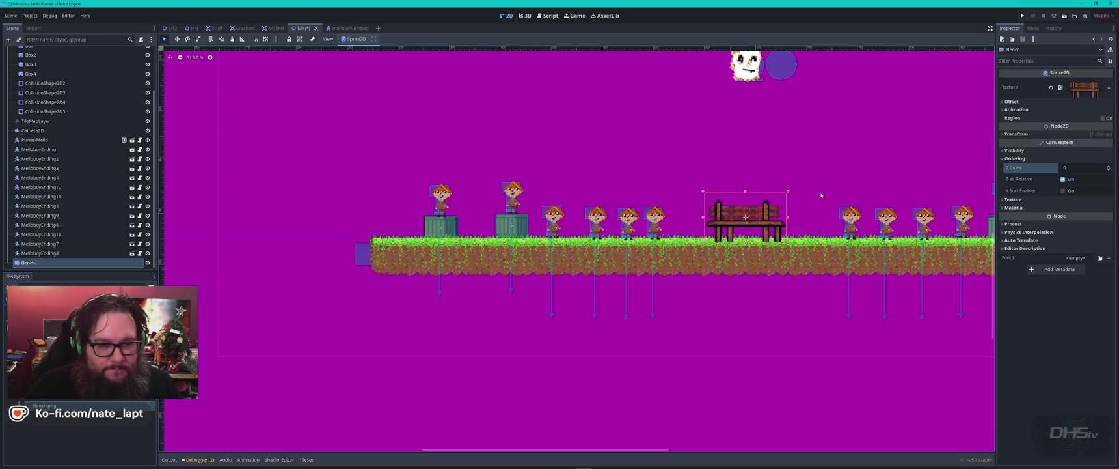
mouse_move(757, 221)
left_mouse_down()
mouse_move(951, 215)
mouse_move(582, 215)
mouse_move(603, 192)
mouse_move(579, 228)
left_mouse_up()
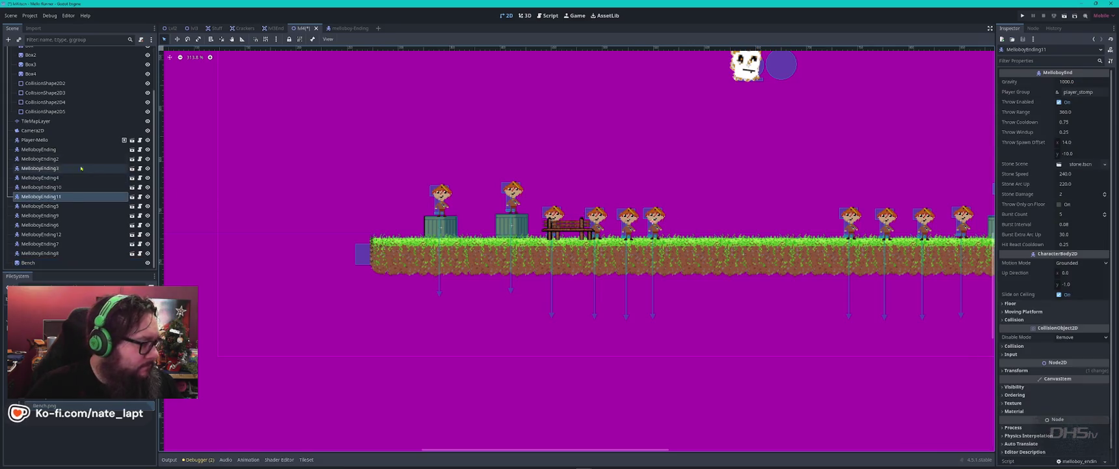
- Select all twelve MelloboyEnding enemies and inspect their Ordering settings
left_click(39, 149)
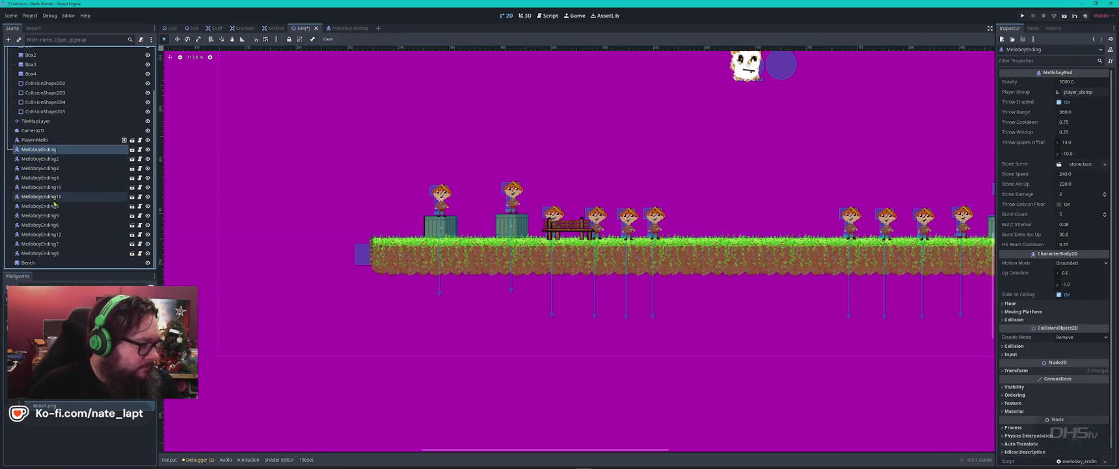
left_click(39, 254, "shift")
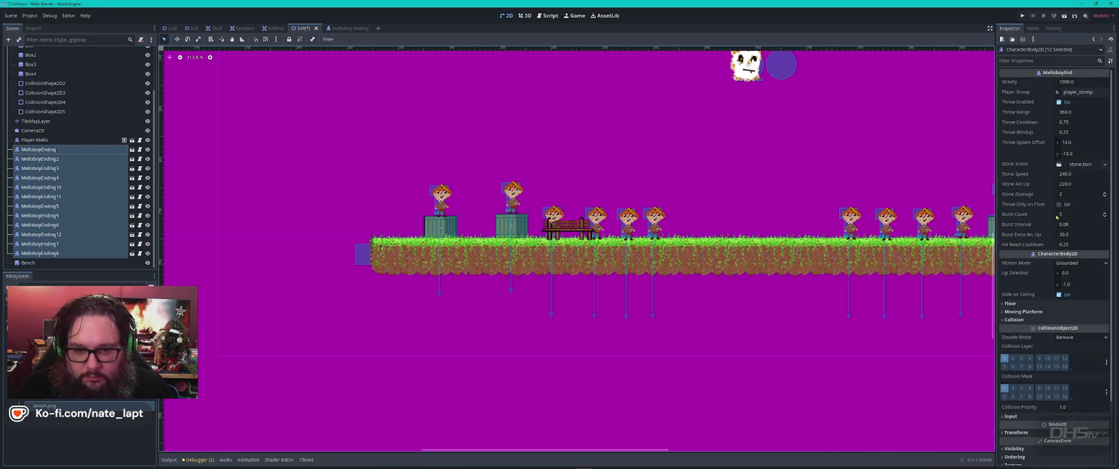
mouse_move(1022, 262)
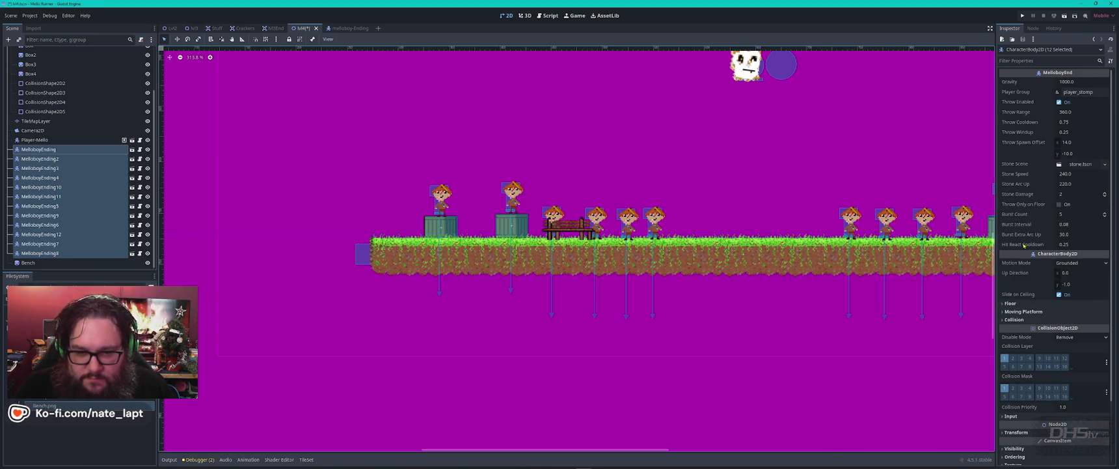
scroll(1031, 255, "down", 3)
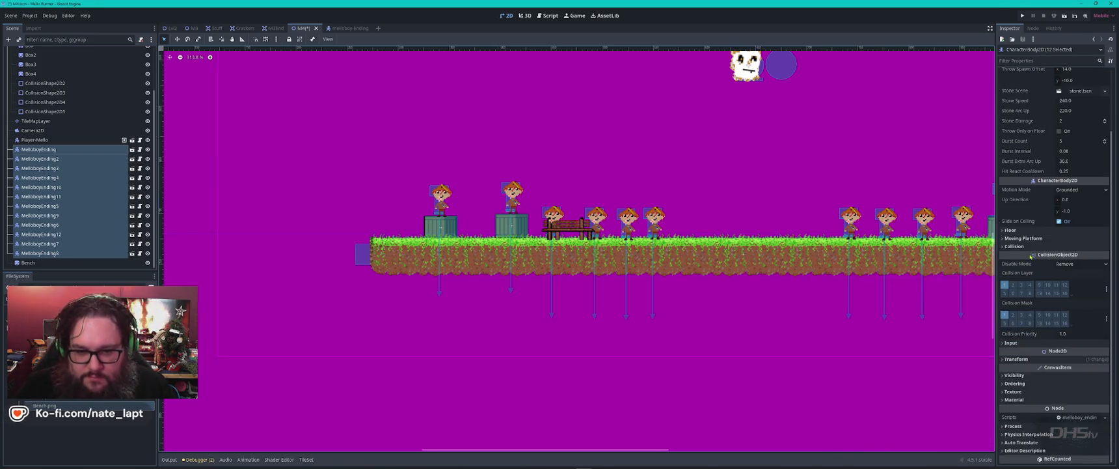
left_click(1014, 383)
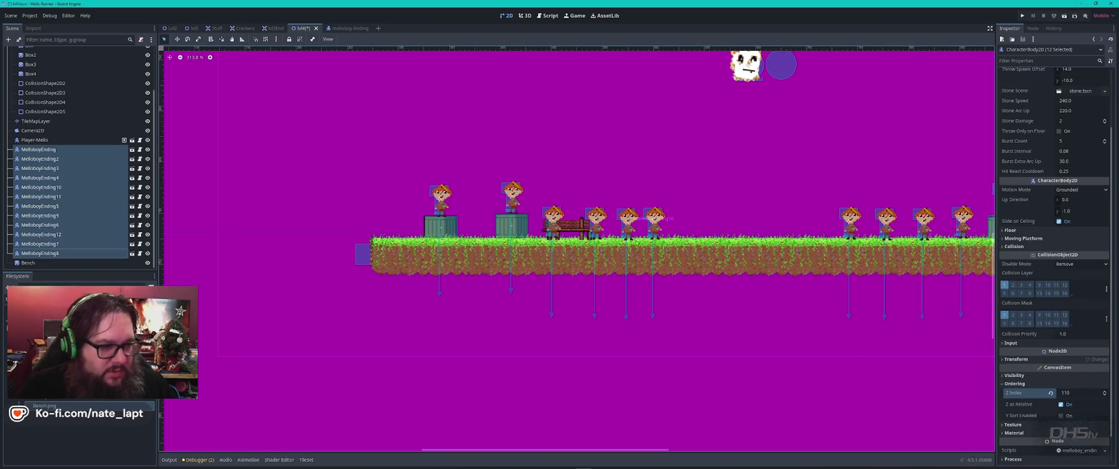
- Nudge MelloboyEnding3 into position and launch the game to playtest
left_click(553, 221)
left_click_drag(570, 228, 558, 237)
scroll(558, 227, "up", 6)
left_click_drag(495, 185, 498, 181)
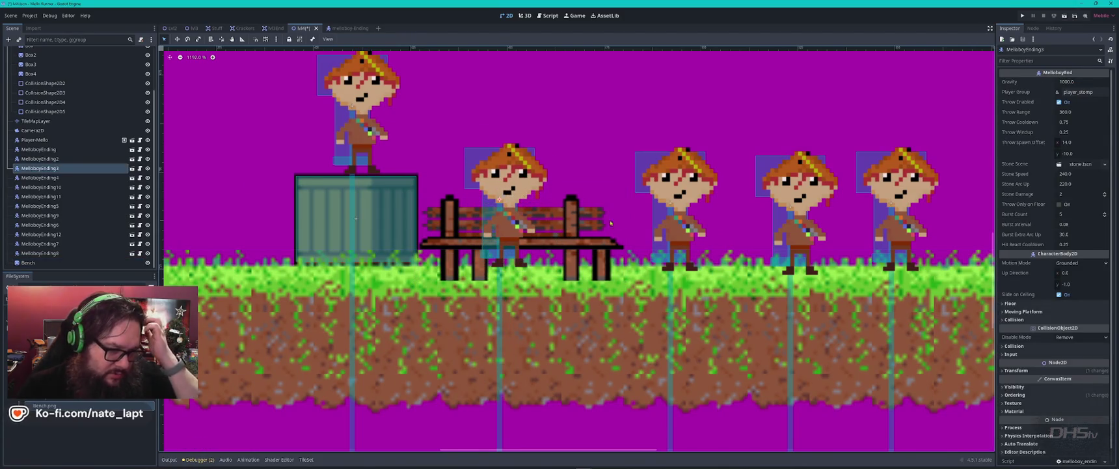
scroll(611, 223, "down", 3)
key("F6")
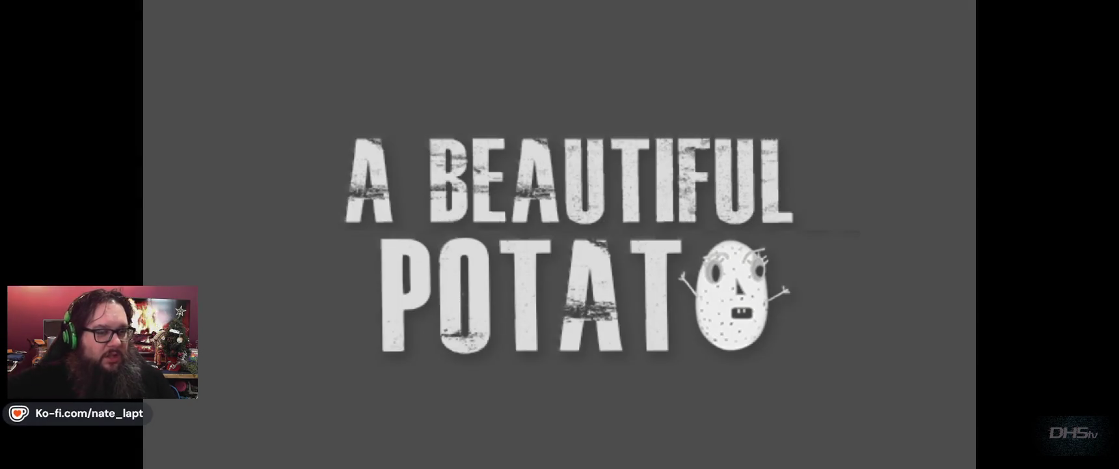
- Start from the main menu, run and jump to dodge the thrown stones, then stop with F8
key("Return")
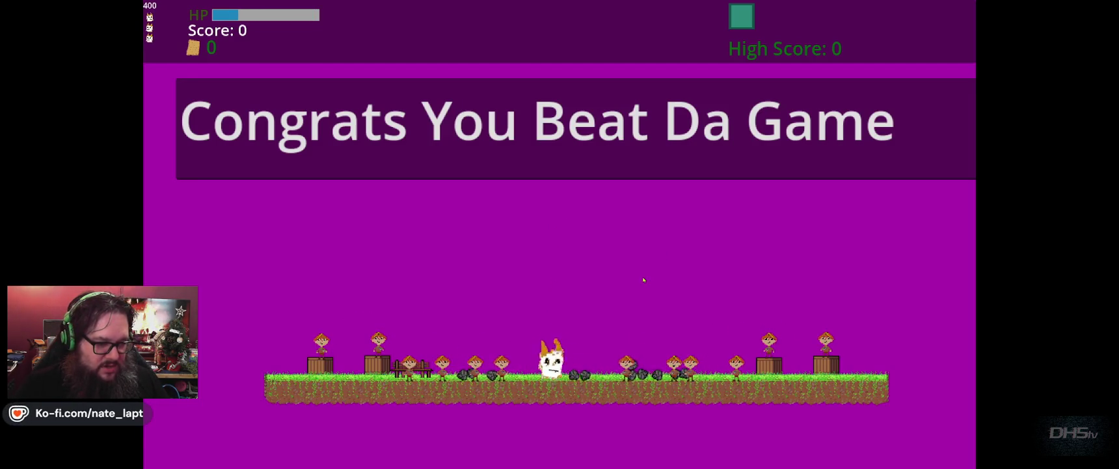
key("space")
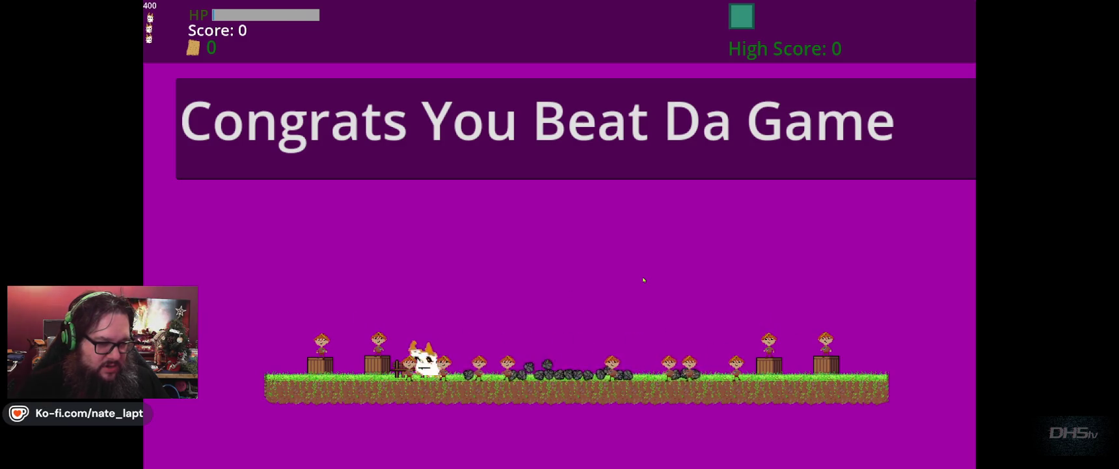
key("Right")
key("Left")
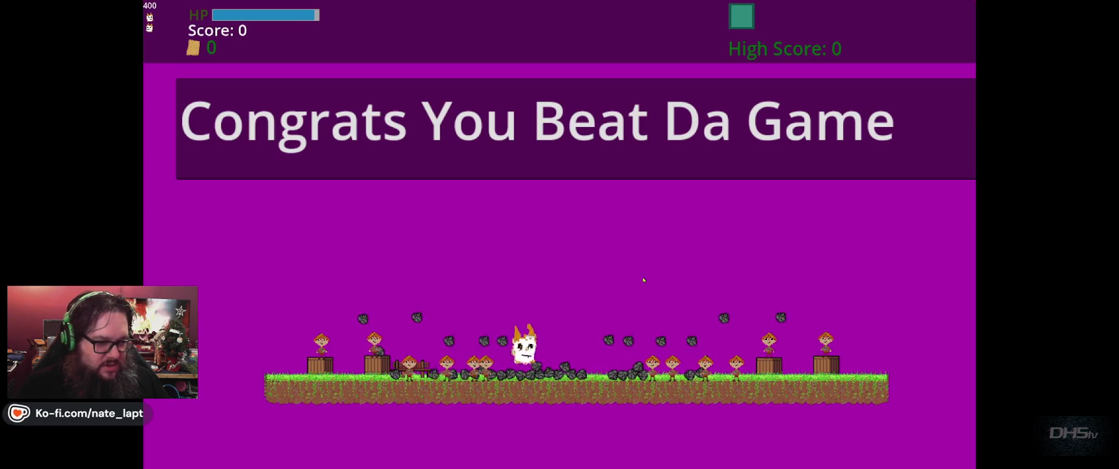
key("Right")
key("Left")
key("space")
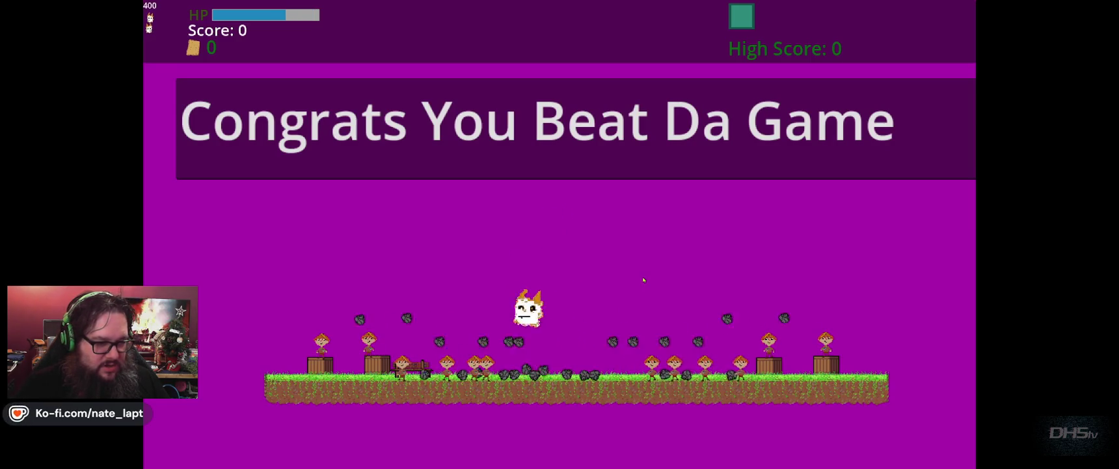
key("Left")
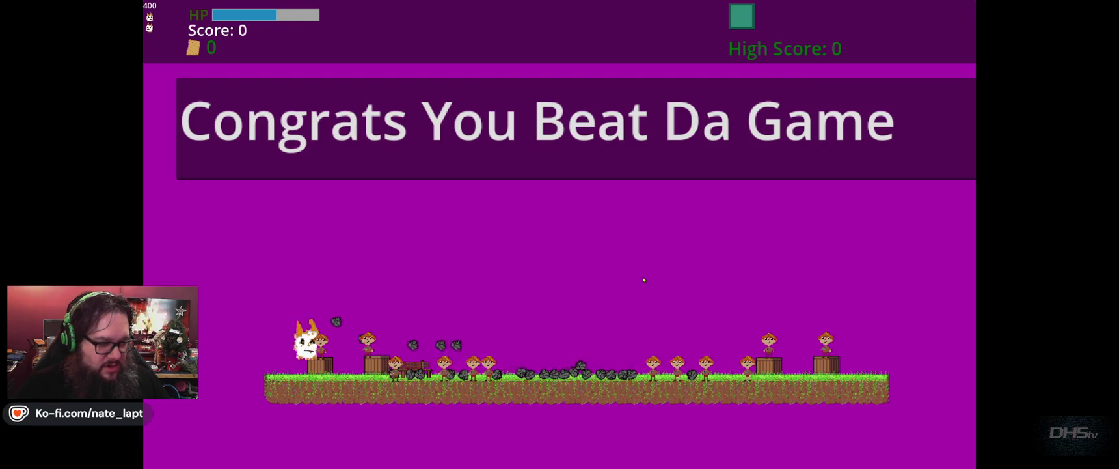
key("Left")
key("space")
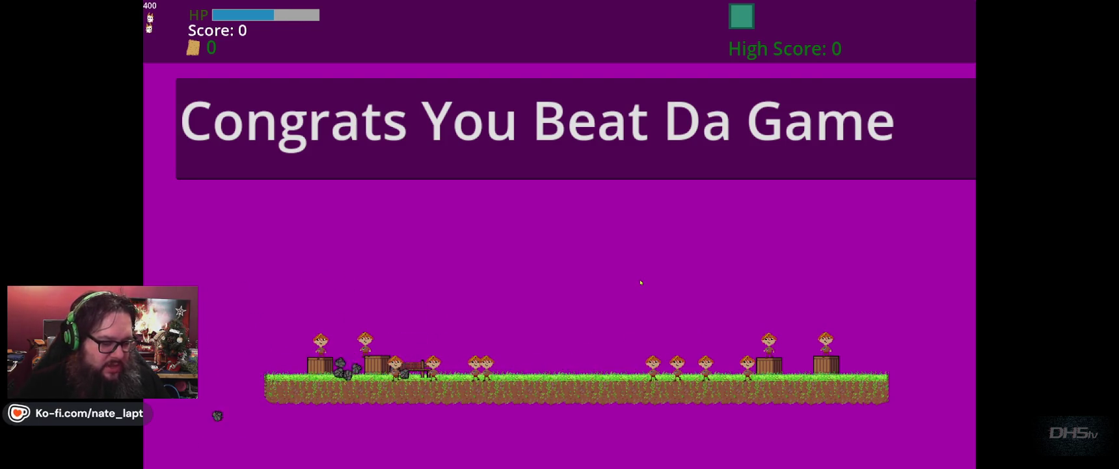
key("F8")
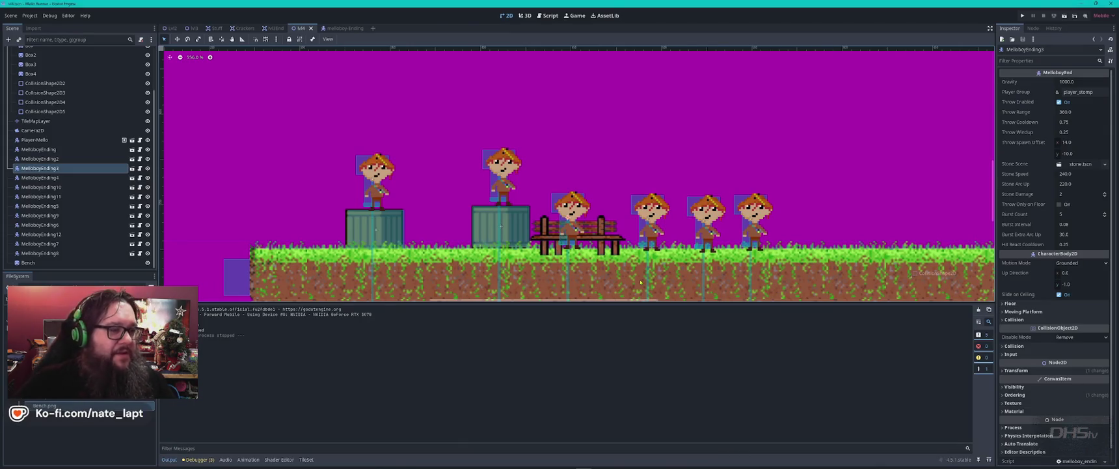
- Zoom out the viewport and select the Lvl4 root node to view its properties
scroll(641, 281, "down", 7)
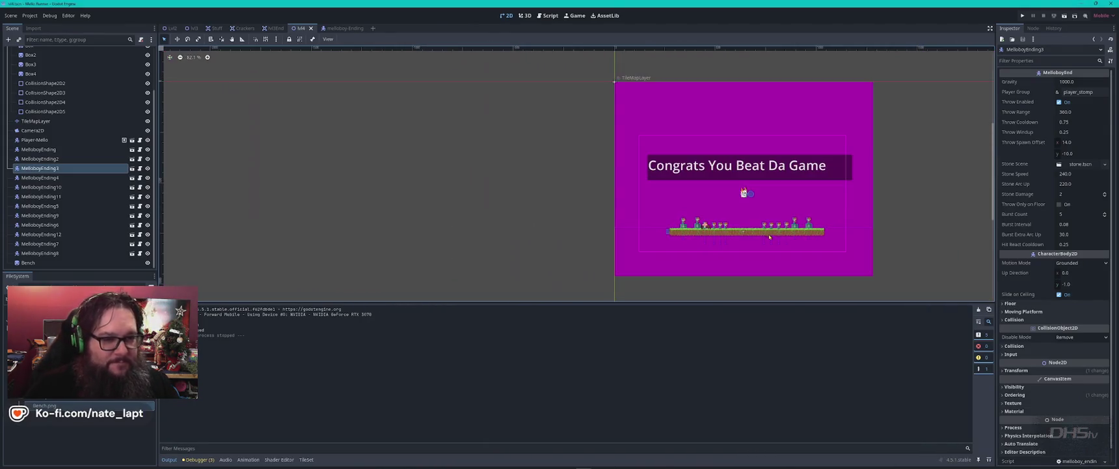
scroll(762, 235, "right", 5)
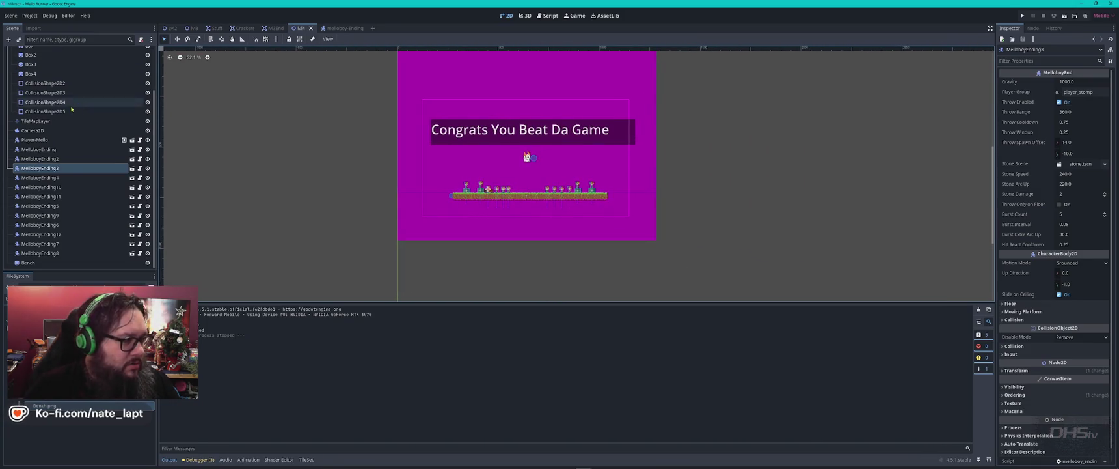
scroll(39, 104, "up", 3)
left_click(23, 52)
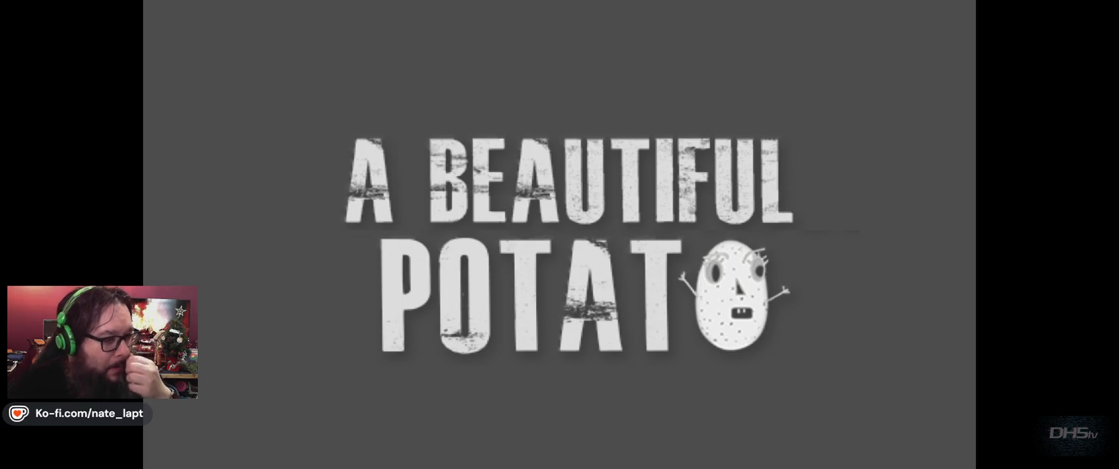
key("Return")
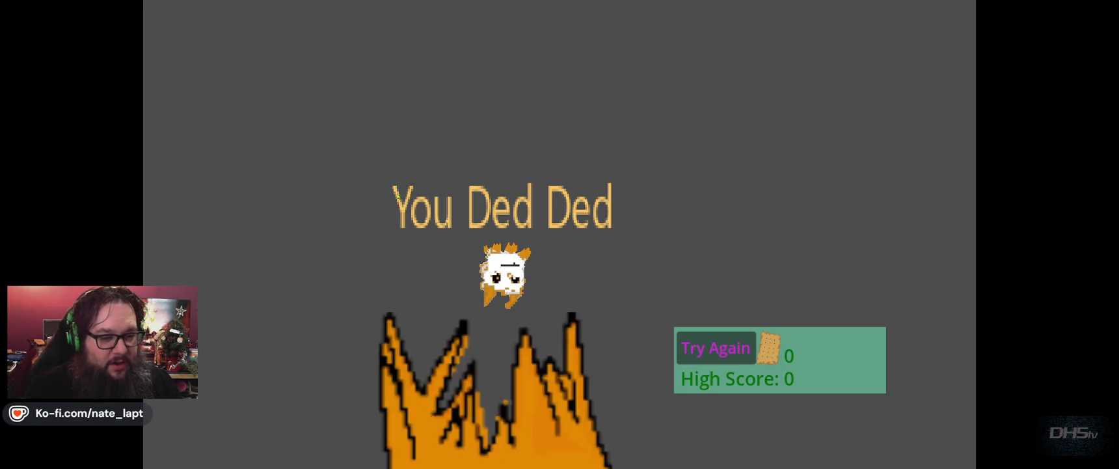
key("Return")
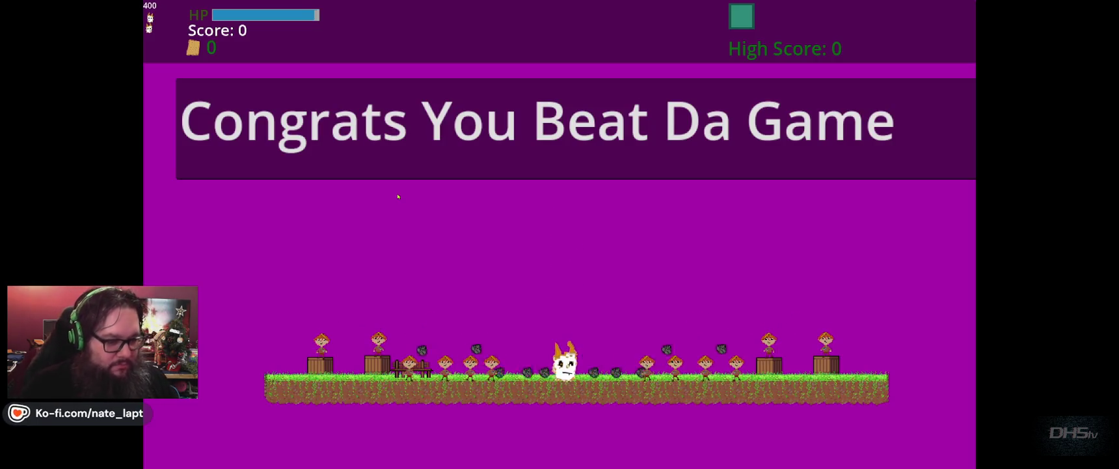
key("F8")
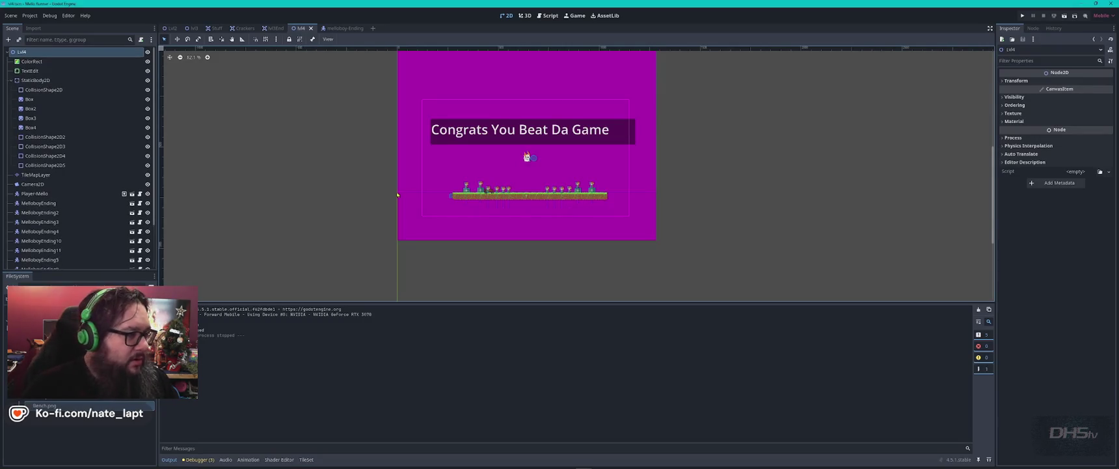
- Review SceneManager.gd, open MainMenu.gd with Start changing scene to "Lvl2", and run the game
left_click(540, 18)
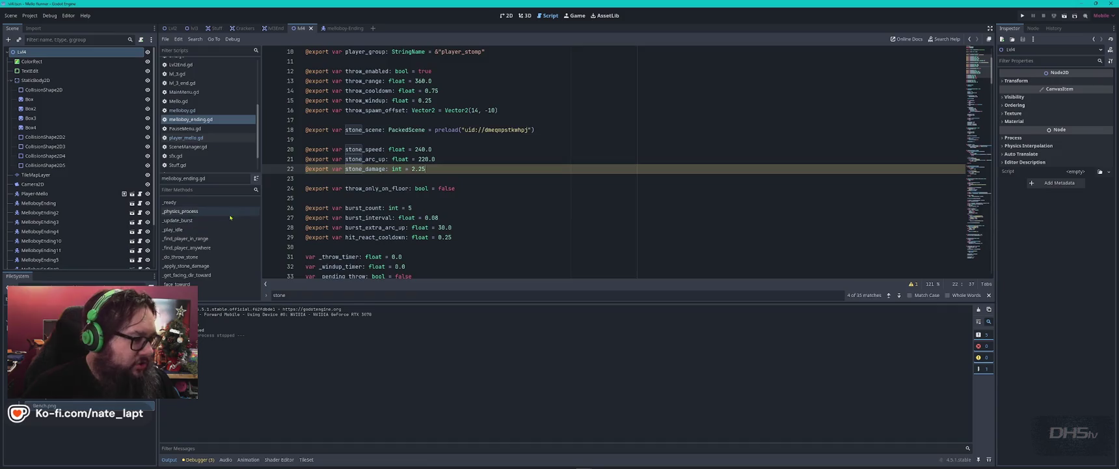
left_click(194, 147)
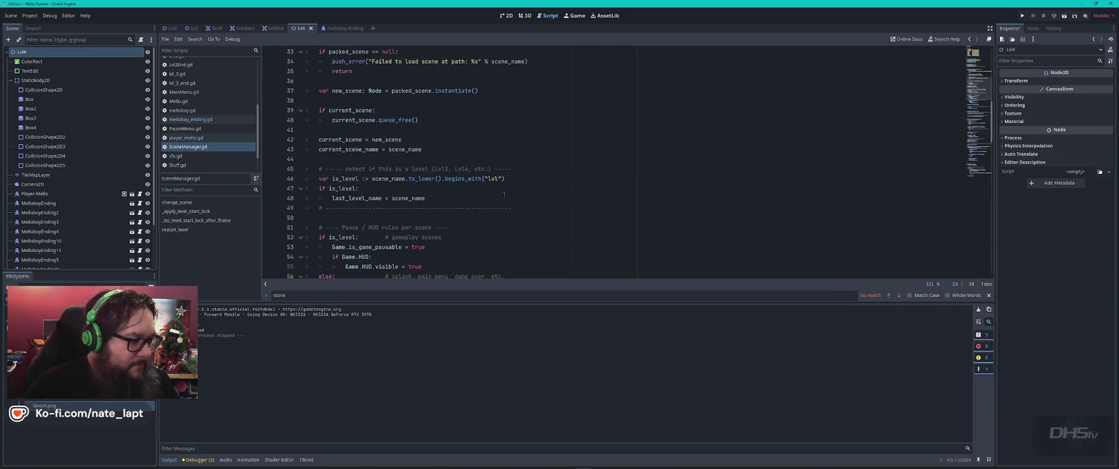
scroll(504, 194, "down", 15)
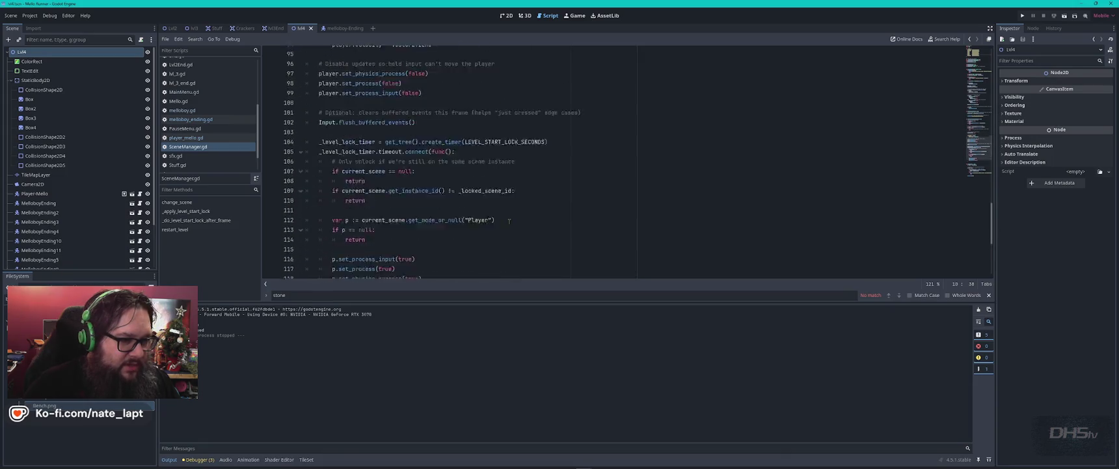
scroll(509, 221, "down", 5)
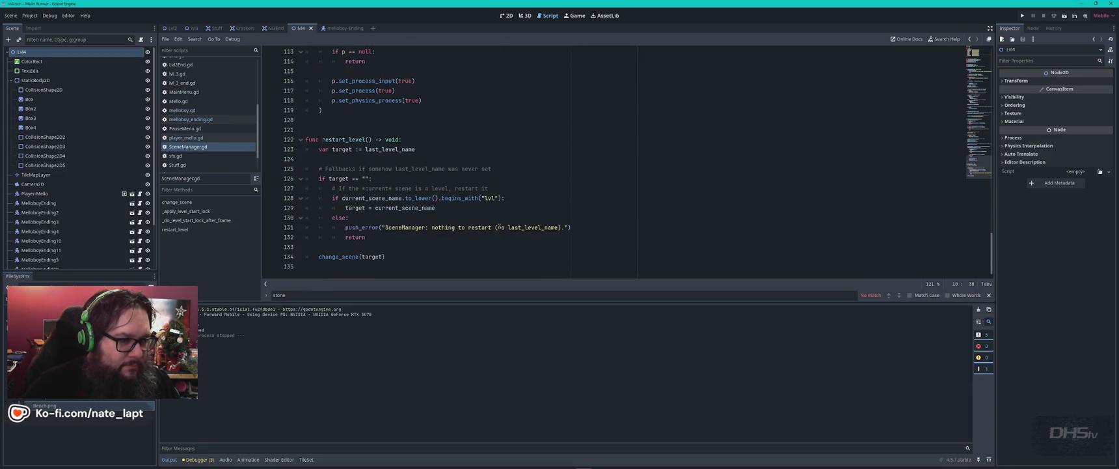
scroll(507, 162, "up", 12)
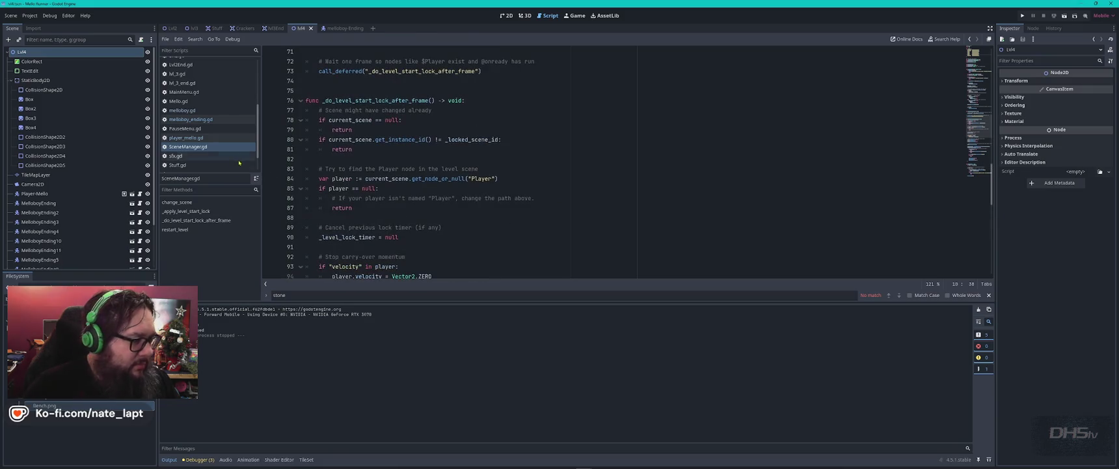
left_click(192, 92)
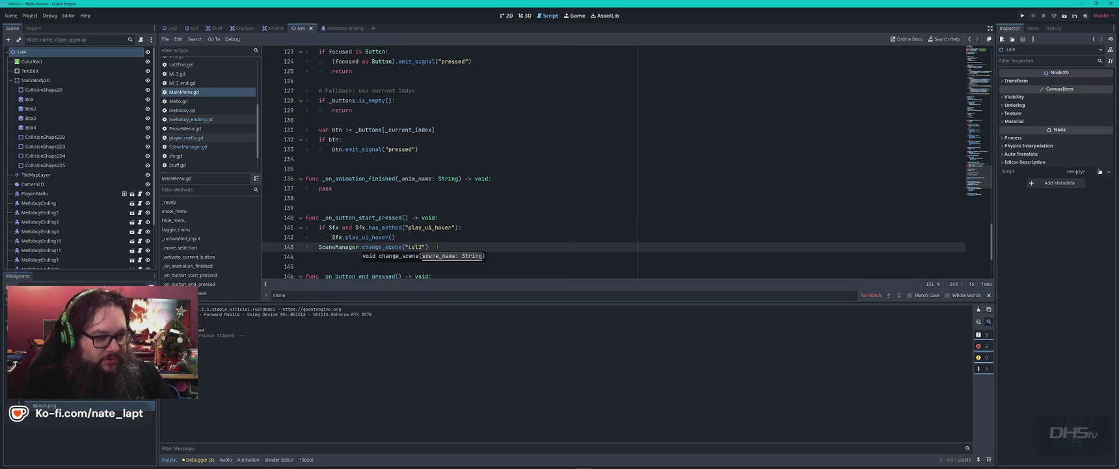
key("F5")
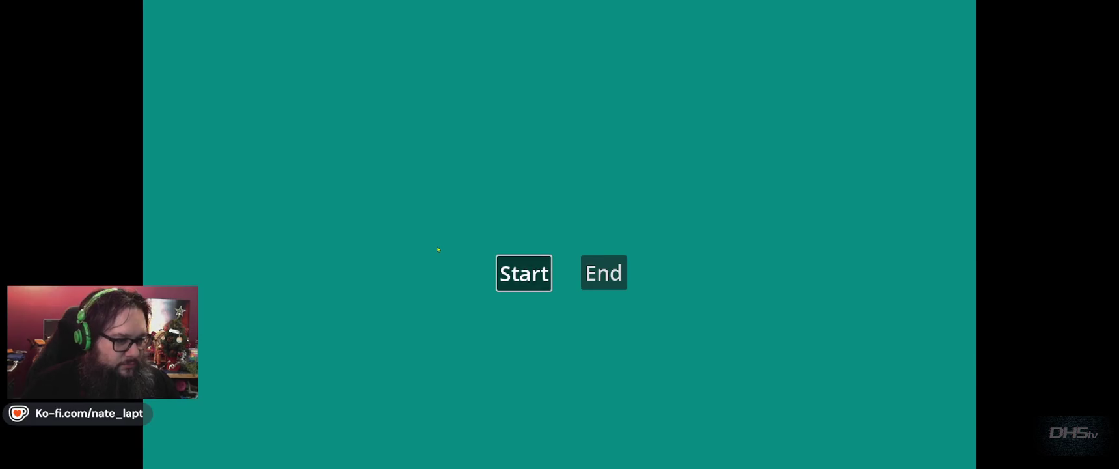
- Start Lvl2 and run right, grabbing the sword and cracker, attacking enemies and jumping the gap
key("Return")
key("Right")
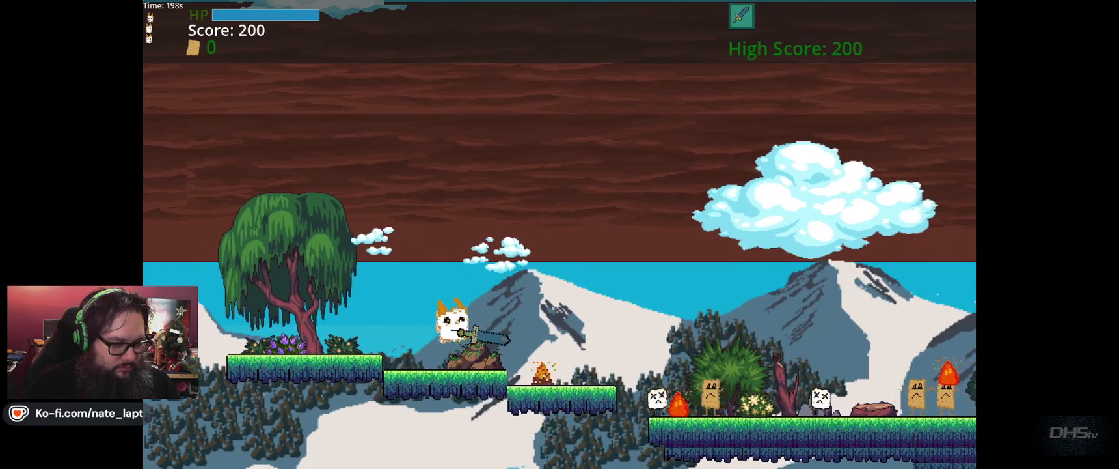
key("Right")
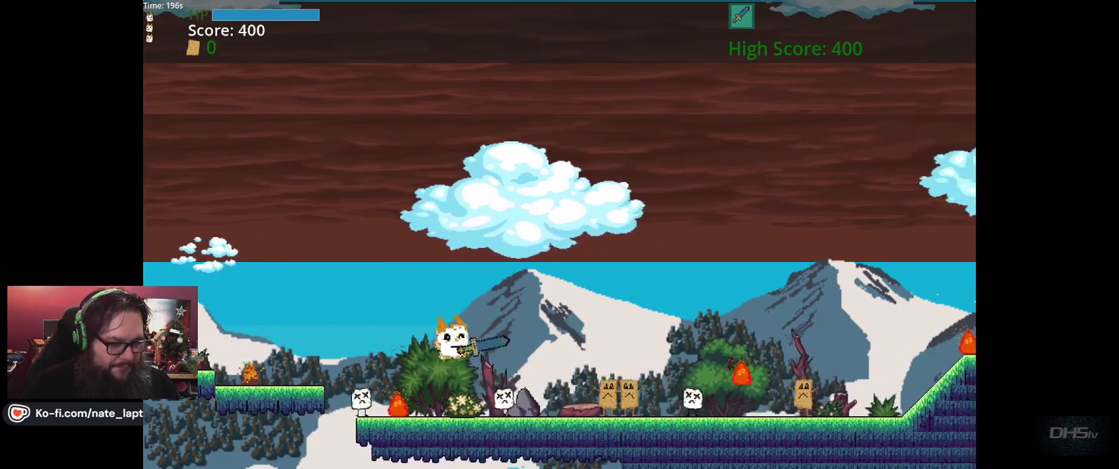
key("Right")
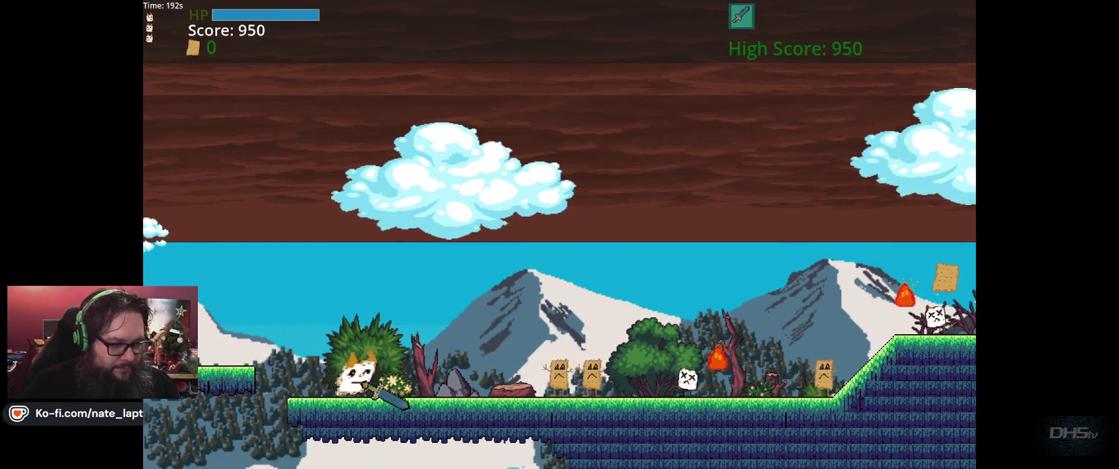
key("Right")
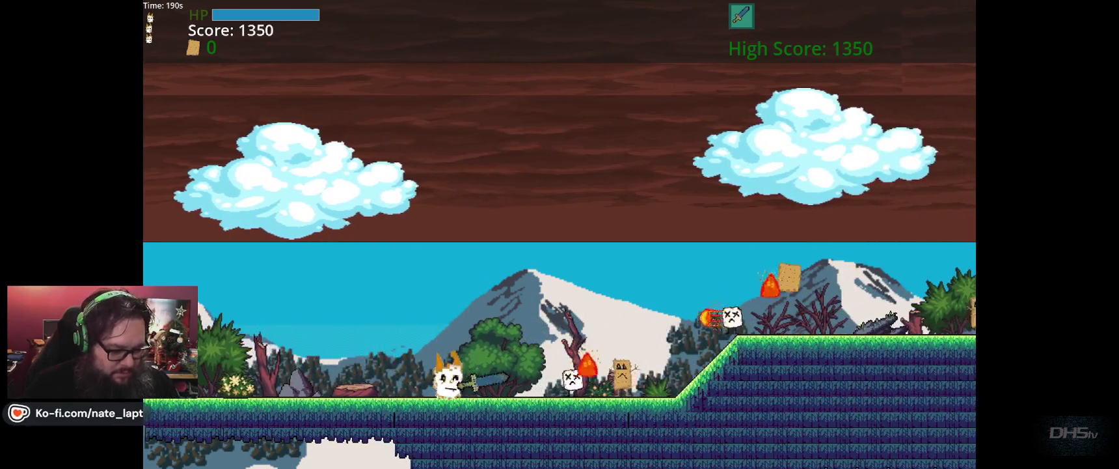
key("Right")
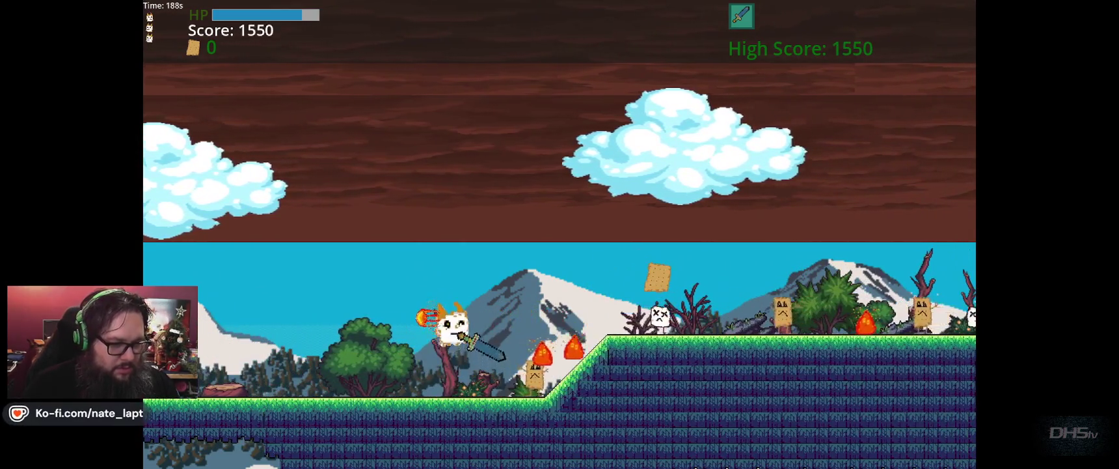
key("Right")
key("space")
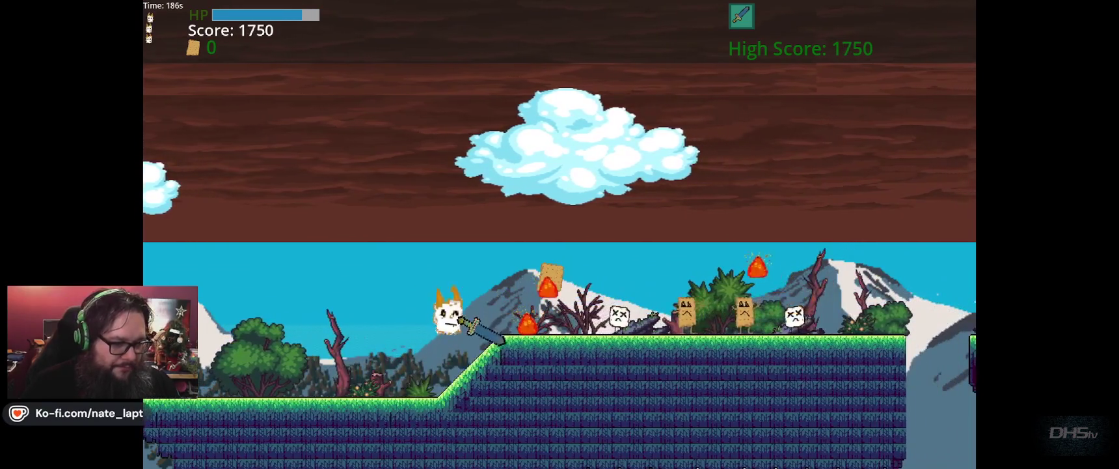
key("Right")
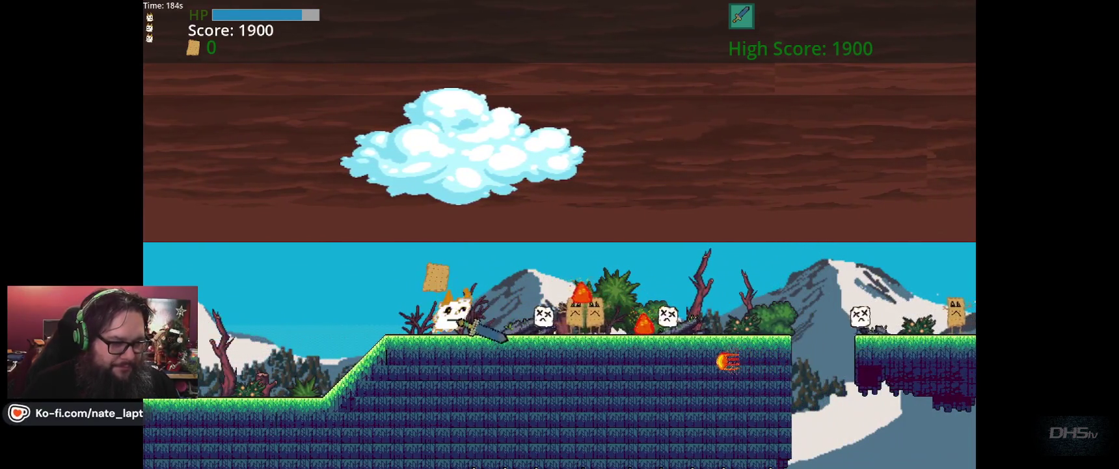
key("Right")
key("space")
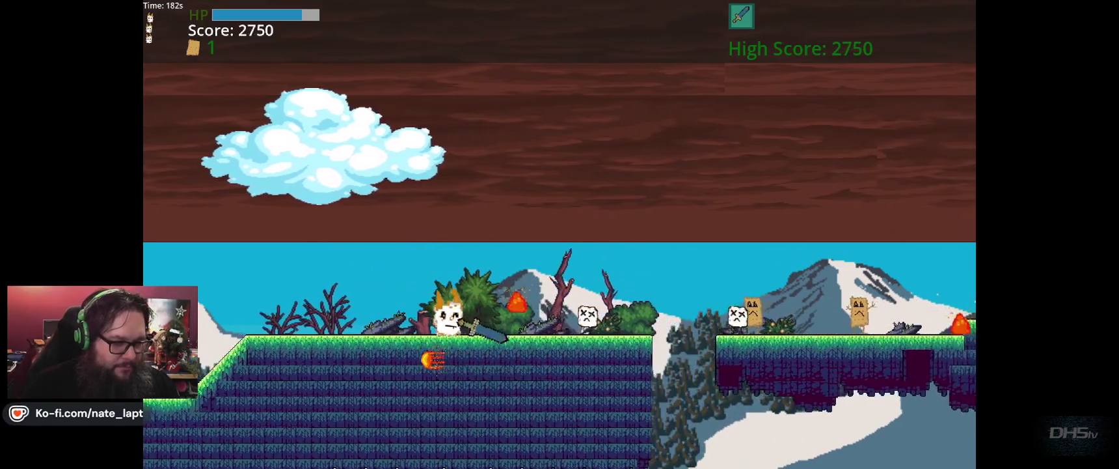
key("Right")
key("space")
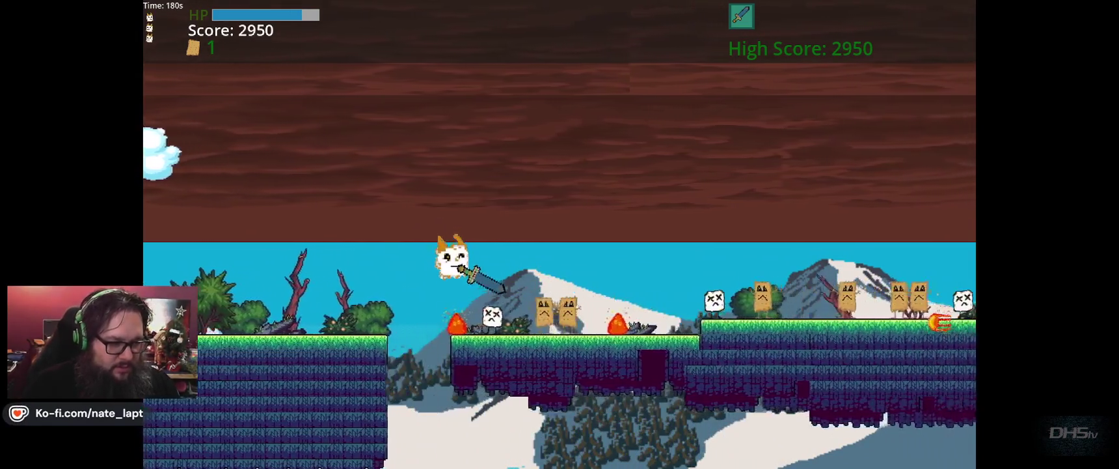
key("Right")
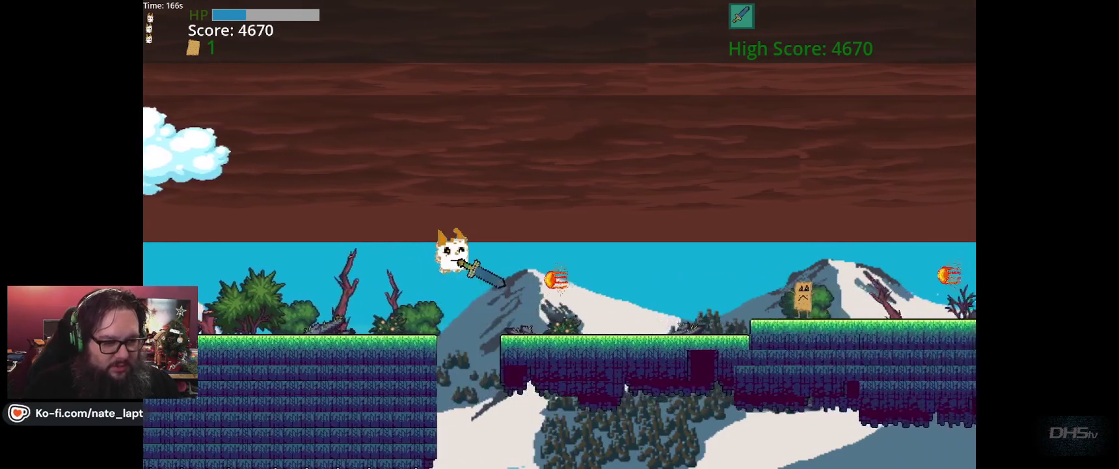
- Keep slashing enemies and jump onto the hill and floating platform, reaching 5510 points
key("Right")
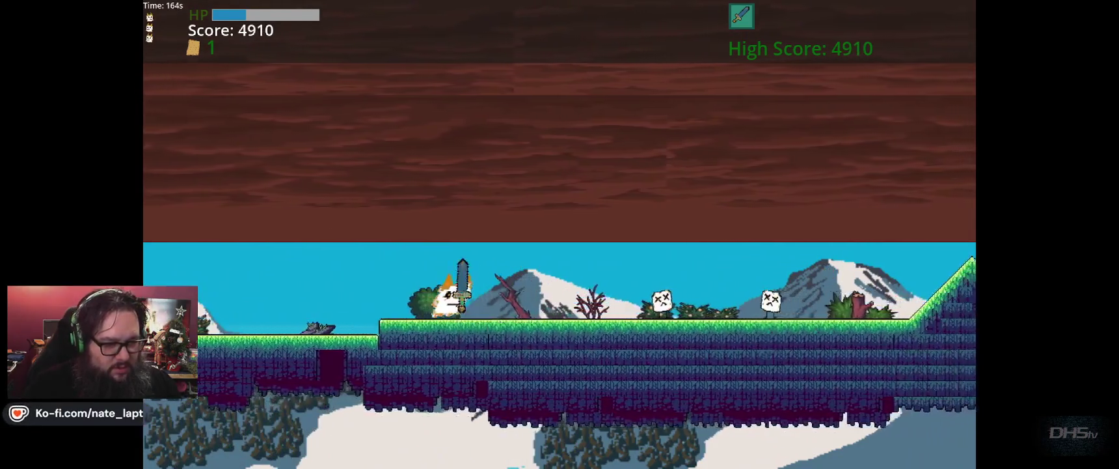
key("Right")
key("space")
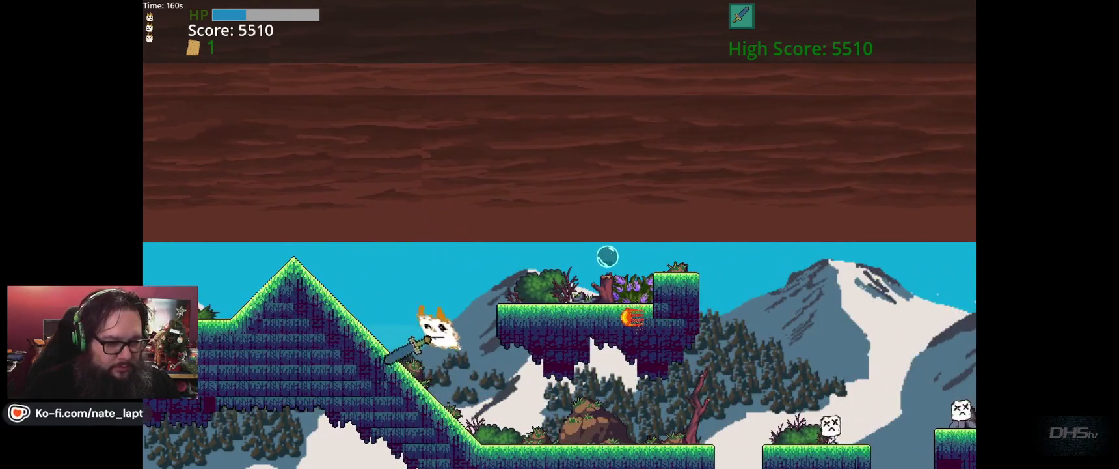
key("Right")
key("space")
key("space")
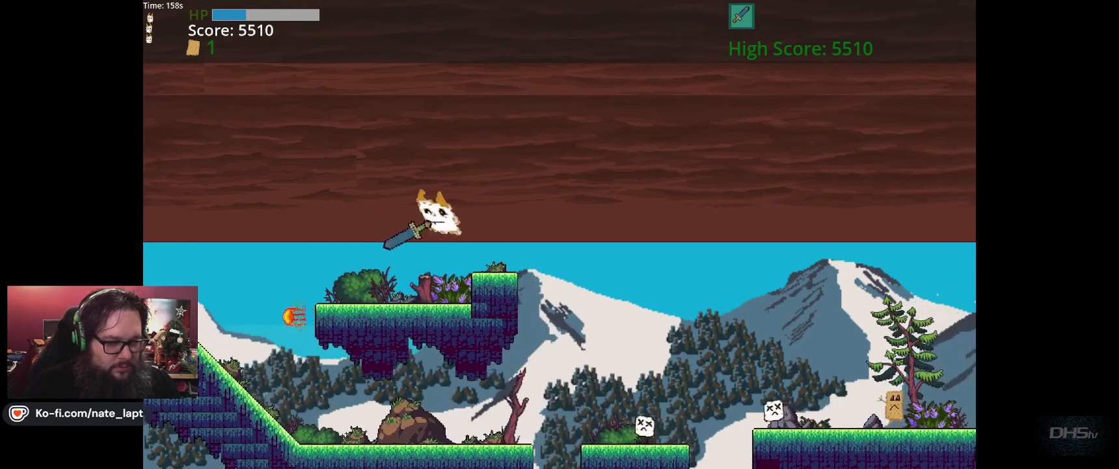
- Run down the slope, jump to the next platform and sword the enemies there
key("Right")
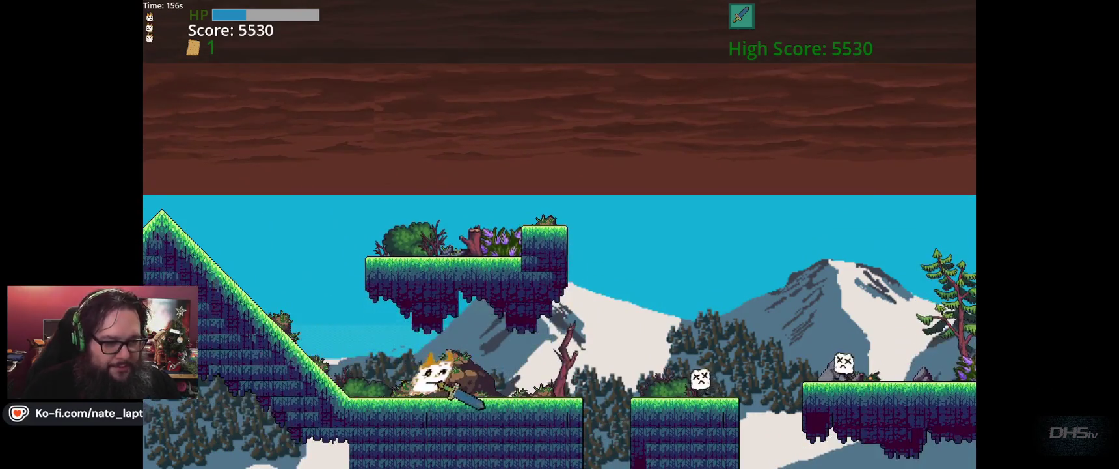
key("space")
key("Right")
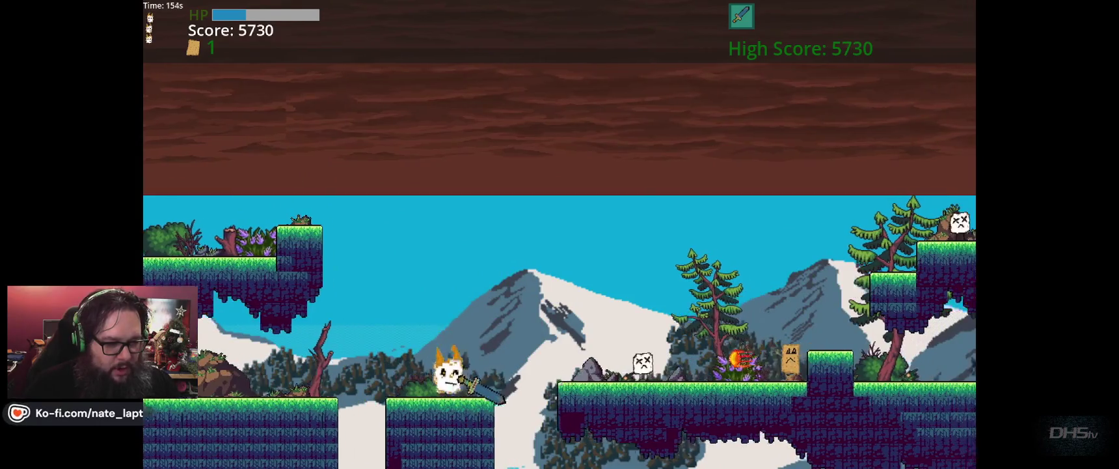
key("space")
key("Right")
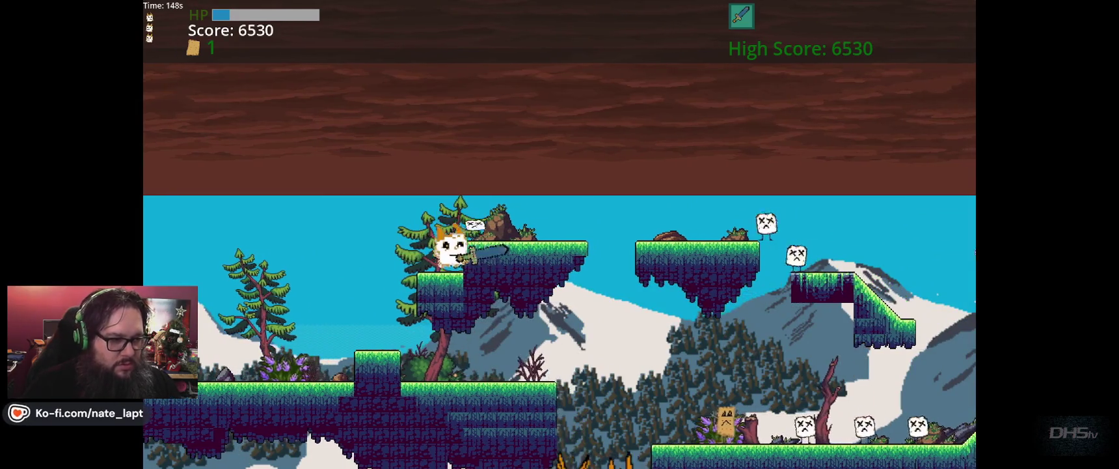
key("Right")
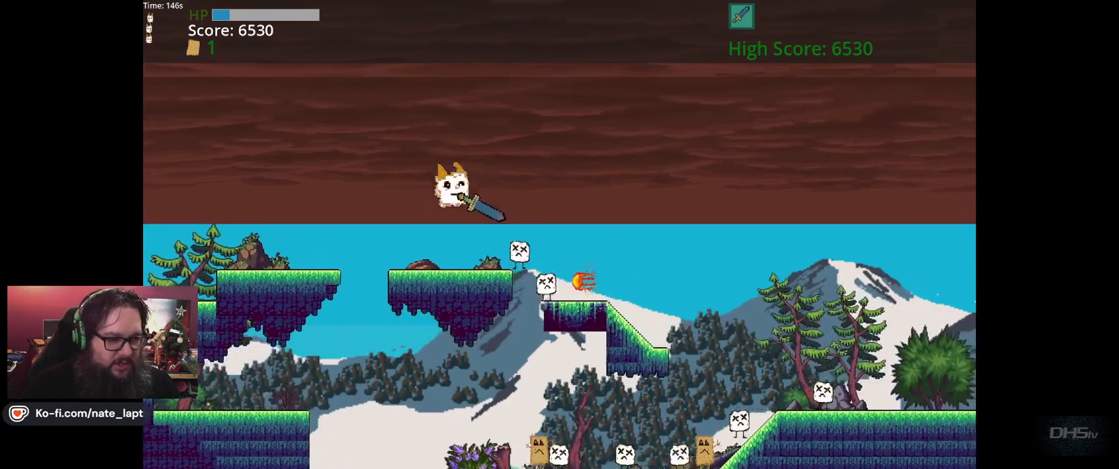
key("Right")
key("space")
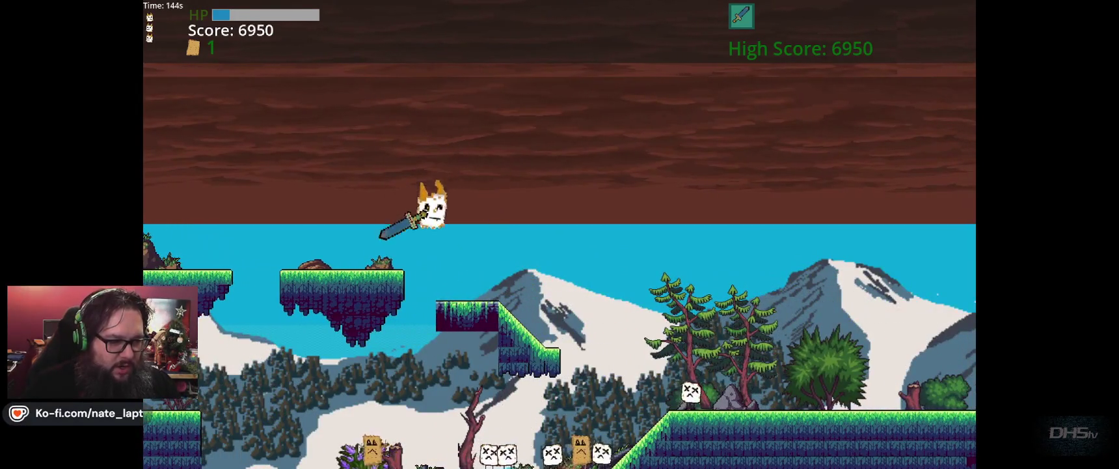
key("Right")
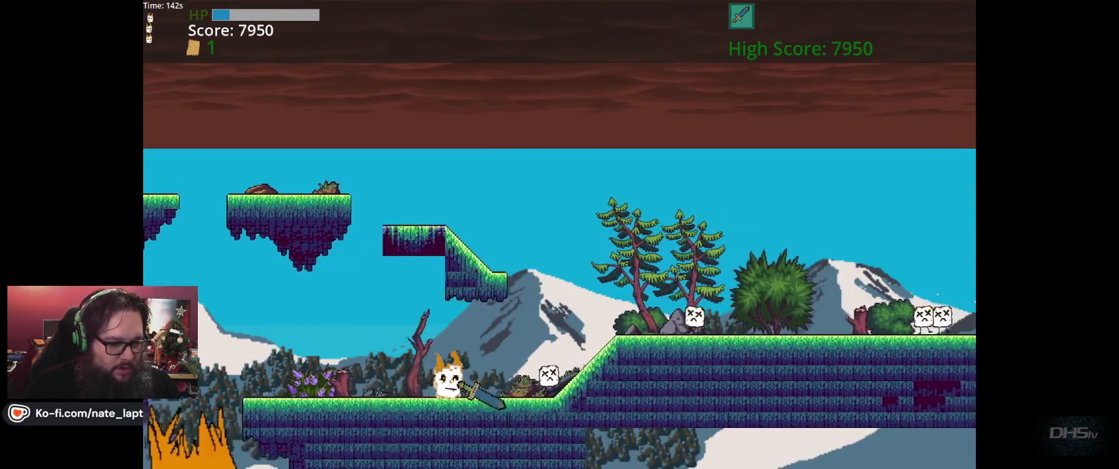
key("Right")
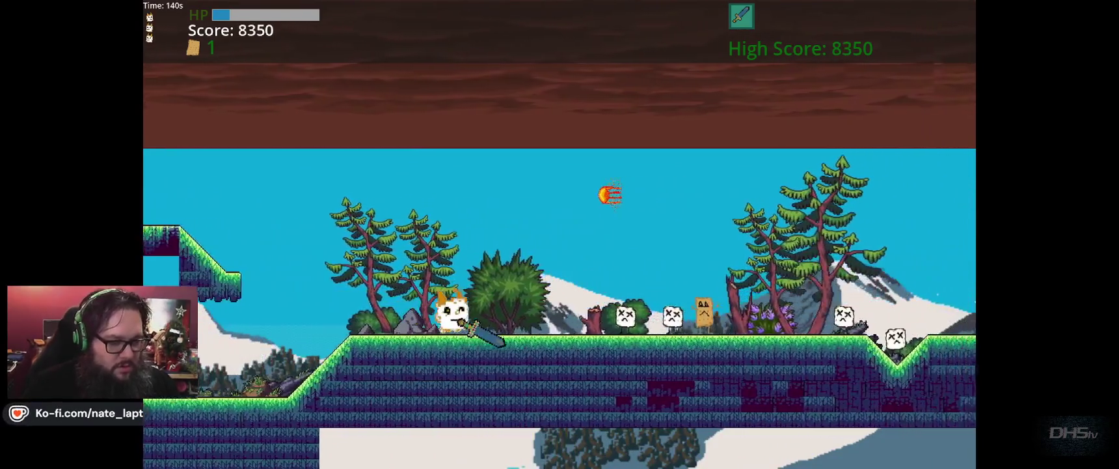
- Keep running right, jumping the dip, the raised platform and the gap
key("Right")
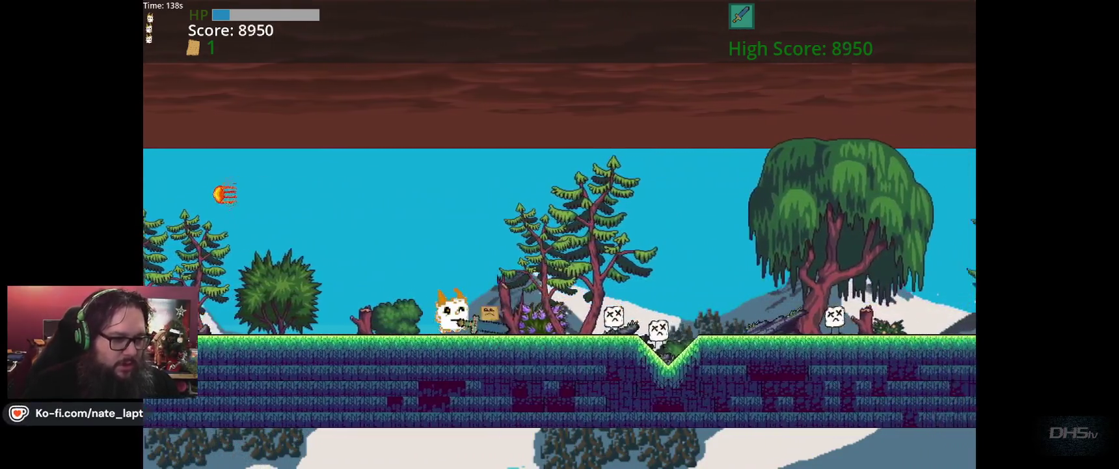
key("space")
key("Right")
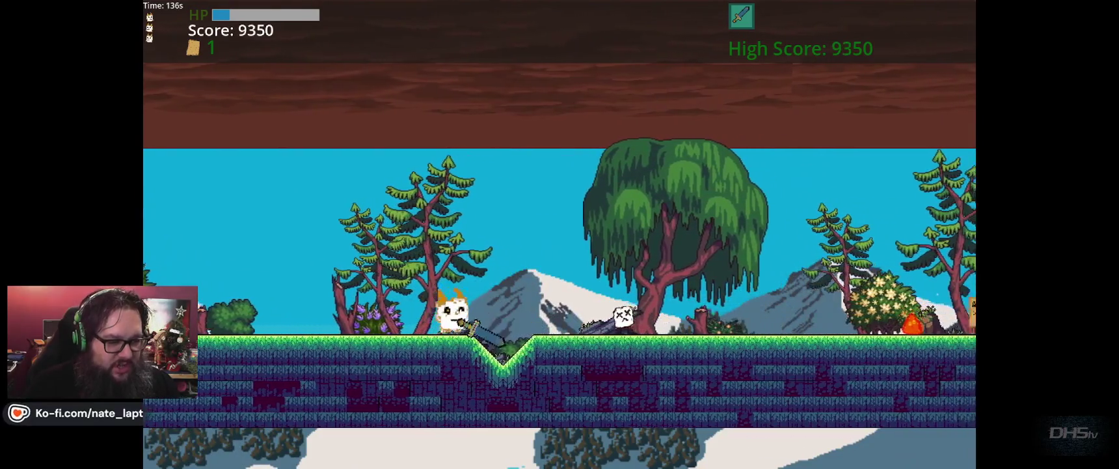
key("space")
key("Right")
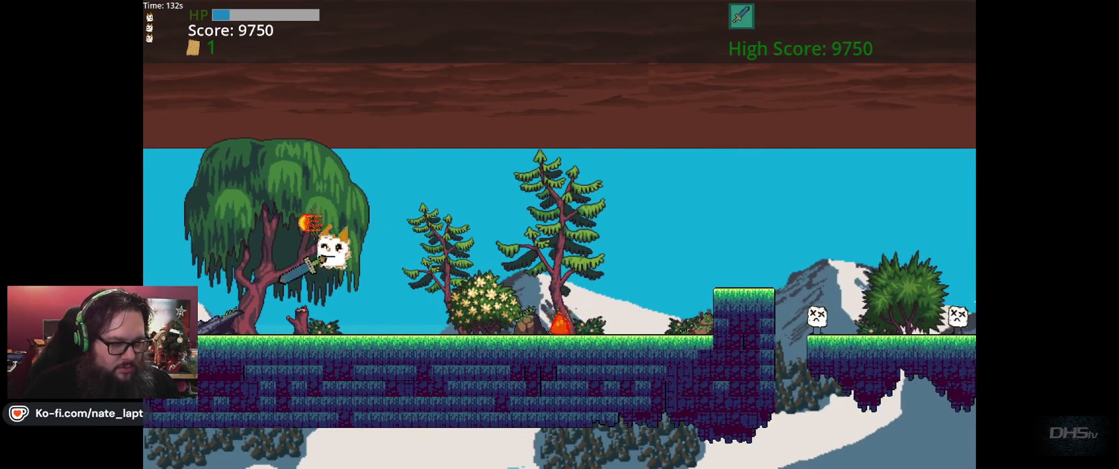
key("Right")
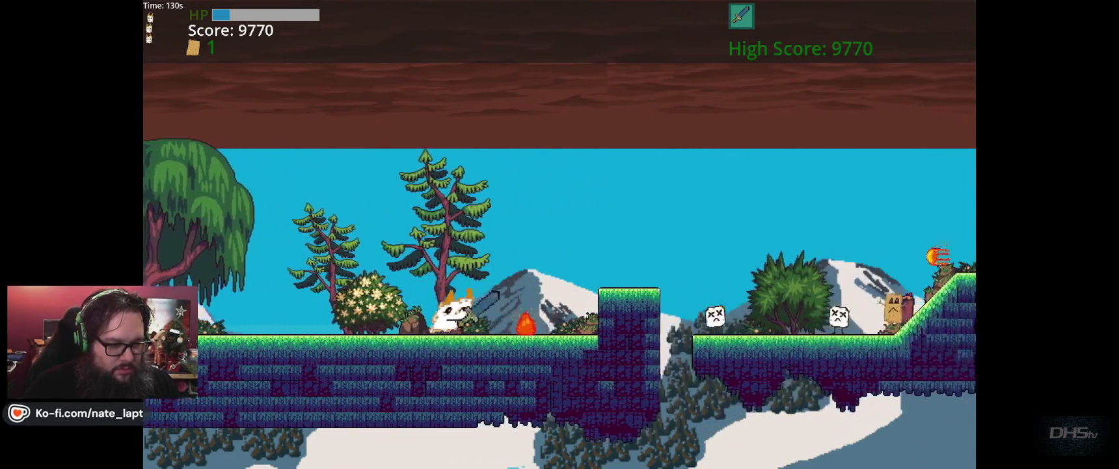
key("Right")
key("space")
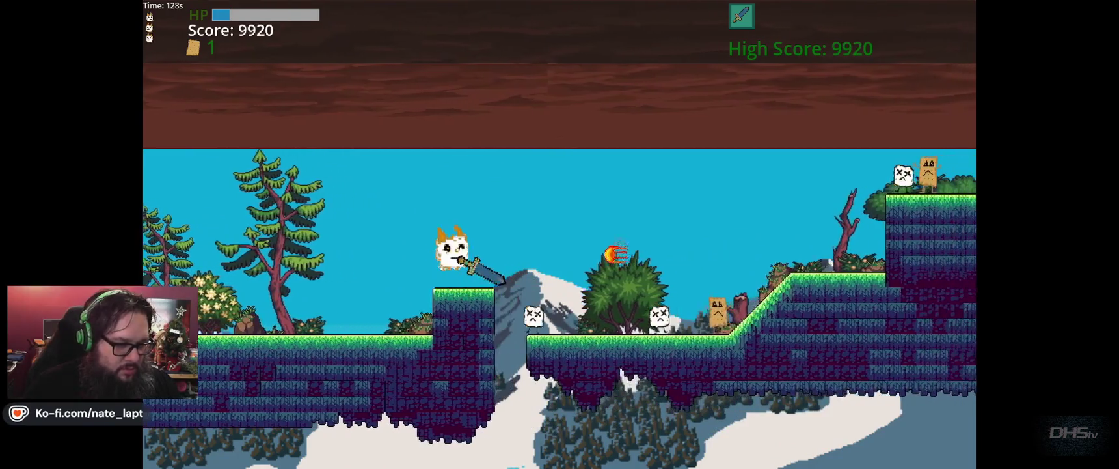
key("Right")
key("space")
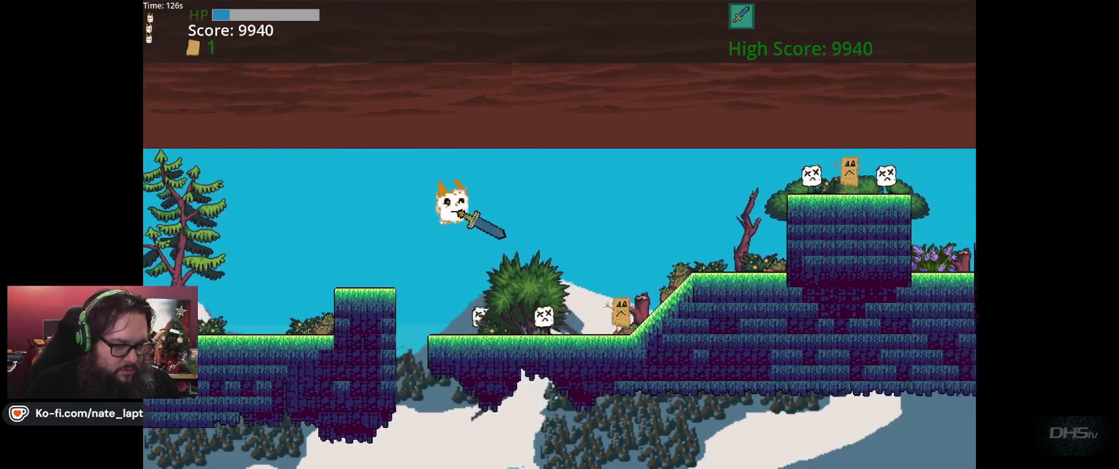
key("Right")
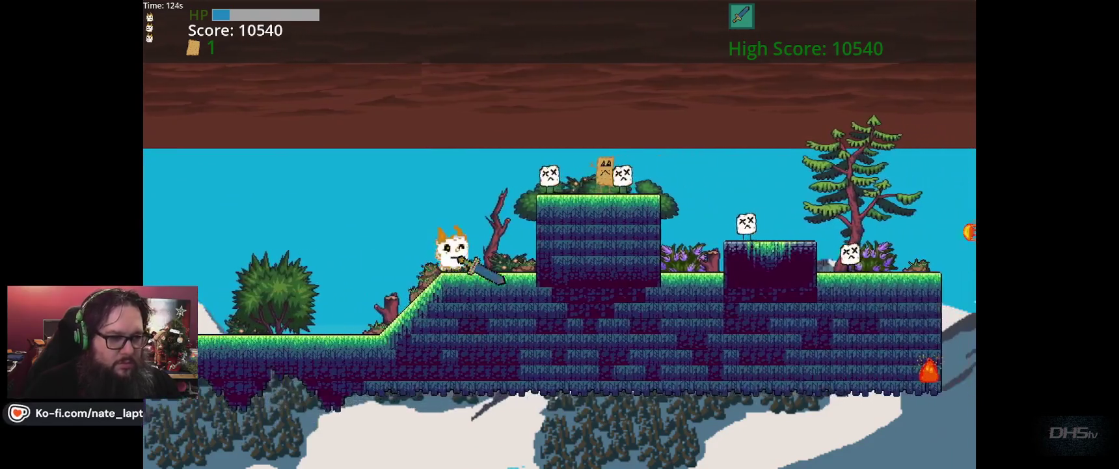
key("space")
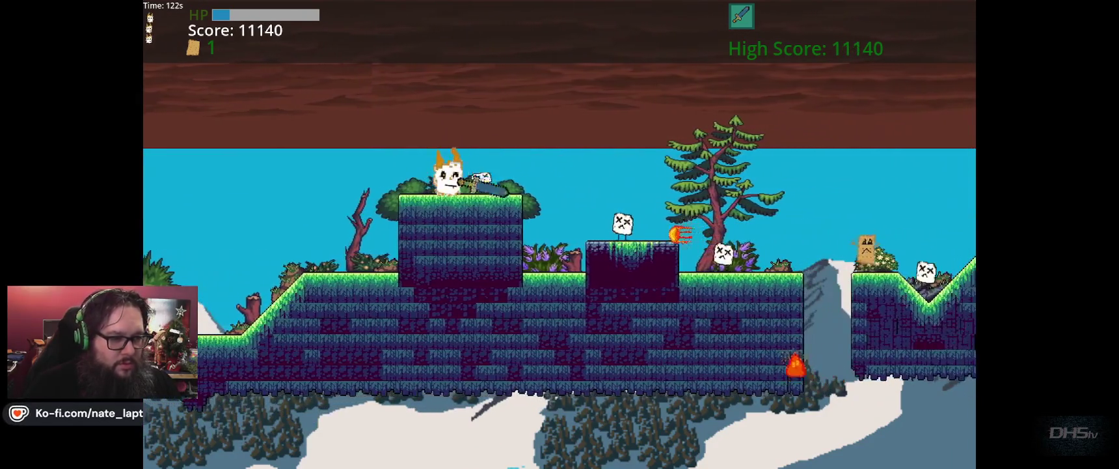
- Cross the last platforms to finish the snowy level and reach the forest at 12780 points
key("space")
key("Right")
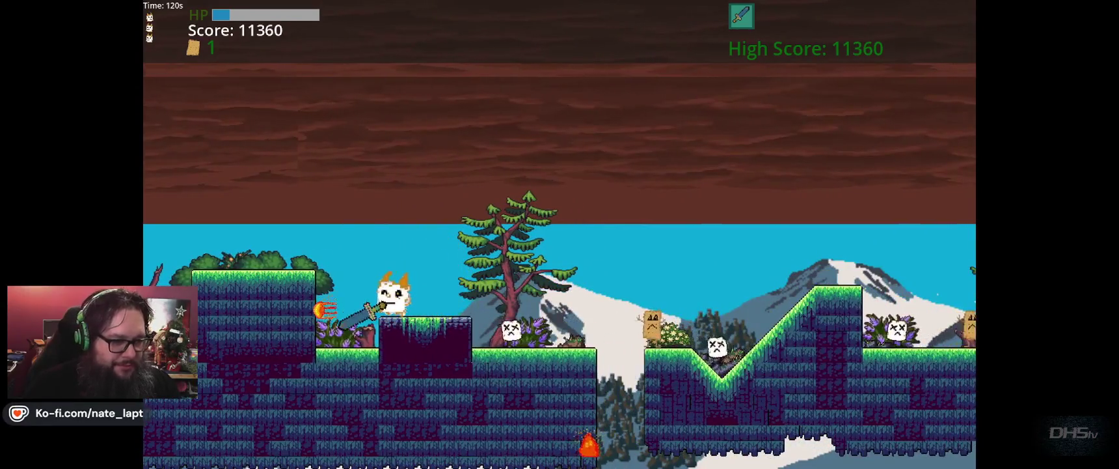
key("Right")
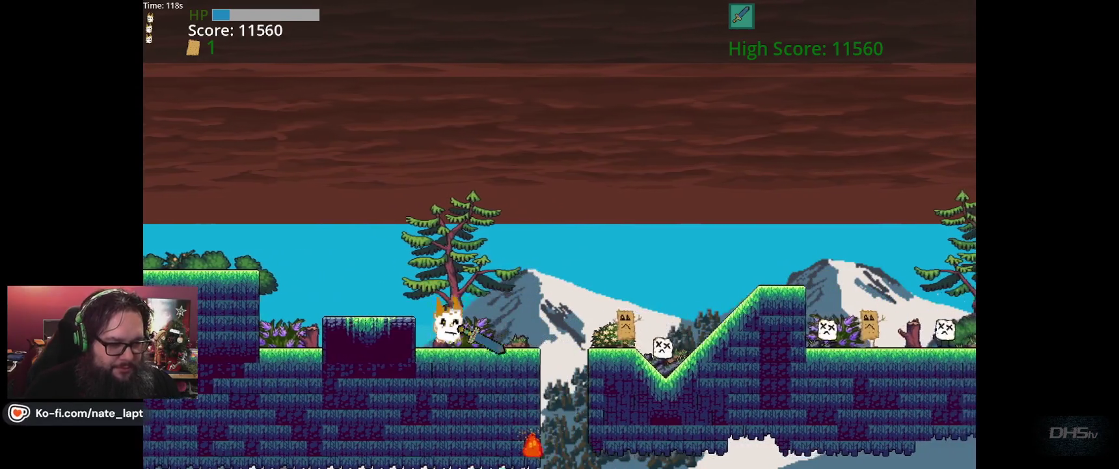
key("space")
key("Right")
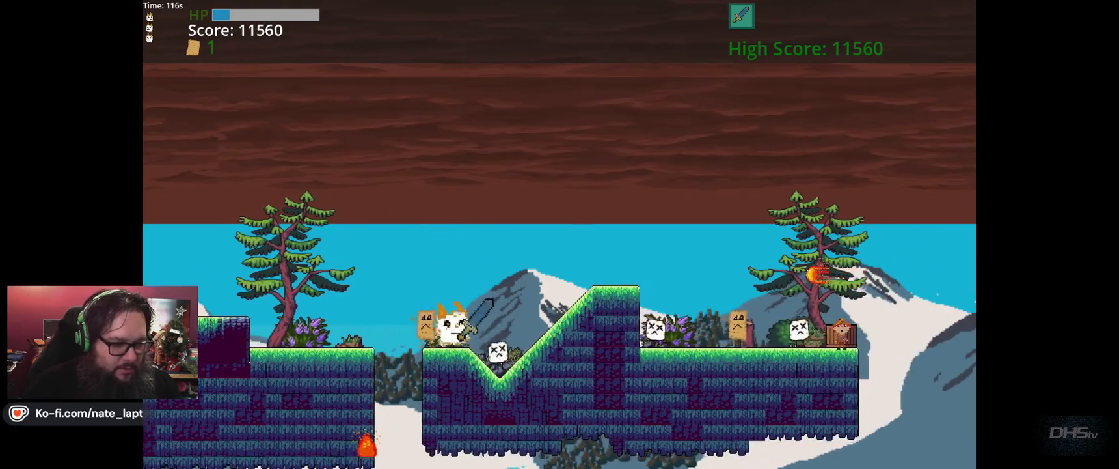
key("Right")
key("space")
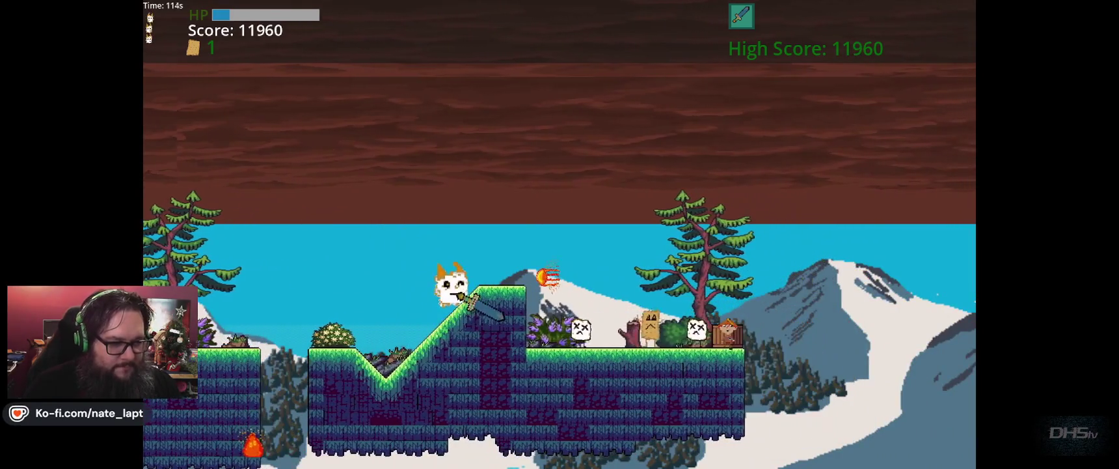
key("Right")
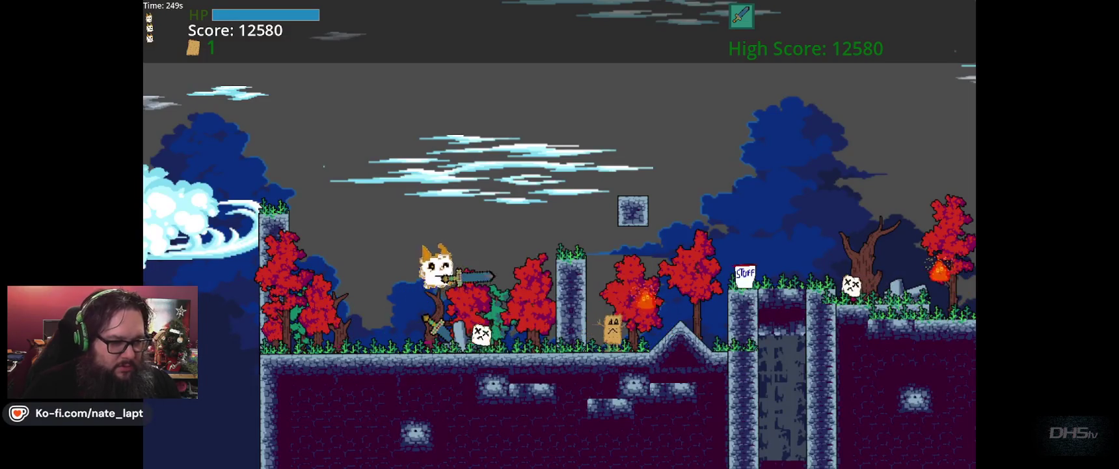
key("Right")
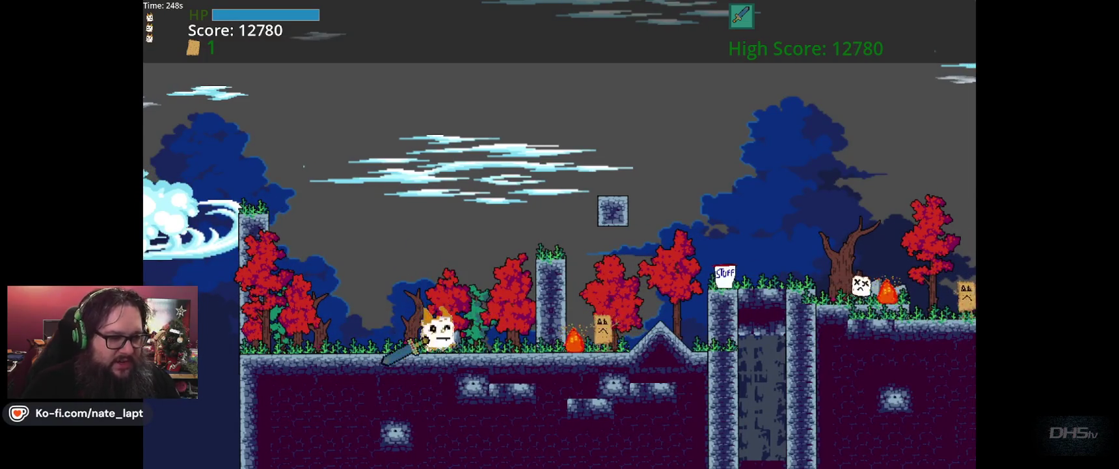
- Run right into the forest, jumping the stone pillars and hitting enemies for points
key("Right")
key("space")
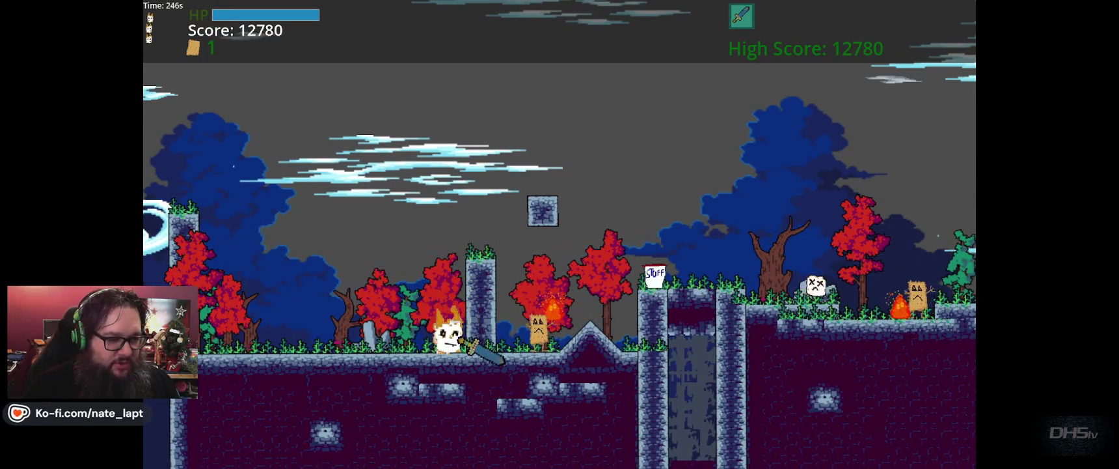
key("Right")
key("space")
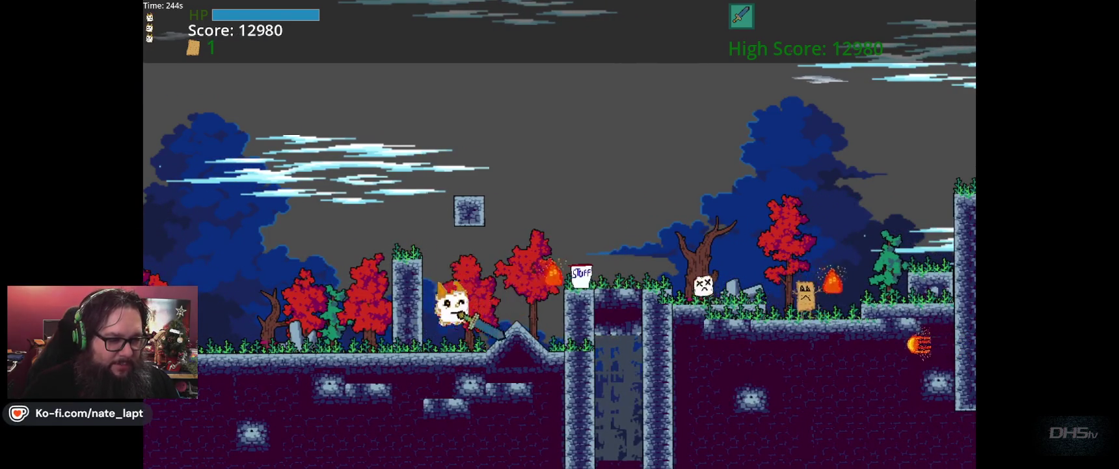
key("Right")
key("space")
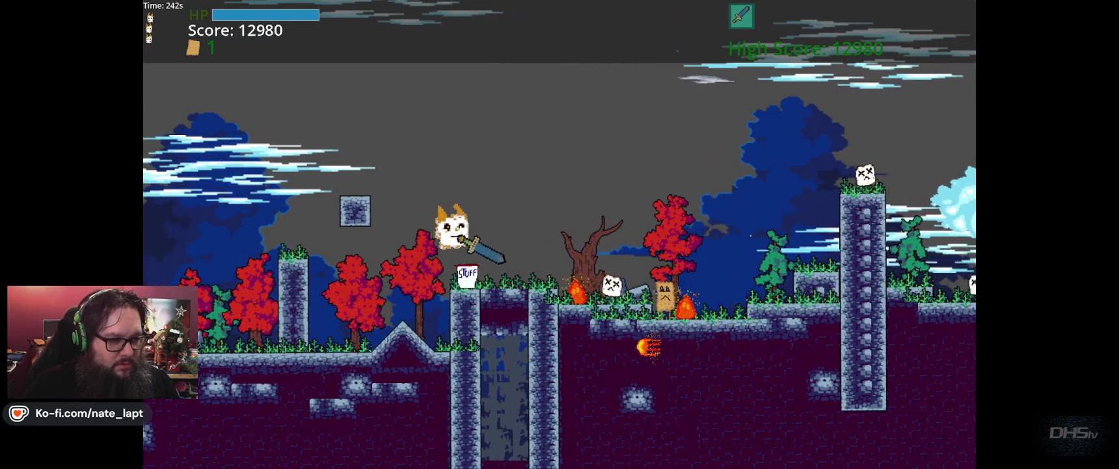
key("Right")
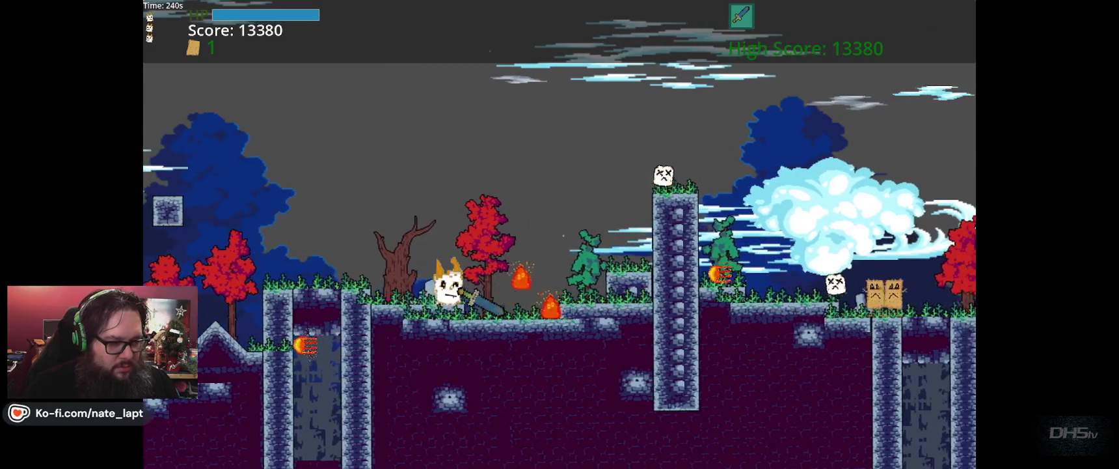
key("Right")
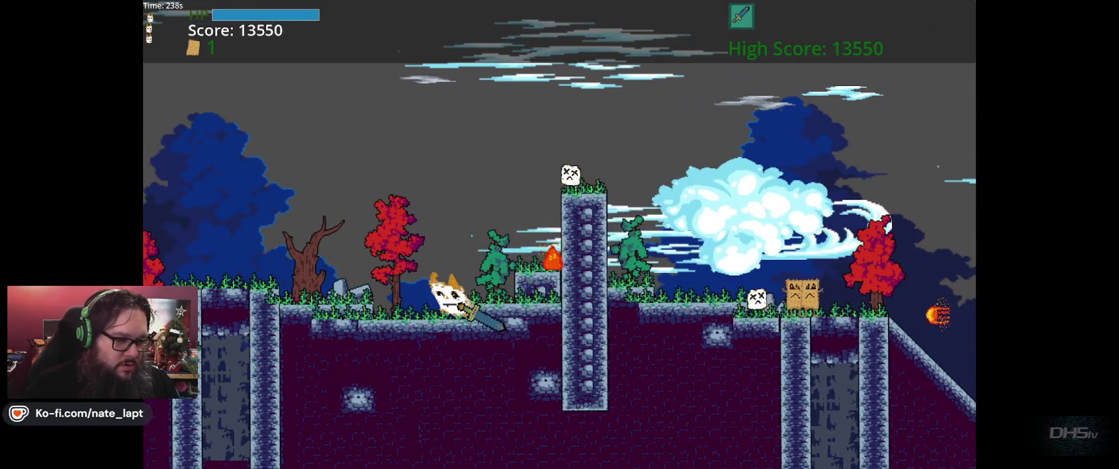
- Climb the stone tower, clear the enemies beyond it and drop down the slope
key("Right")
key("space")
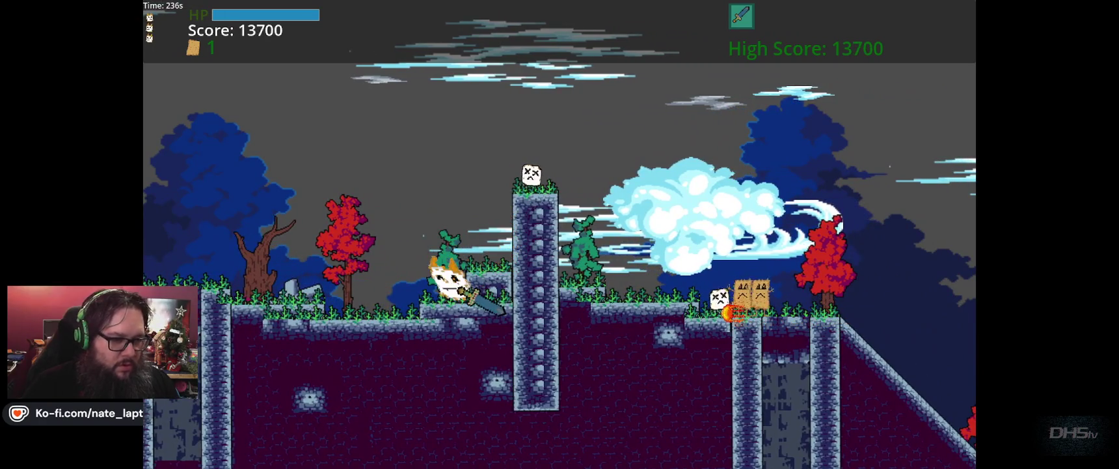
key("Right")
key("space")
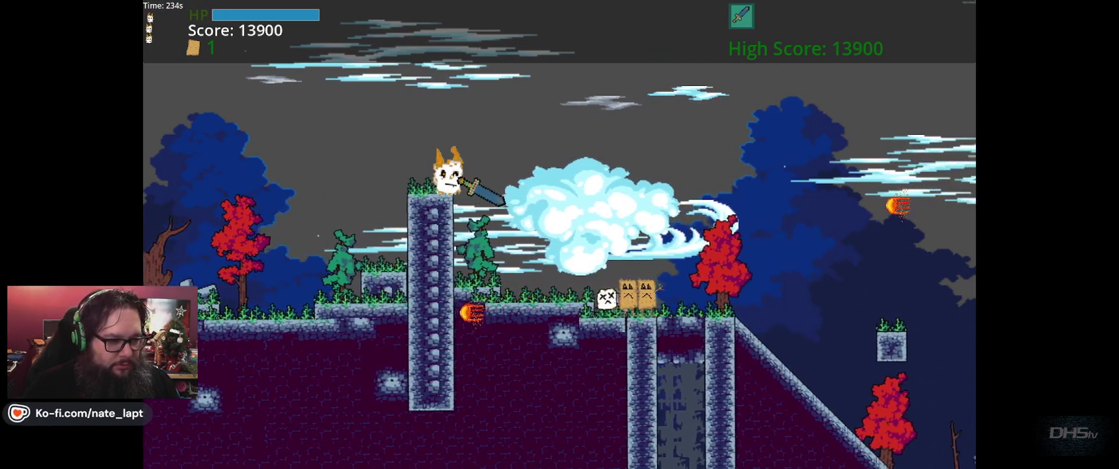
key("space")
key("Right")
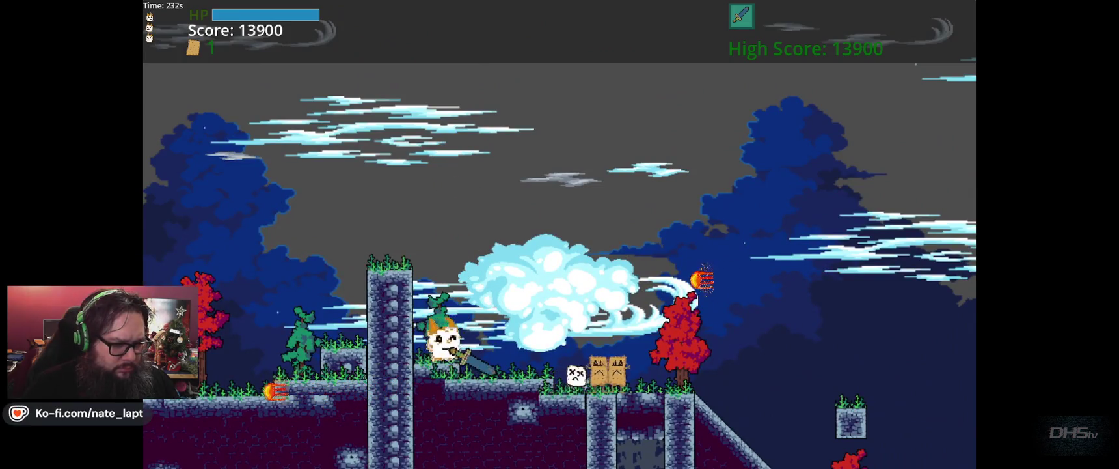
key("Right")
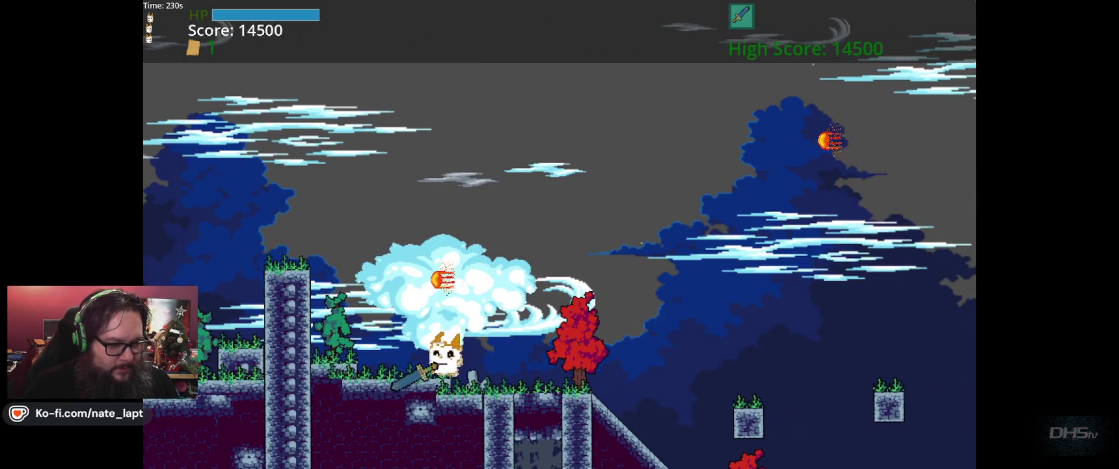
key("Right")
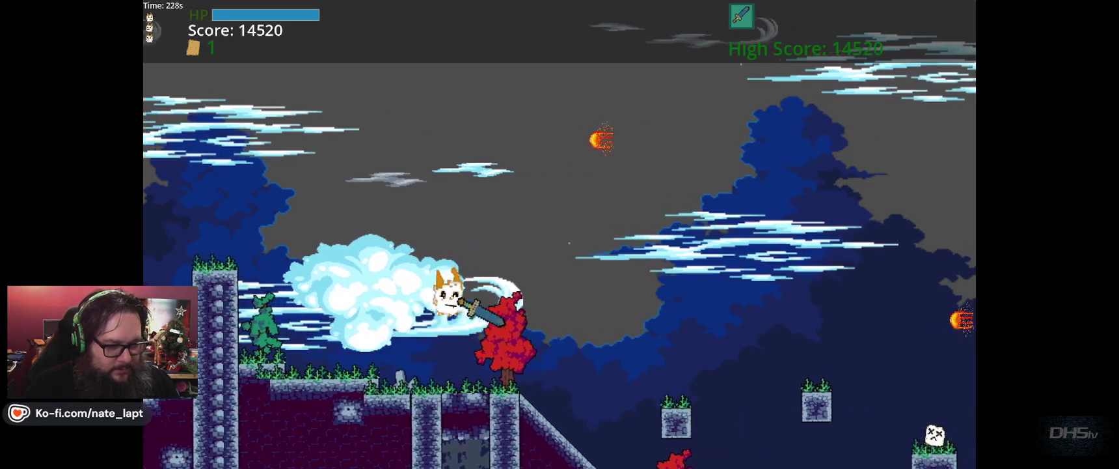
key("Right")
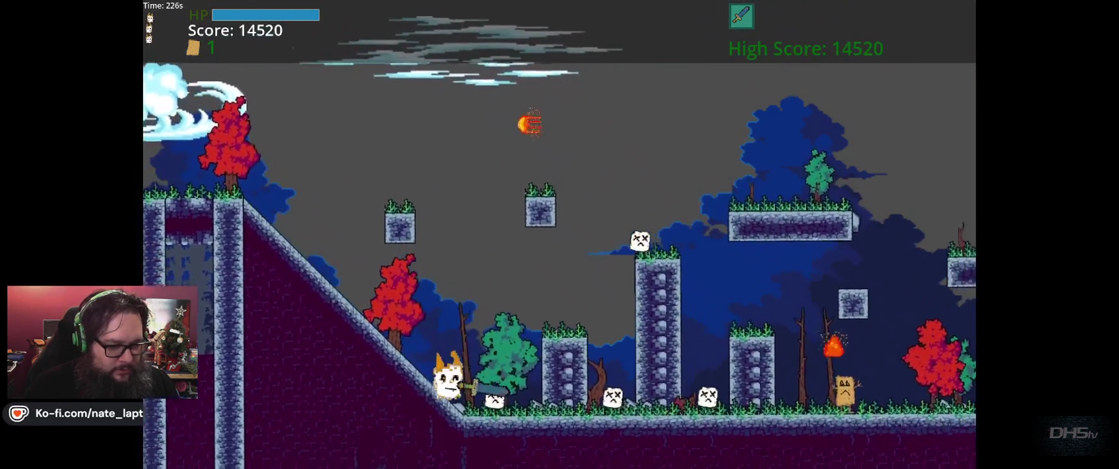
- Jump from the stone pillar to the middle platform, then turn back left to defeat the tan enemy
key("Right")
key("space")
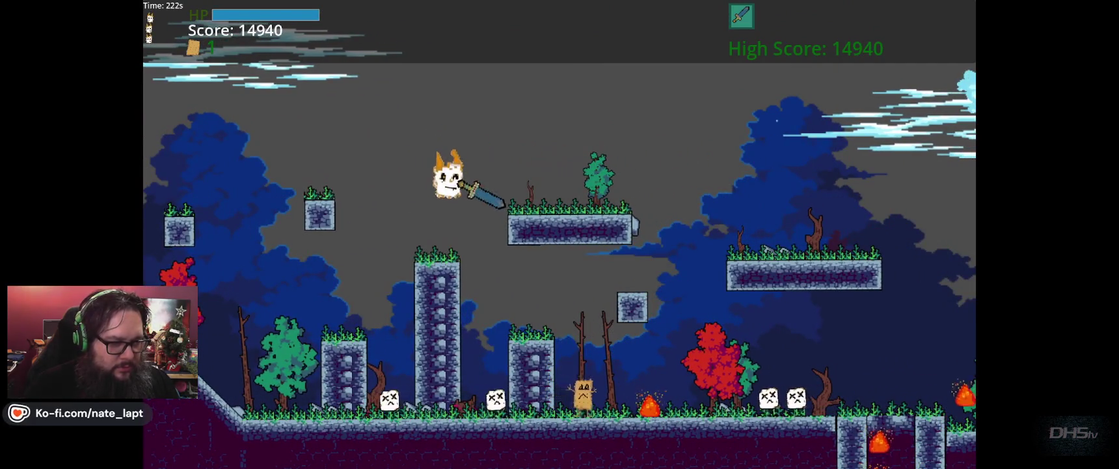
key("Right")
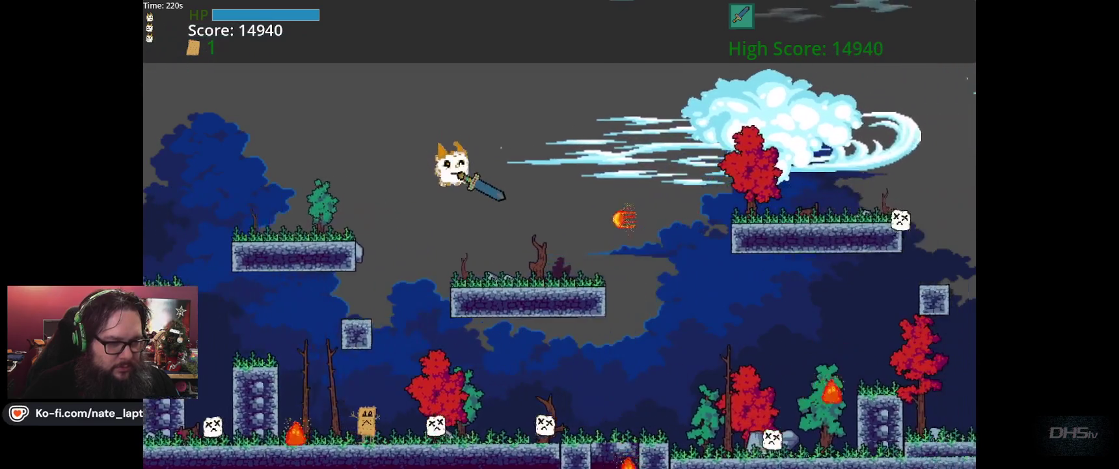
key("space")
key("Left")
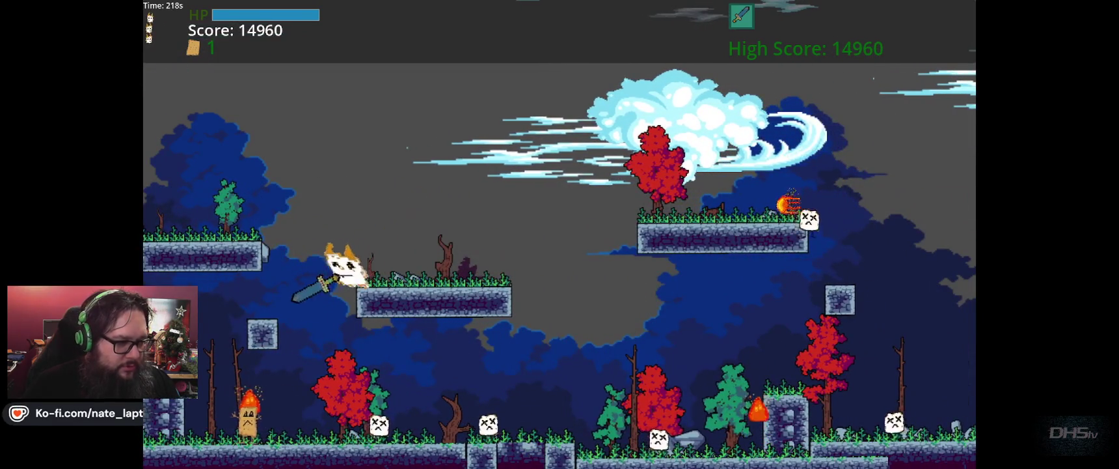
key("Right")
key("Left")
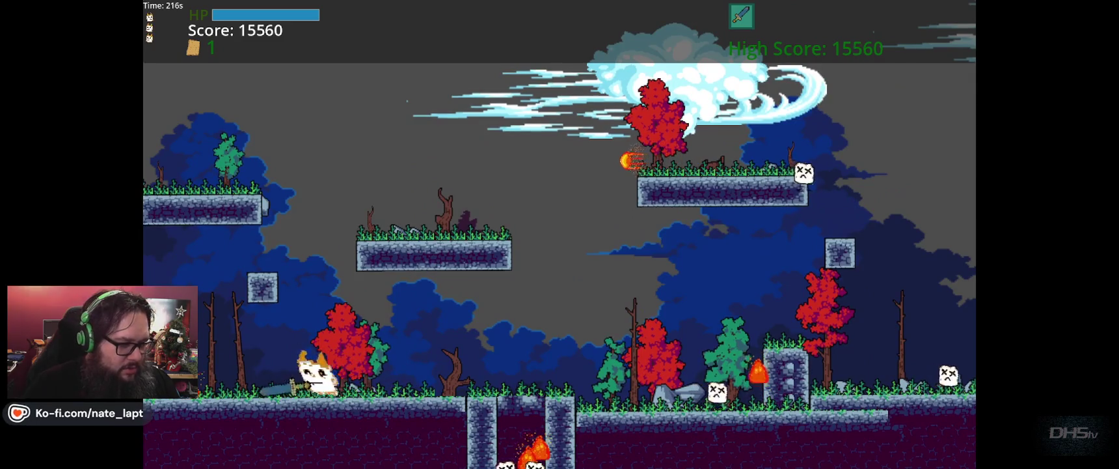
key("Left")
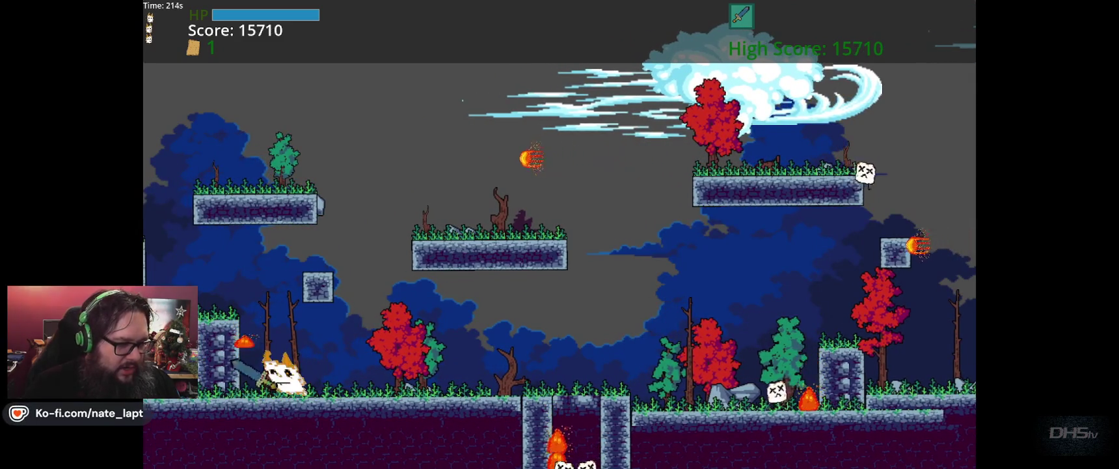
key("Right")
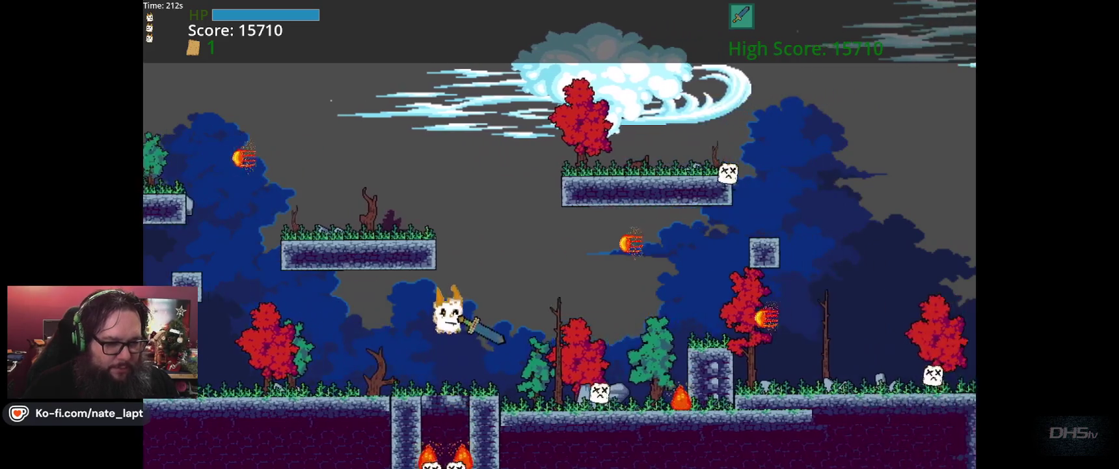
- Run right over the next pillar into the following area and onto the new ledge
key("Right")
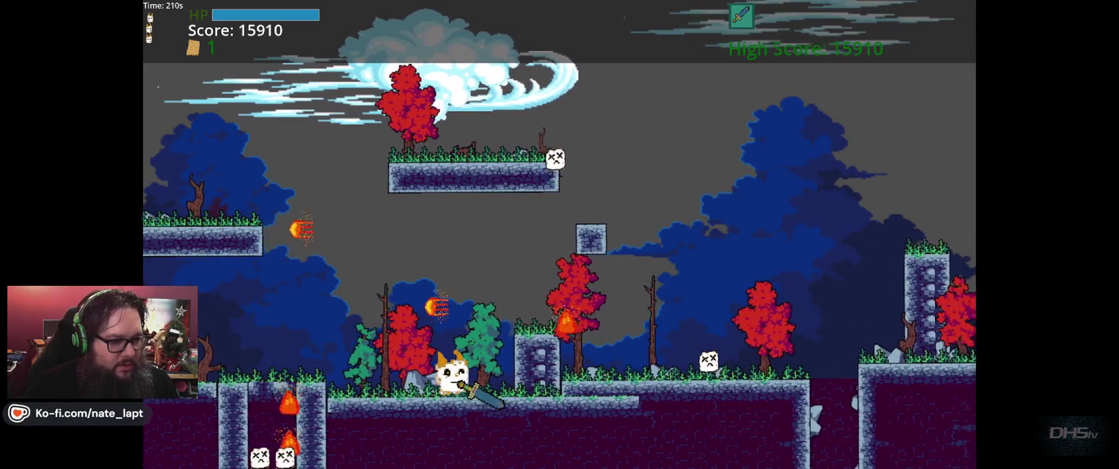
key("space")
key("Right")
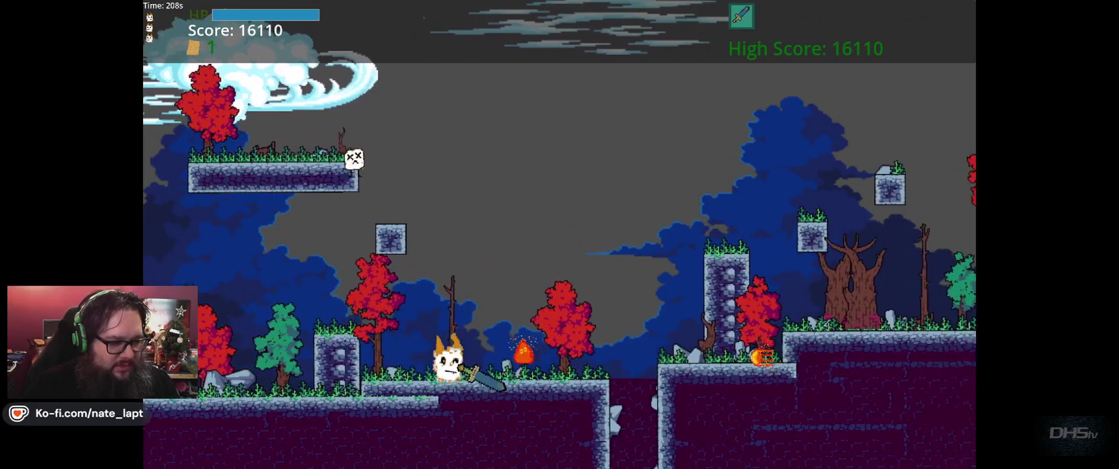
key("Right")
key("space")
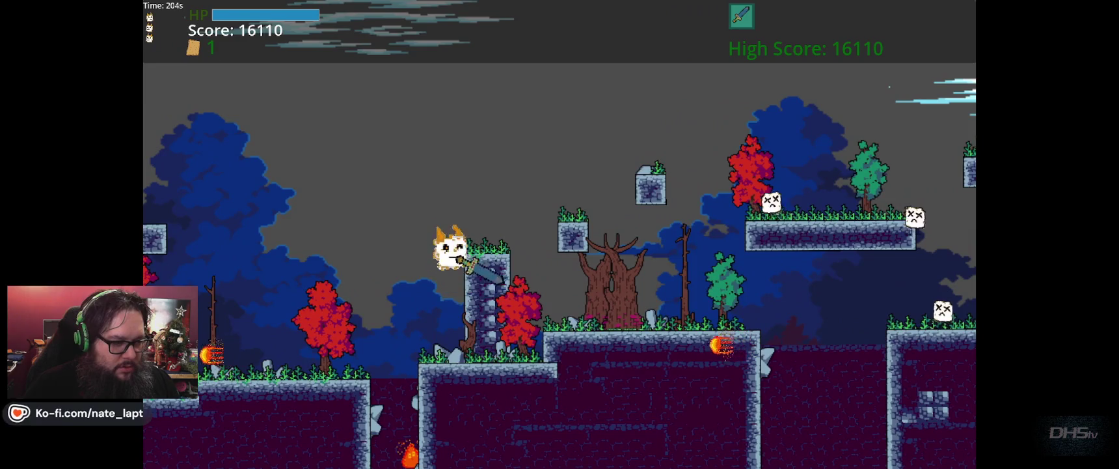
key("Right")
key("Right")
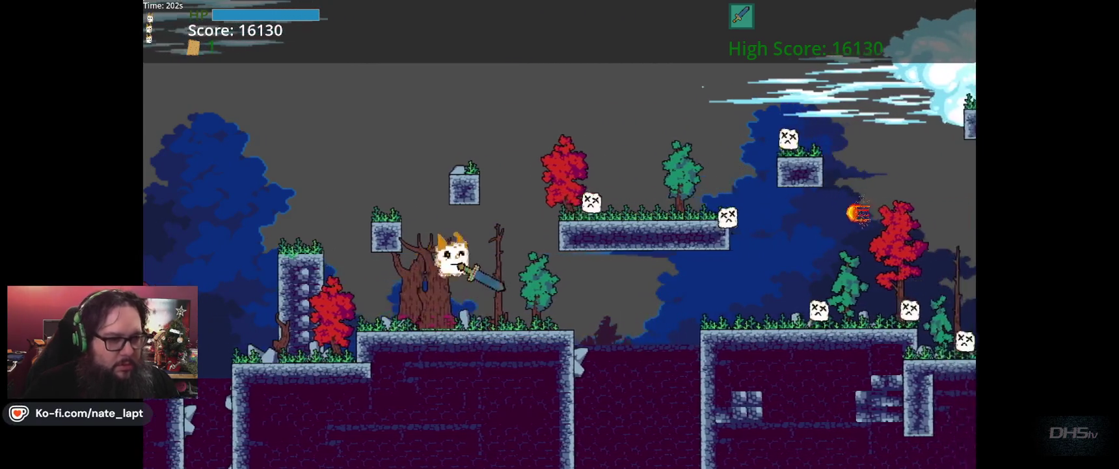
key("Right")
key("space")
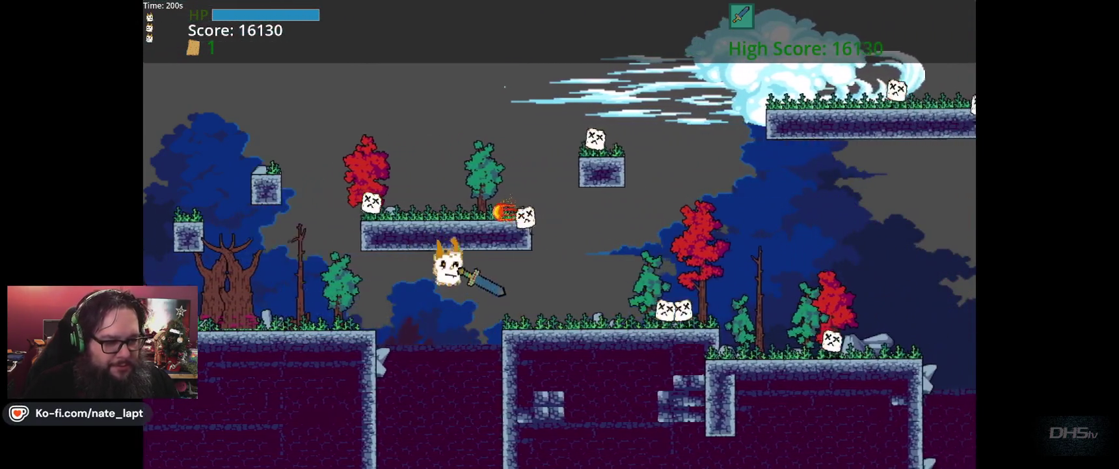
key("Right")
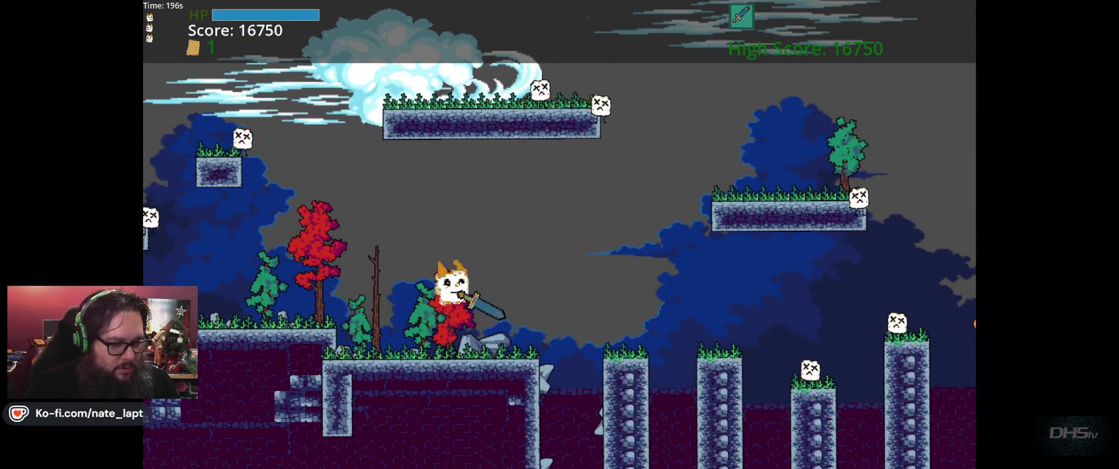
- Hop across the row of stone pillars and drop into the purple cave at 17170 points
key("Right")
key("space")
key("Right")
key("space")
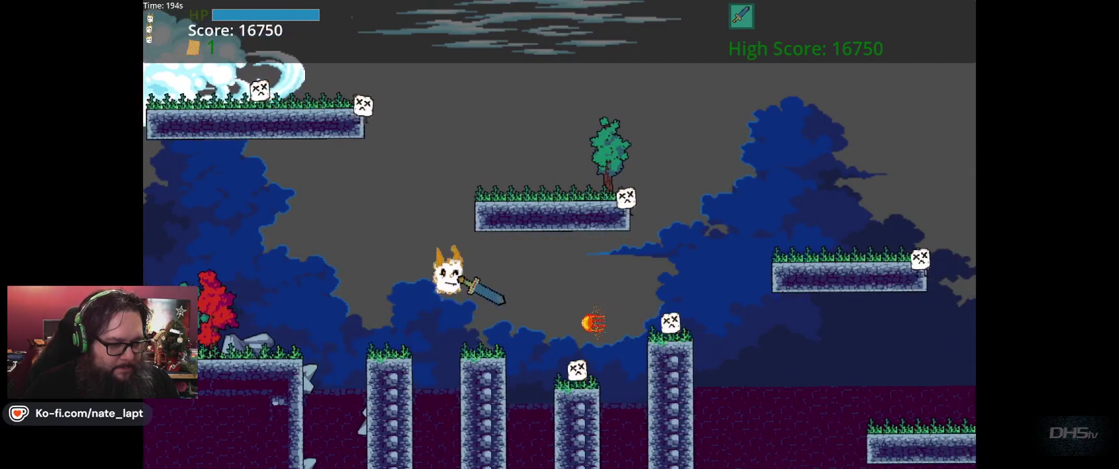
key("Right")
key("space")
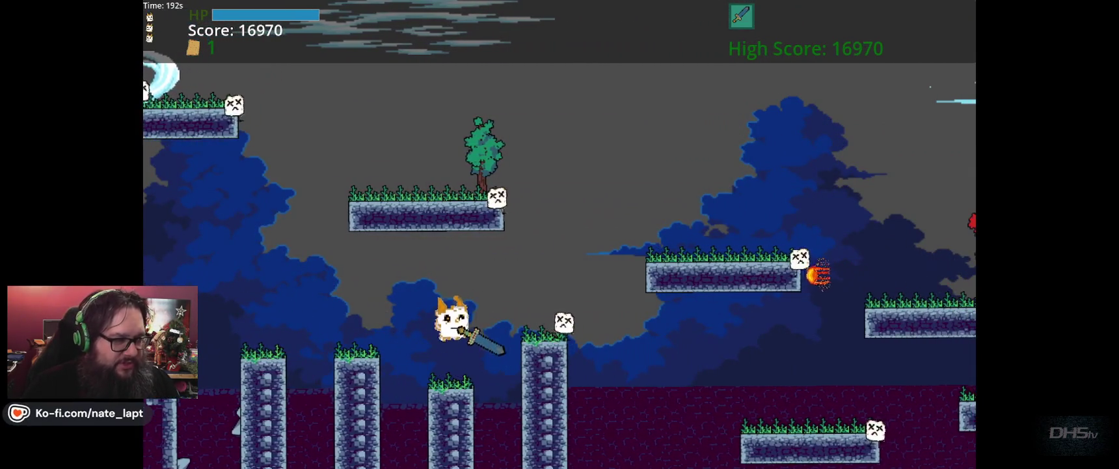
key("Right")
key("space")
key("space")
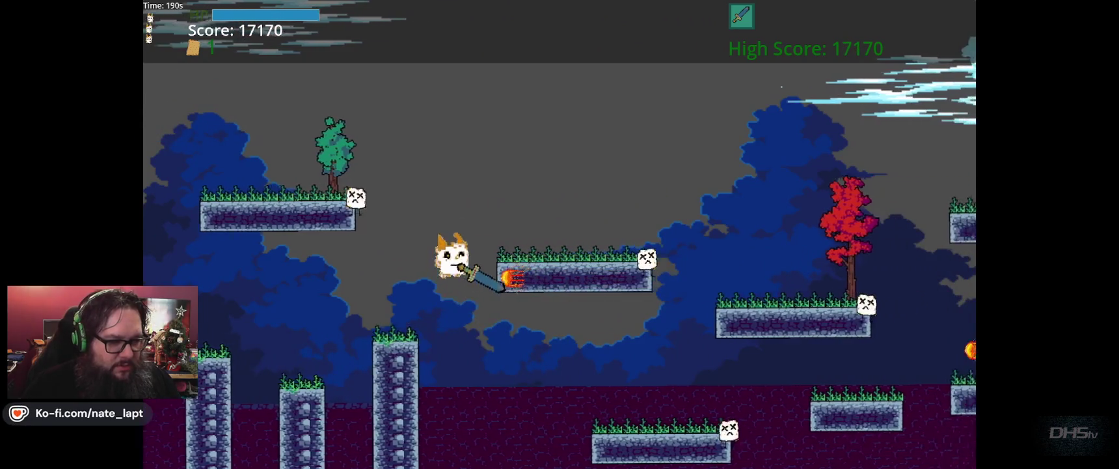
key("Right")
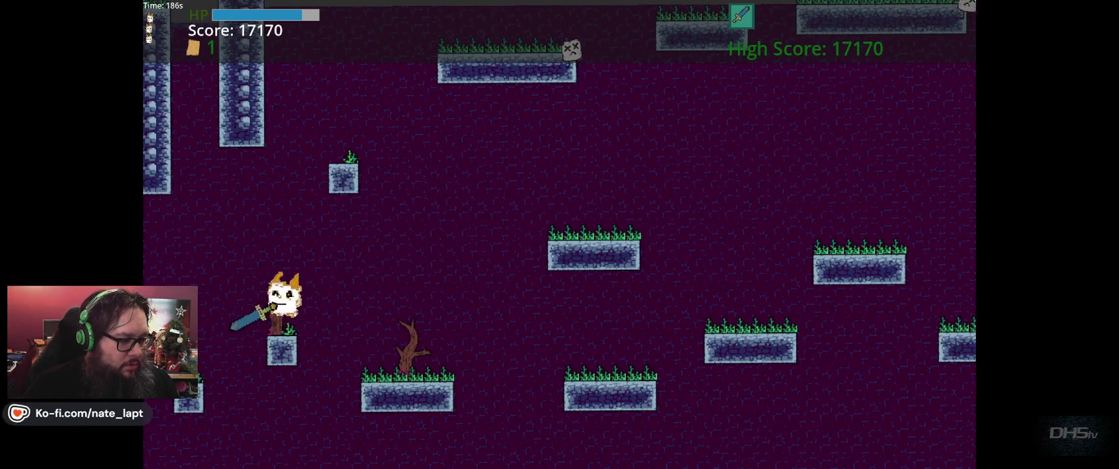
- Jump from the small block up to the higher platforms and along the long cave platform
key("Left")
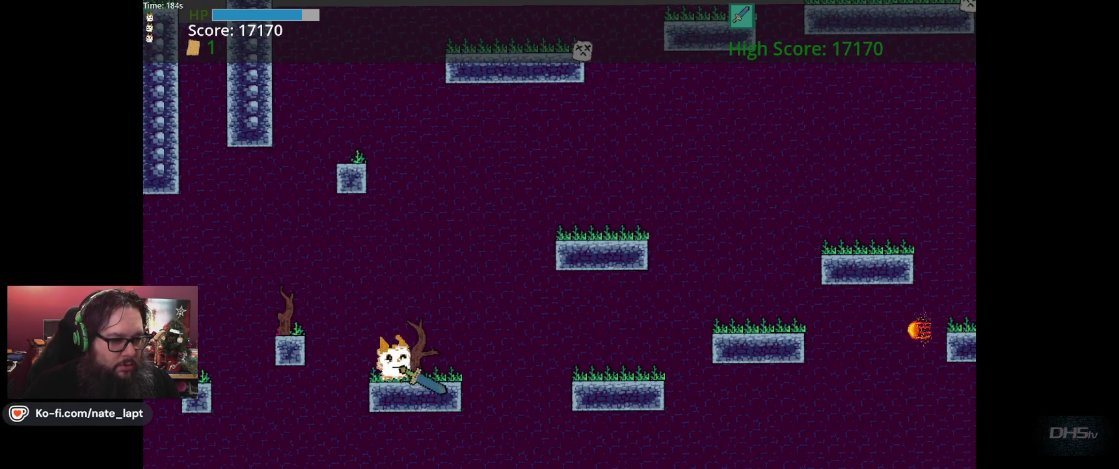
key("Right")
key("space")
key("space")
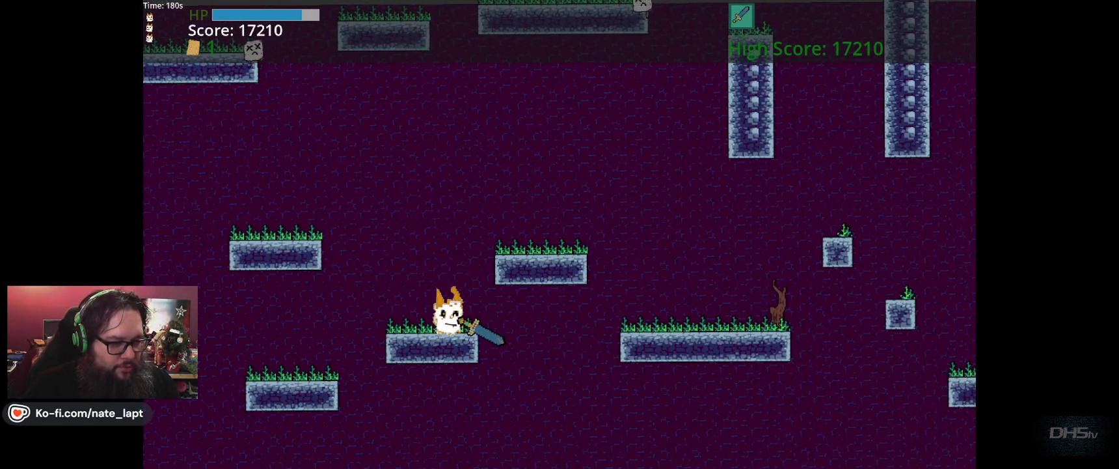
key("Right")
key("space")
key("Right")
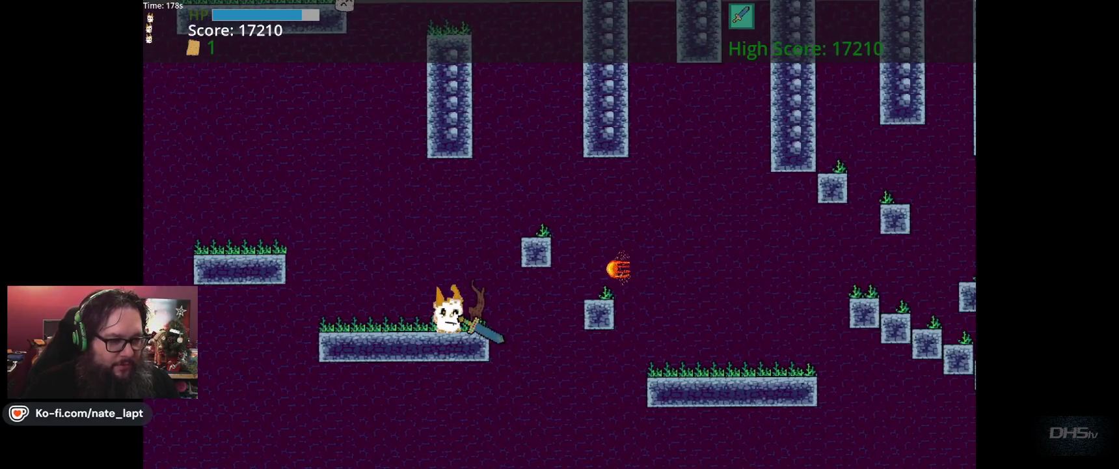
key("space")
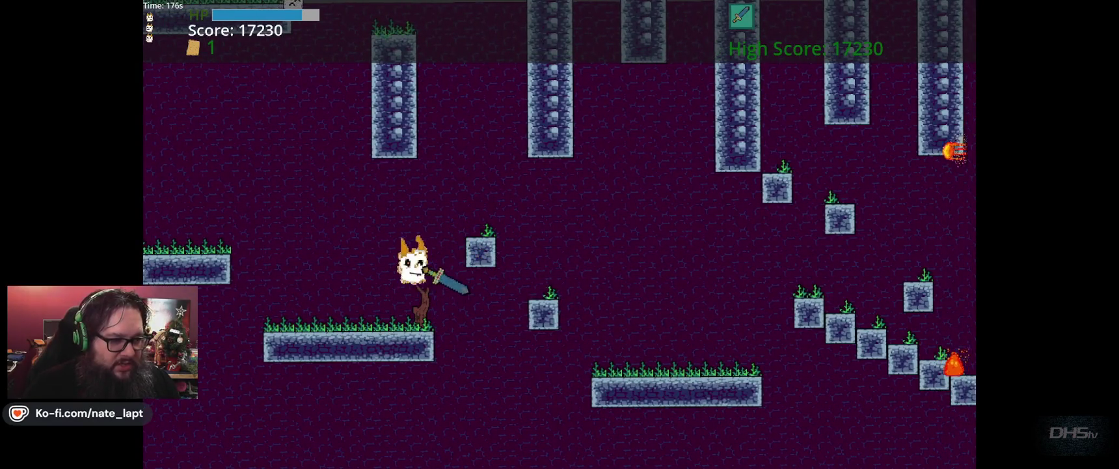
- Hop across the small blocks, climb the block staircase and grab the STUFF item in the alcove
key("space")
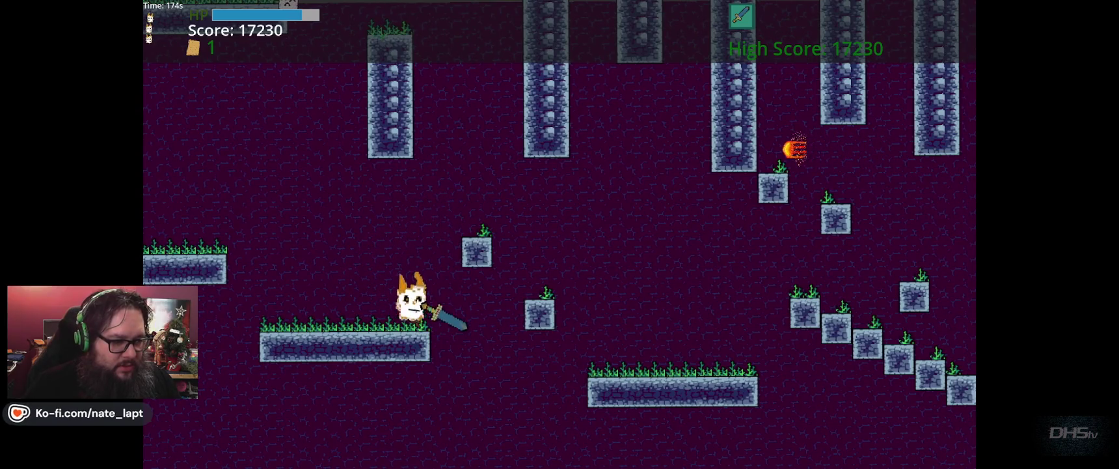
key("Right")
key("space")
key("space")
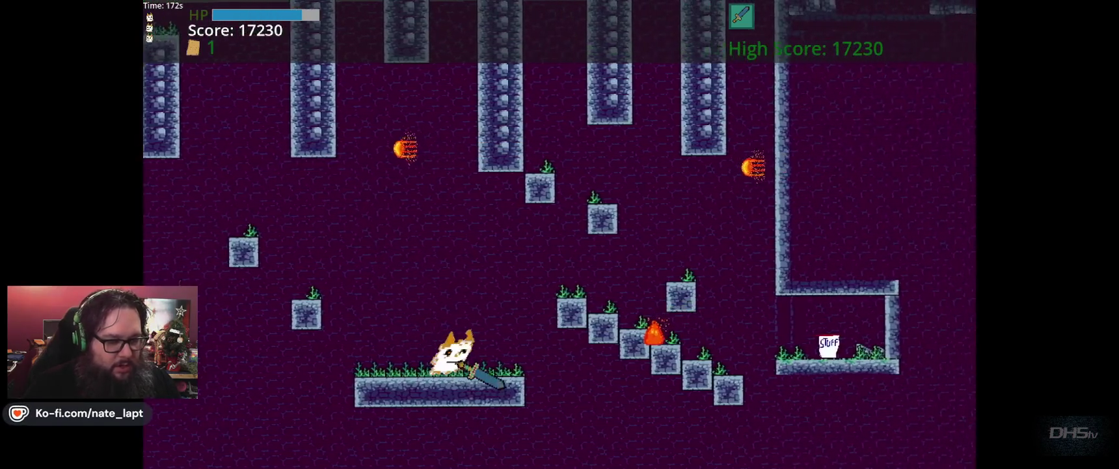
key("Right")
key("space")
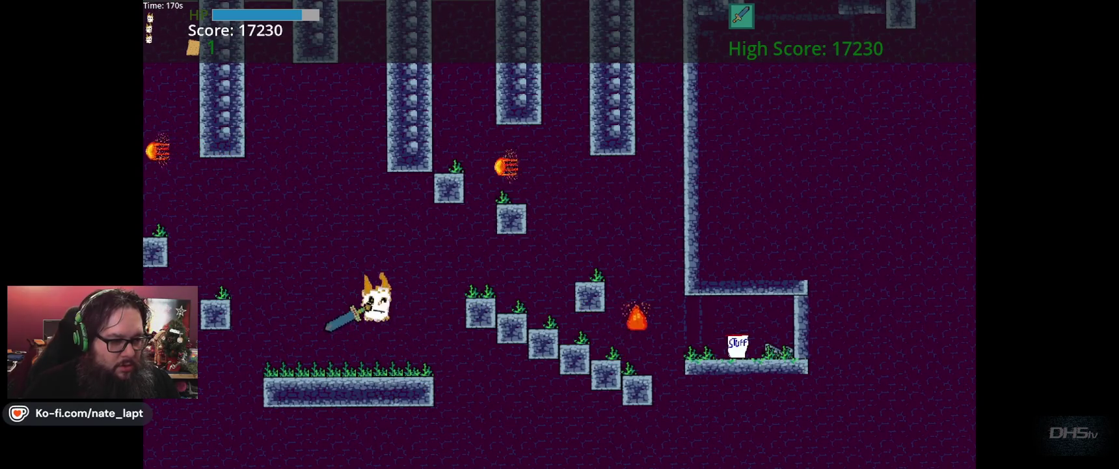
key("space")
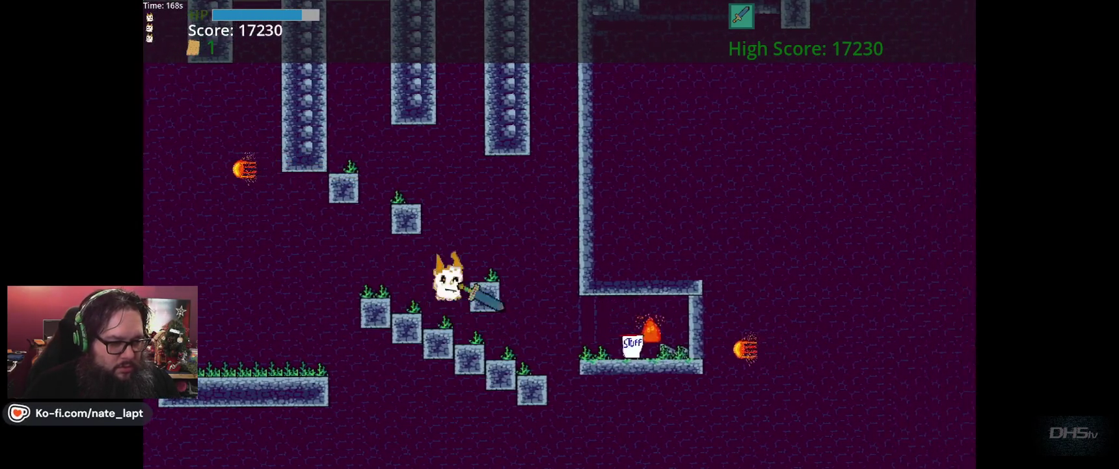
key("space")
key("Right")
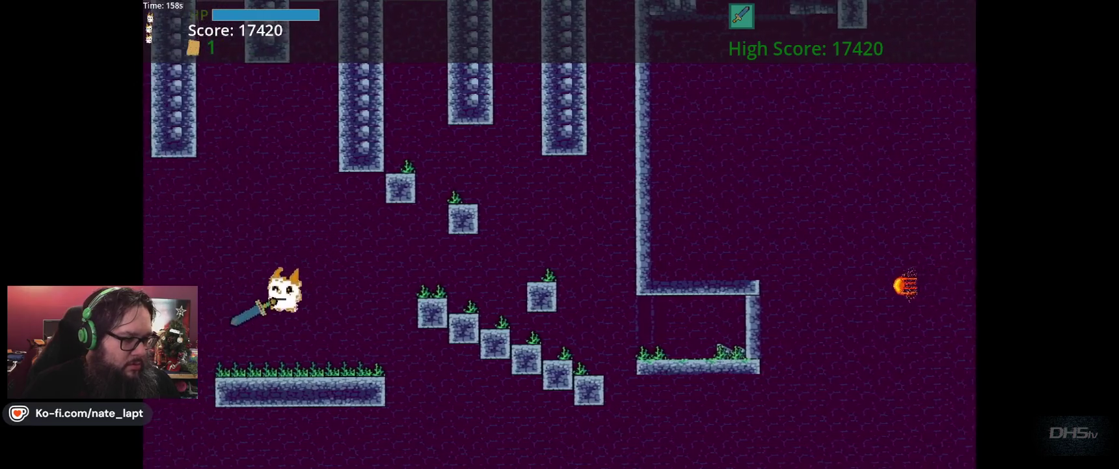
- Head back left over the grass platforms to reach the ending with a 20580 high score
key("Left")
key("space")
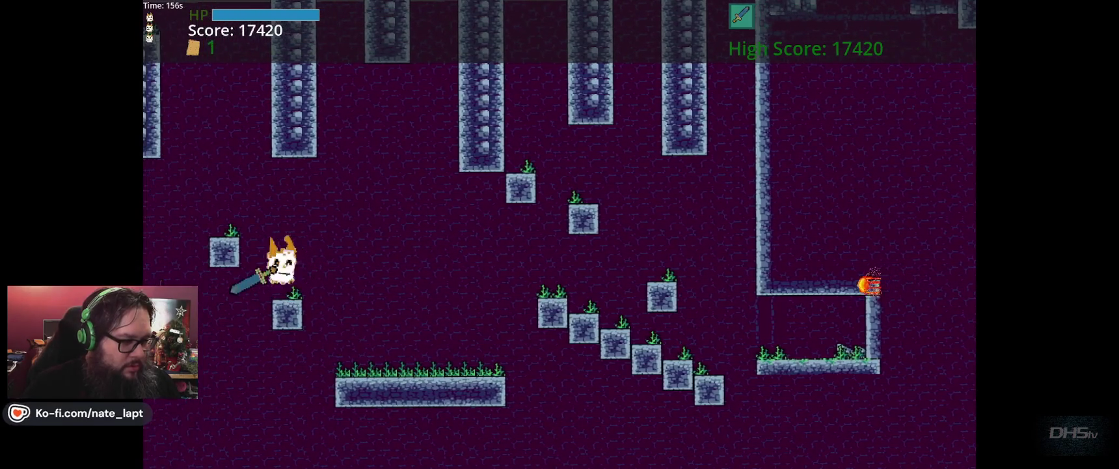
key("Left")
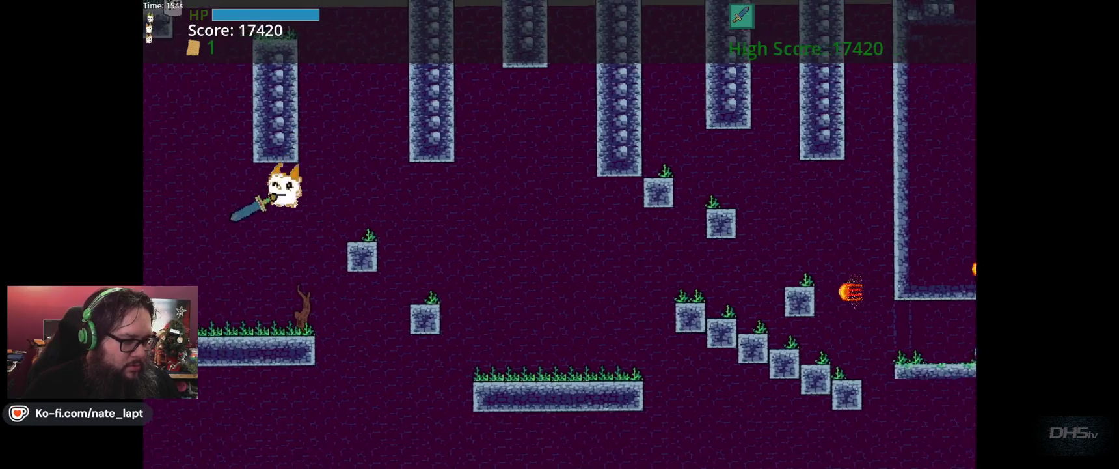
key("Left")
key("space")
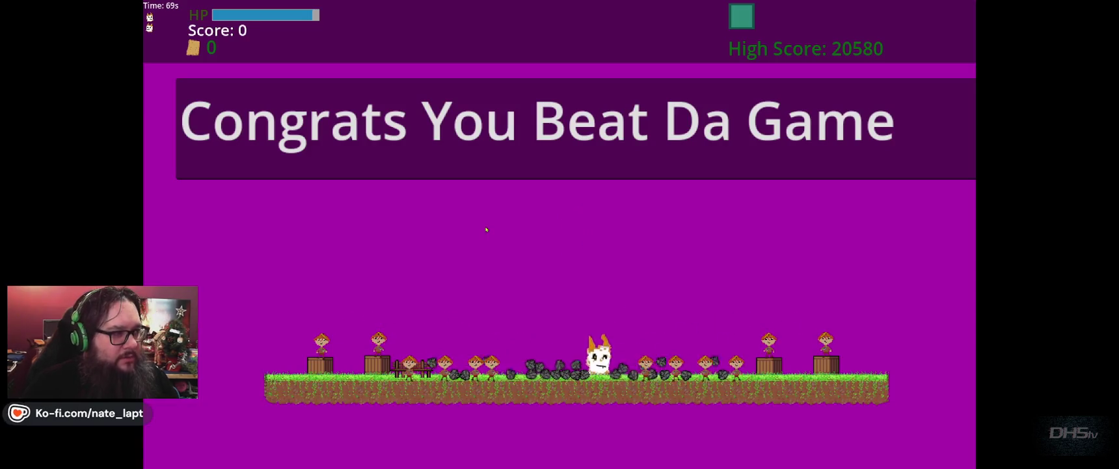
- Quit the running game with Alt+F4 and show the lvl3End scene in the 2D view
key("alt+F4")
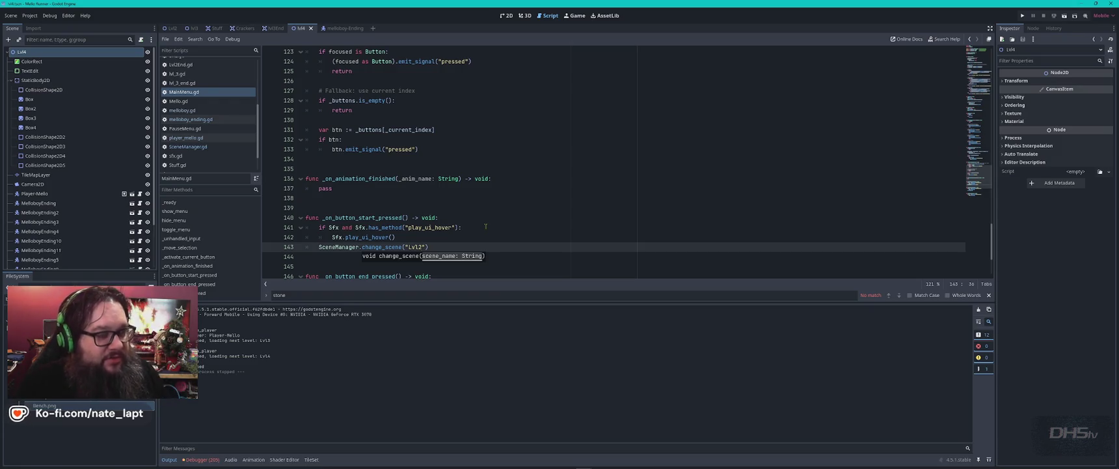
left_click(504, 17)
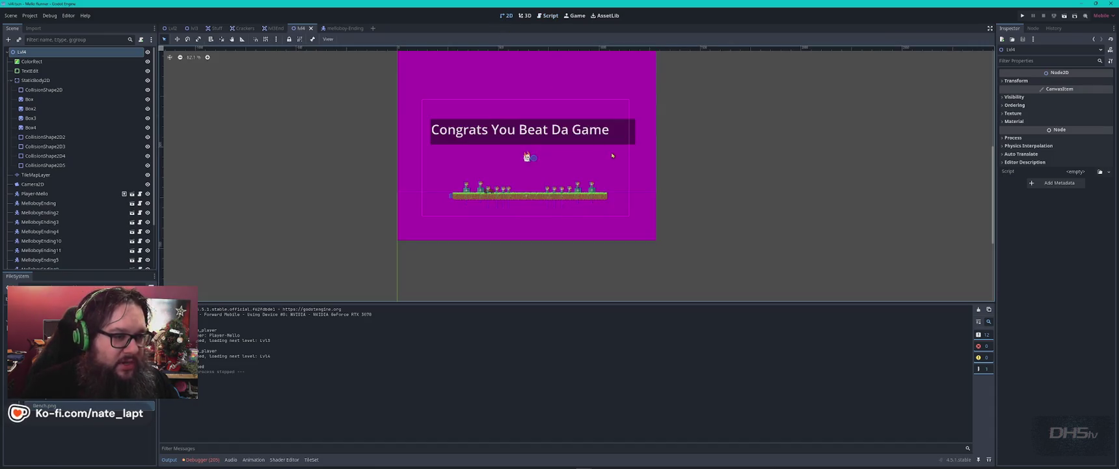
left_click(275, 28)
- Close the Crackers and lvl3End scene tabs
left_click(243, 28)
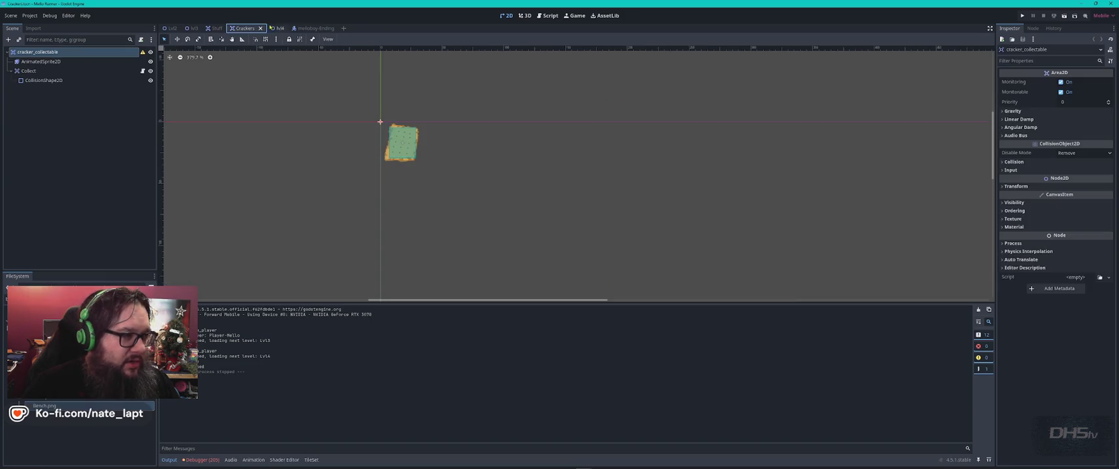
middle_click(246, 28)
middle_click(213, 28)
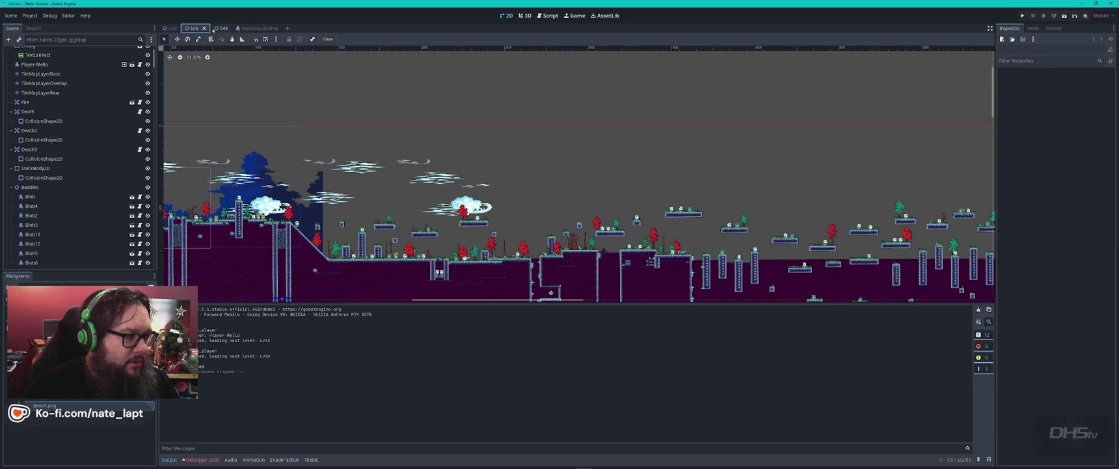
- Bring level 3's right end into view and select the Lvl3End trigger area
scroll(528, 214, "down", 2)
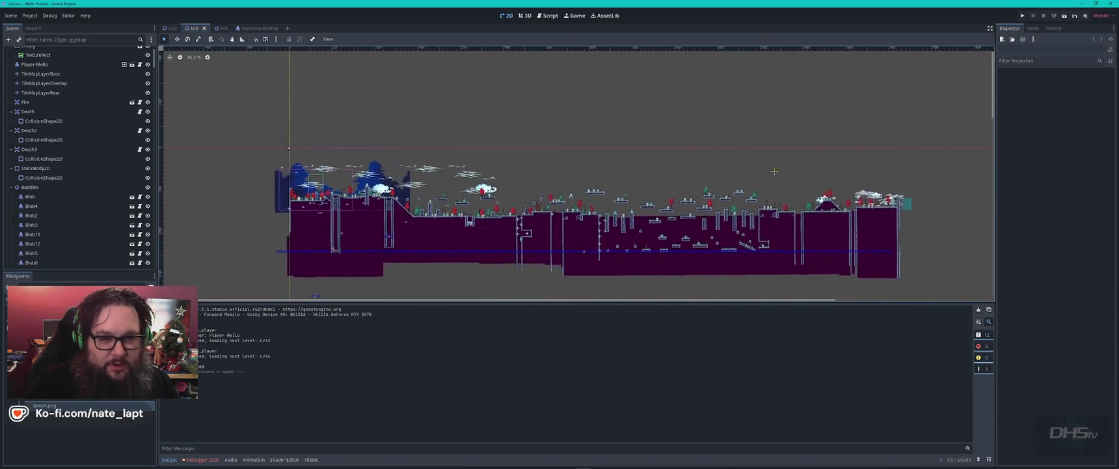
scroll(527, 214, "right", 5)
scroll(528, 214, "up", 20)
left_click(495, 168)
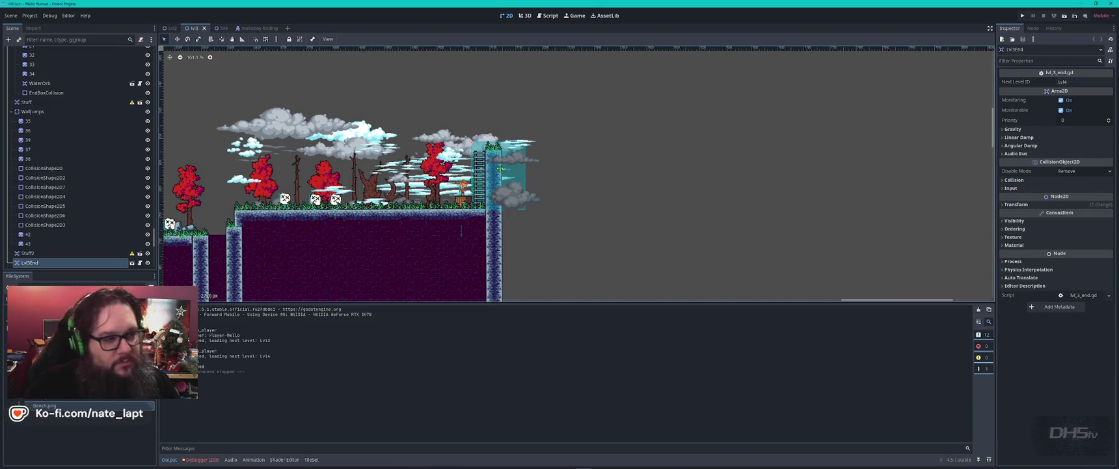
- Move the Lvl3End trigger up about 55 px, save lvl3, and return to the lvl4 scene
mouse_move(500, 169)
left_mouse_down()
mouse_move(501, 132)
mouse_move(486, 135)
left_mouse_up()
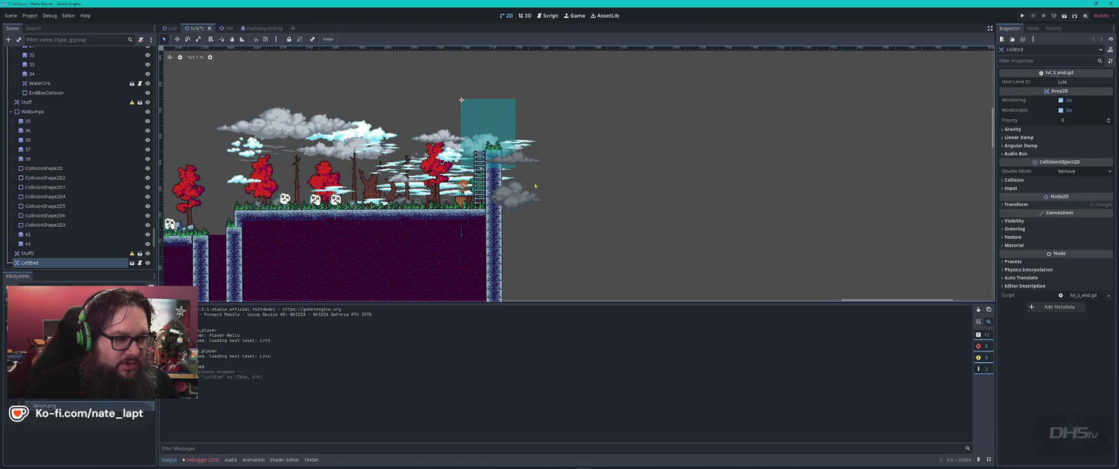
left_click(533, 203)
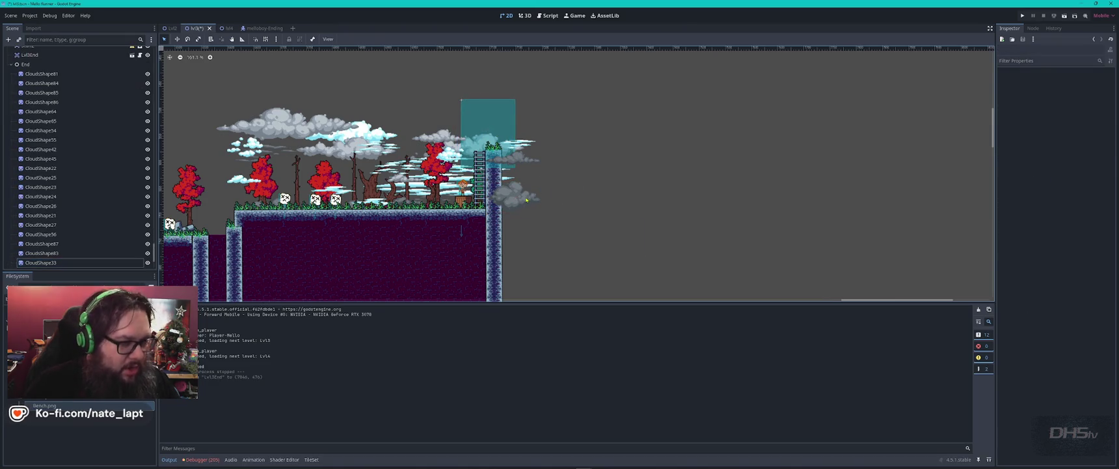
key("ctrl+s")
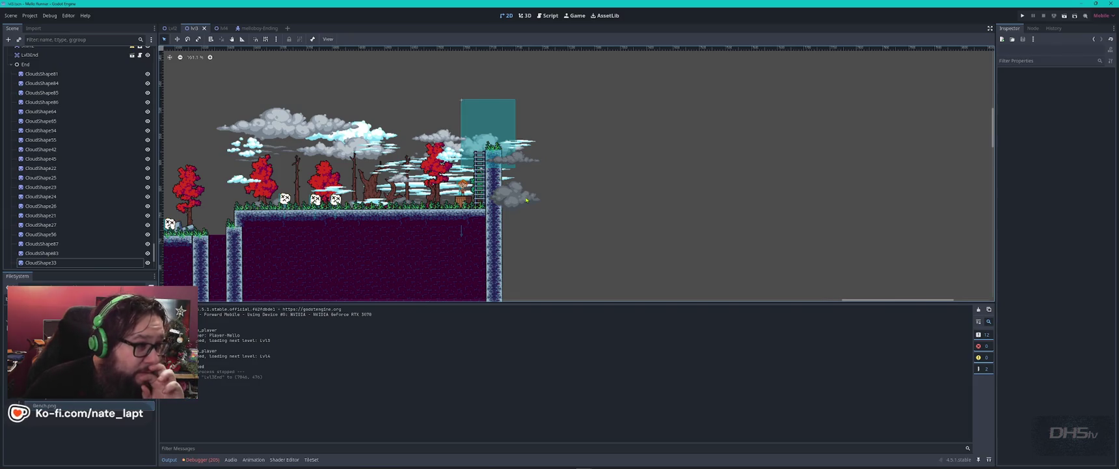
left_click(222, 28)
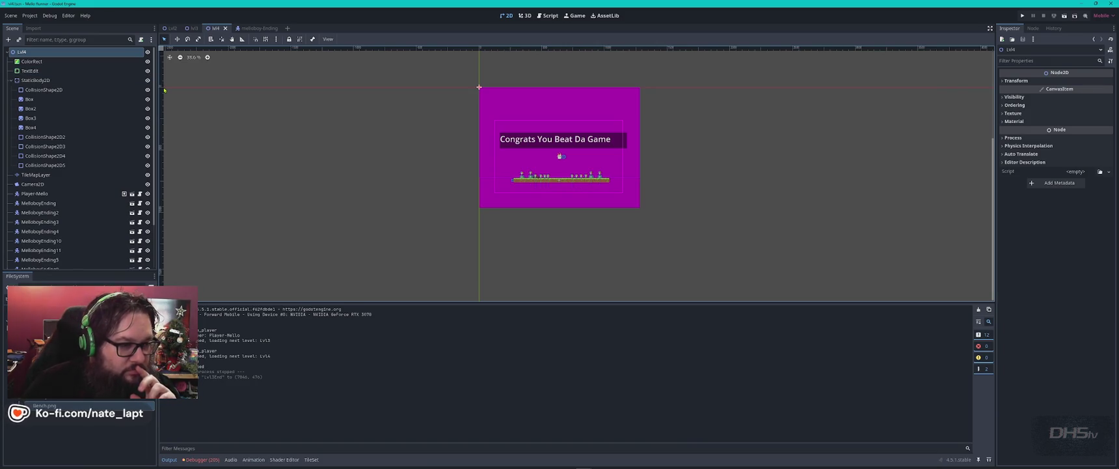
- Detach and re-attach the existing melloboy_ending.gd script on MelloboyEnding, then close the melloboy-Ending scene
left_click(253, 29)
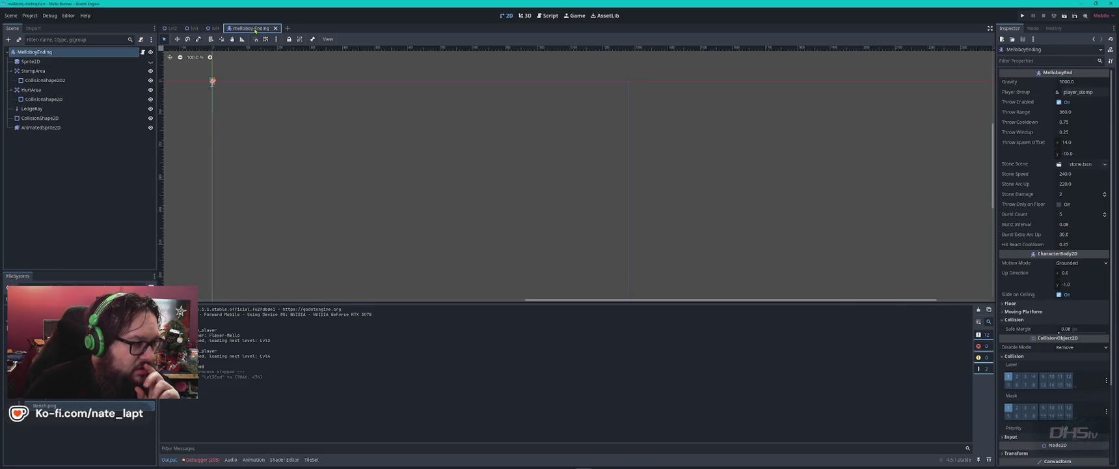
left_click(141, 39)
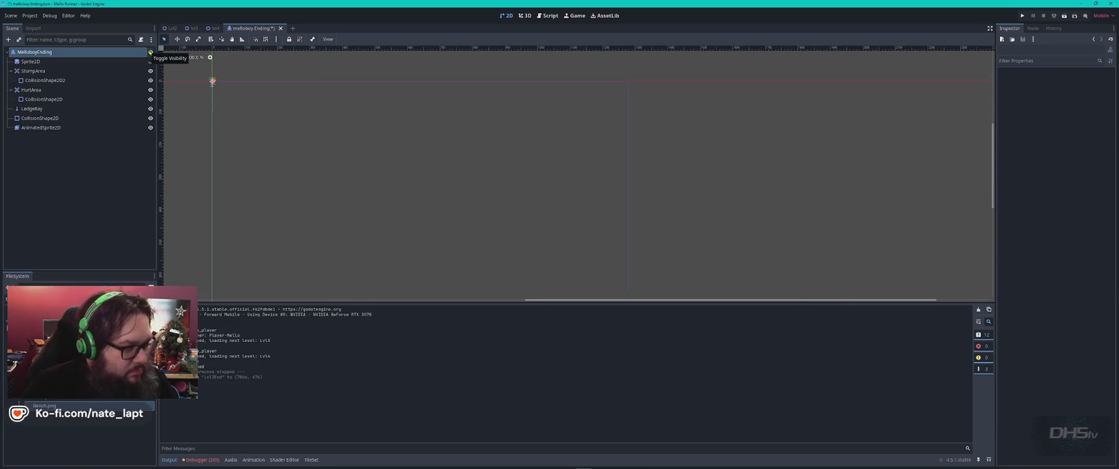
left_click(142, 52)
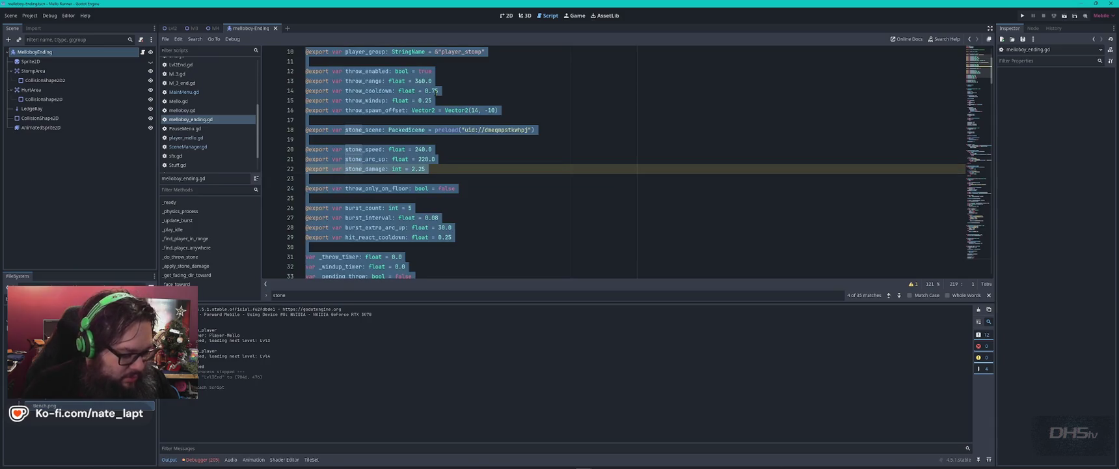
left_click(142, 51)
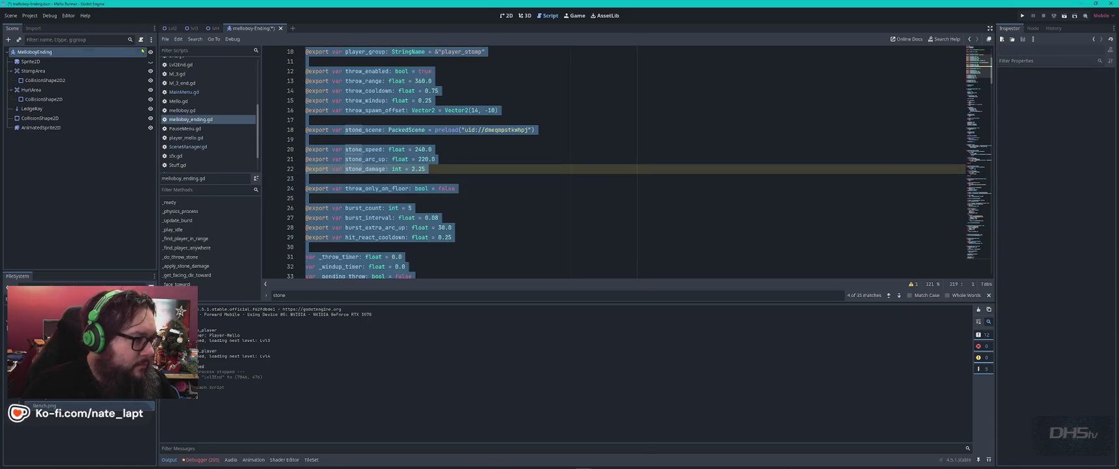
left_click(141, 41)
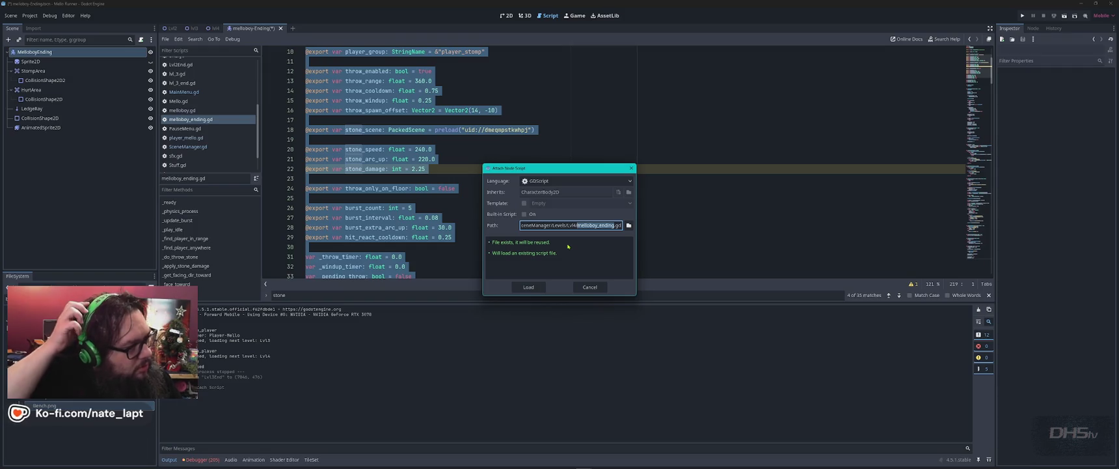
key("Return")
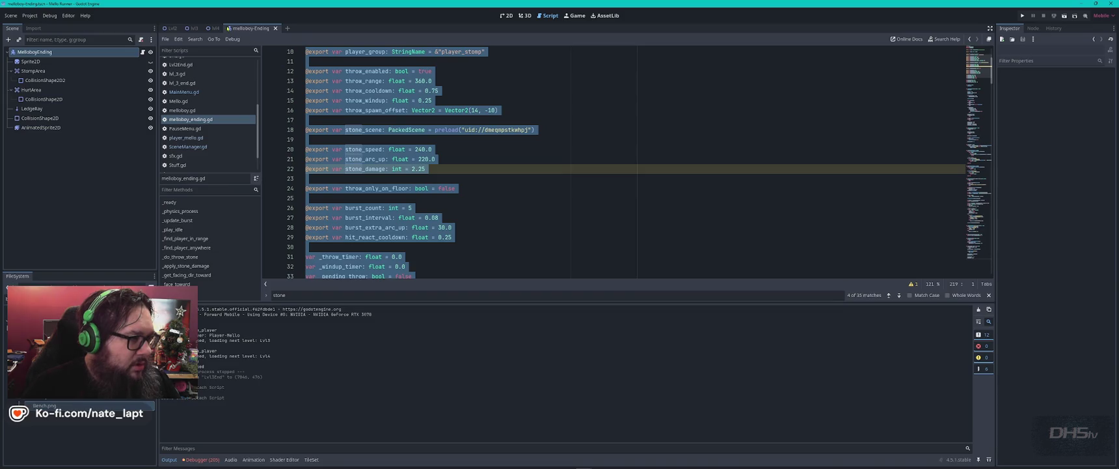
middle_click(251, 28)
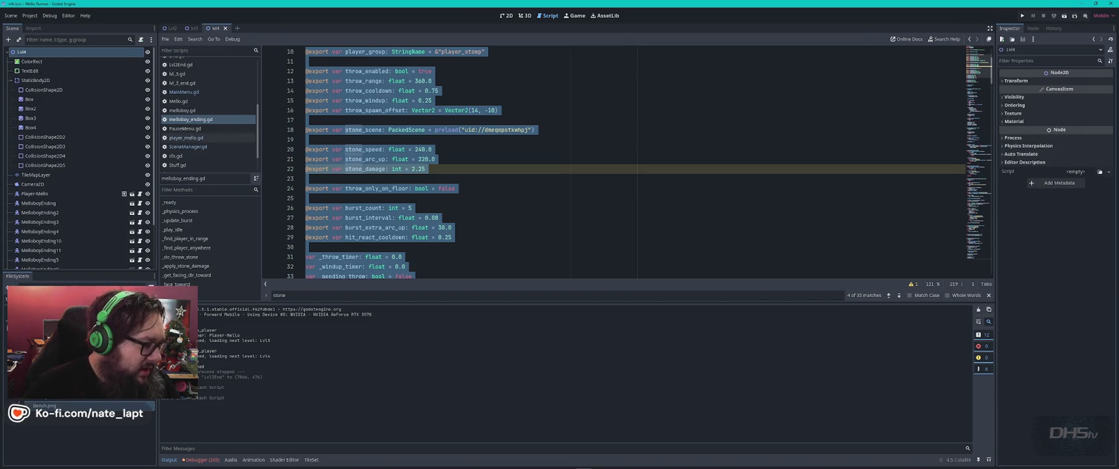
- Open player-End.tscn and replace Player-Mello's script with a newly created player_end.gd
scroll(79, 429, "down", 3)
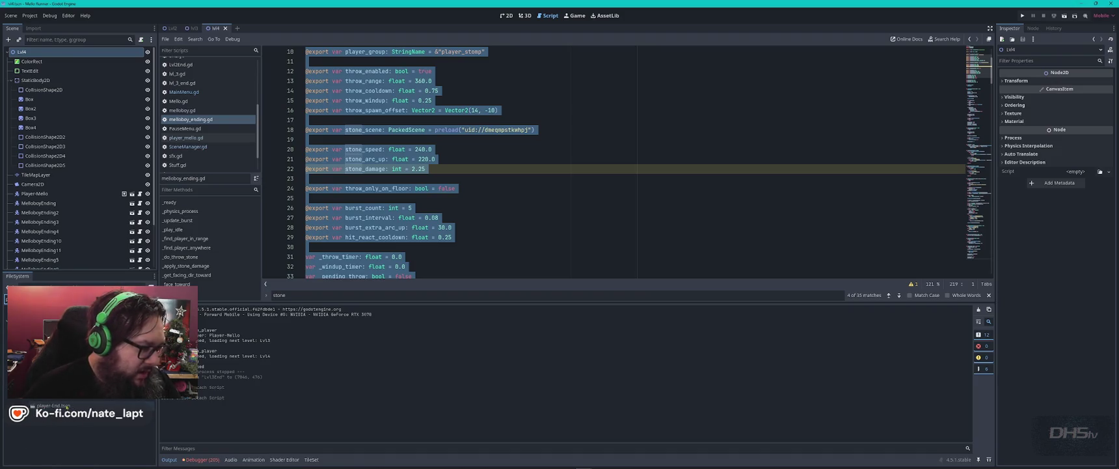
double_click(62, 405)
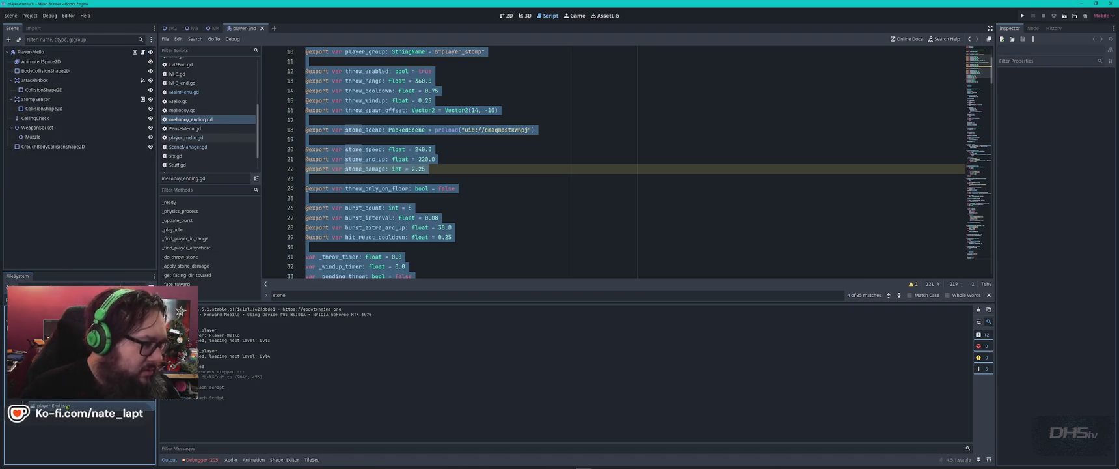
left_click(143, 52)
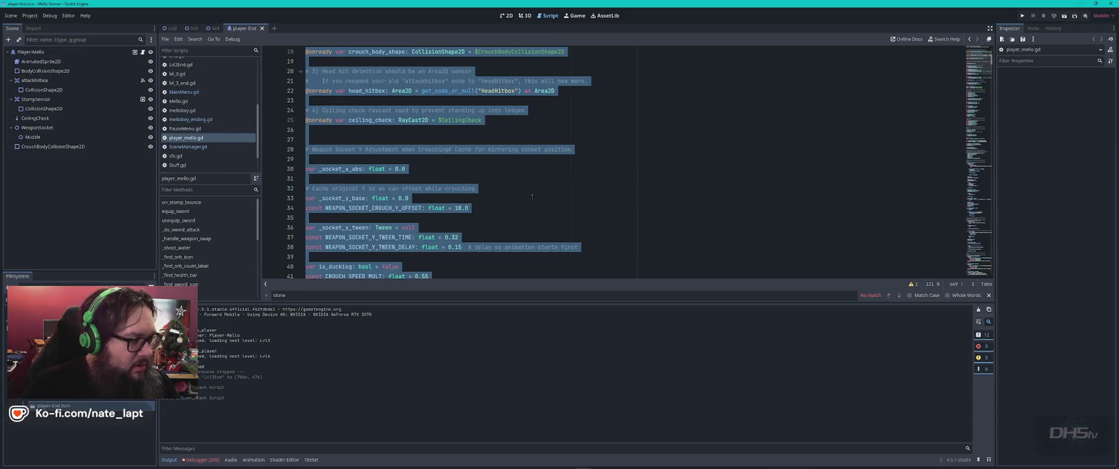
left_click(103, 52)
left_click(141, 40)
left_click(141, 40)
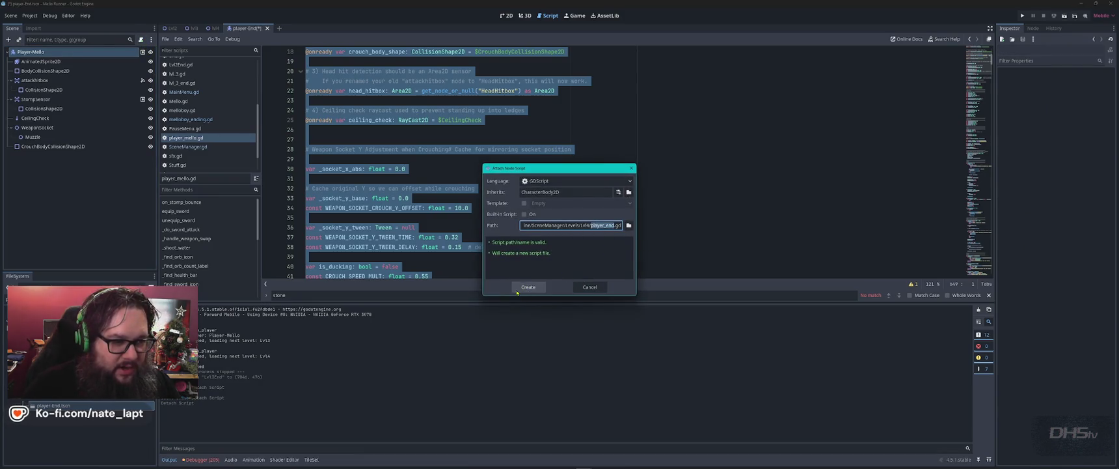
left_click(524, 287)
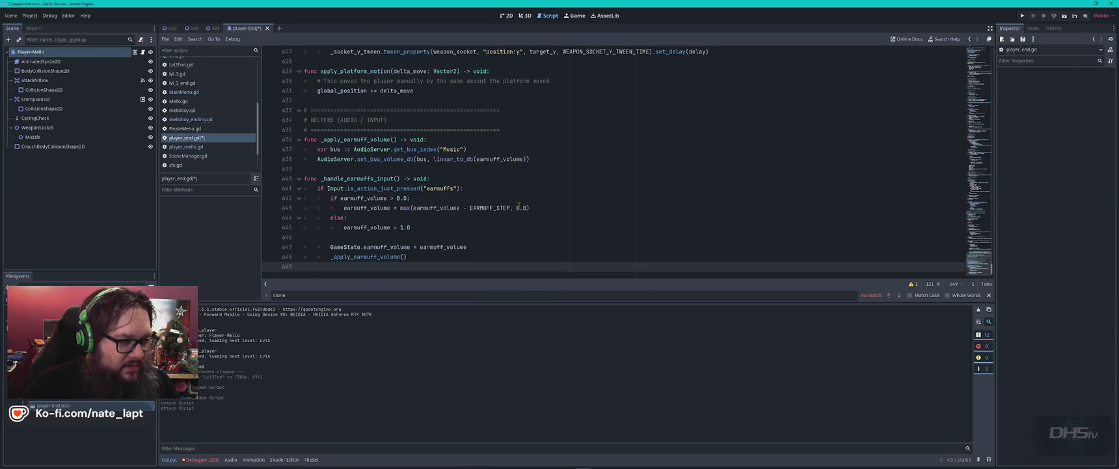
- Search player_end.gd for 'die' and then 'lives'
key("ctrl+f")
type("die")
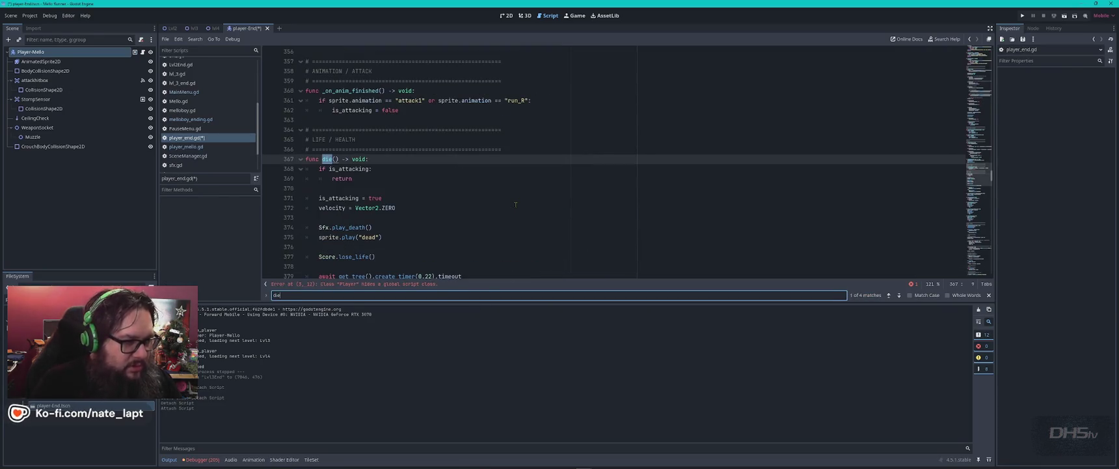
scroll(445, 188, "down", 2)
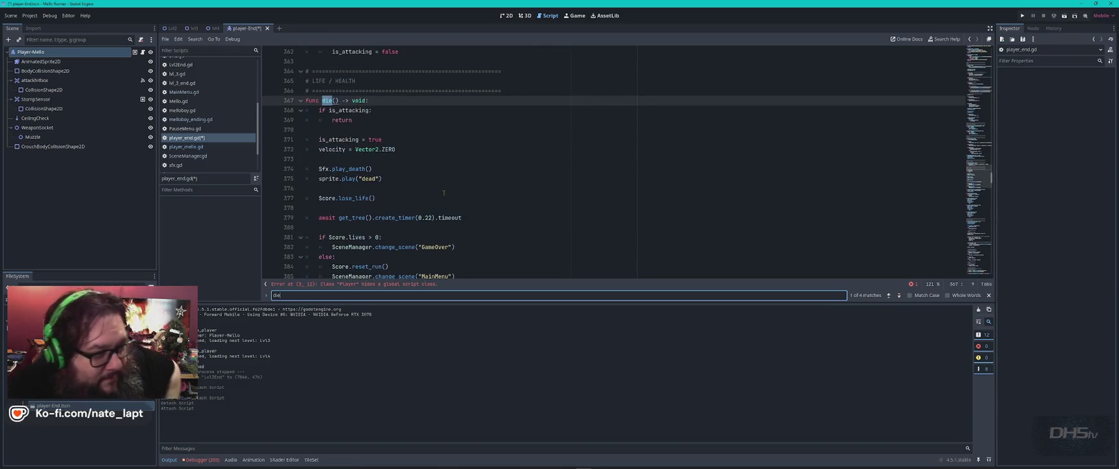
scroll(444, 193, "down", 1)
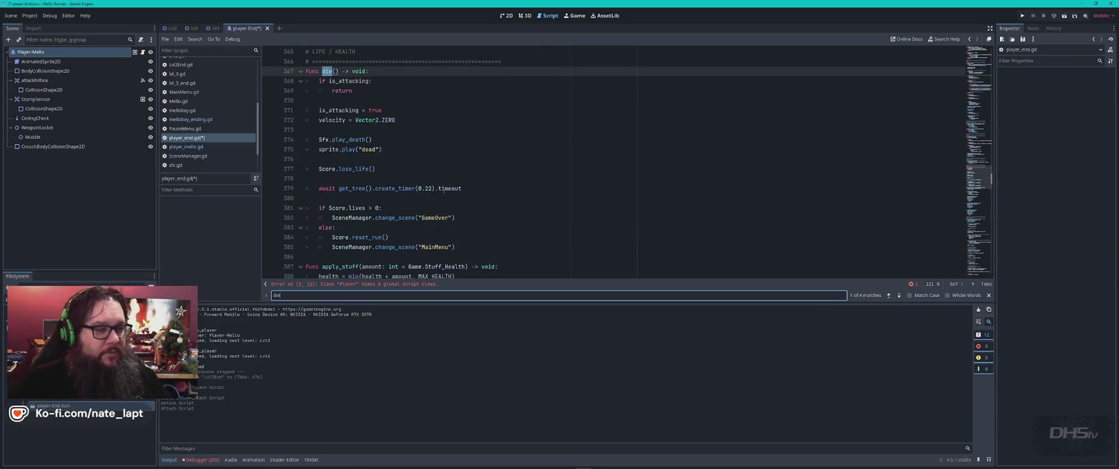
mouse_move(444, 189)
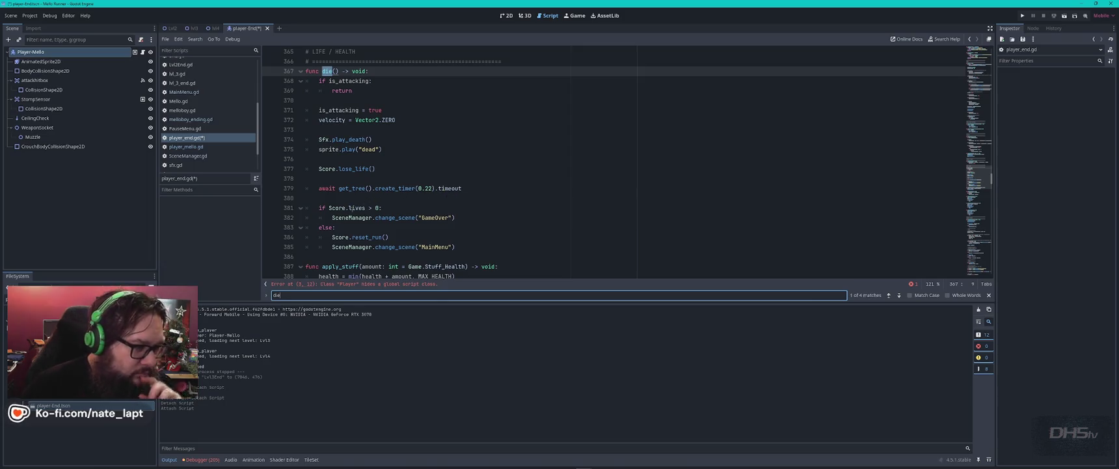
double_click(357, 208)
key("ctrl+f")
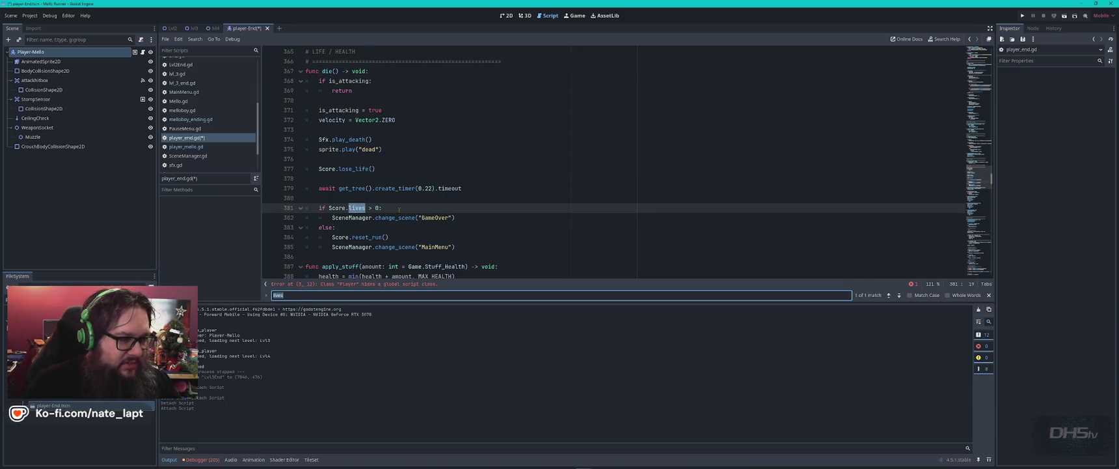
scroll(399, 209, "down", 2)
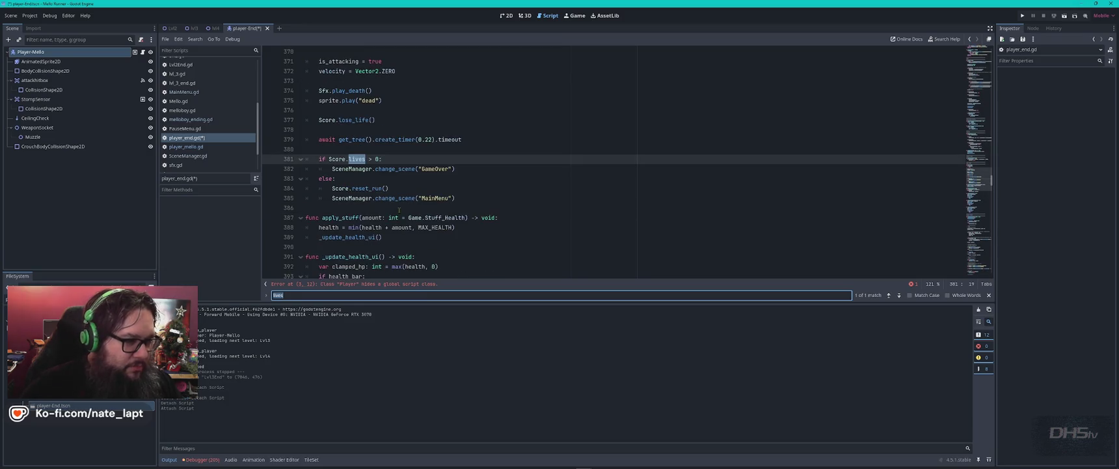
key("Escape")
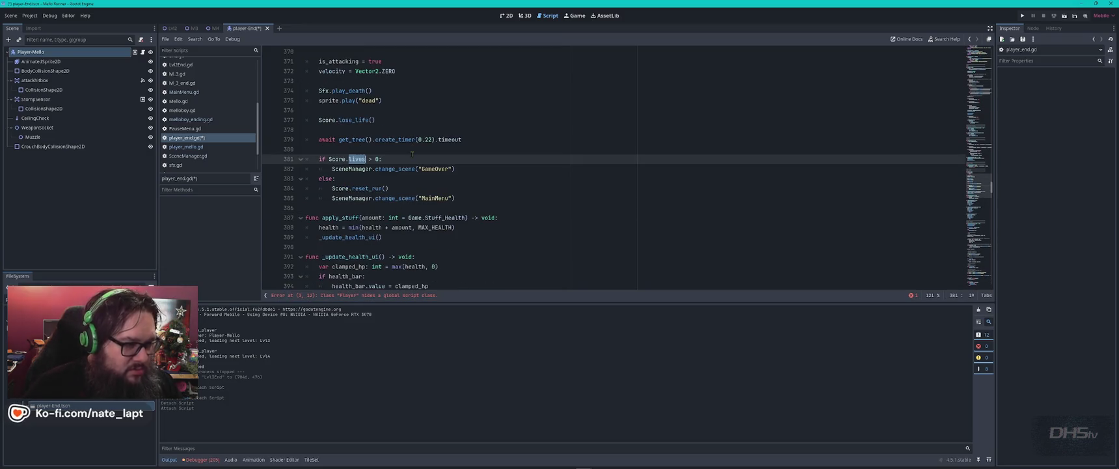
scroll(413, 153, "up", 3)
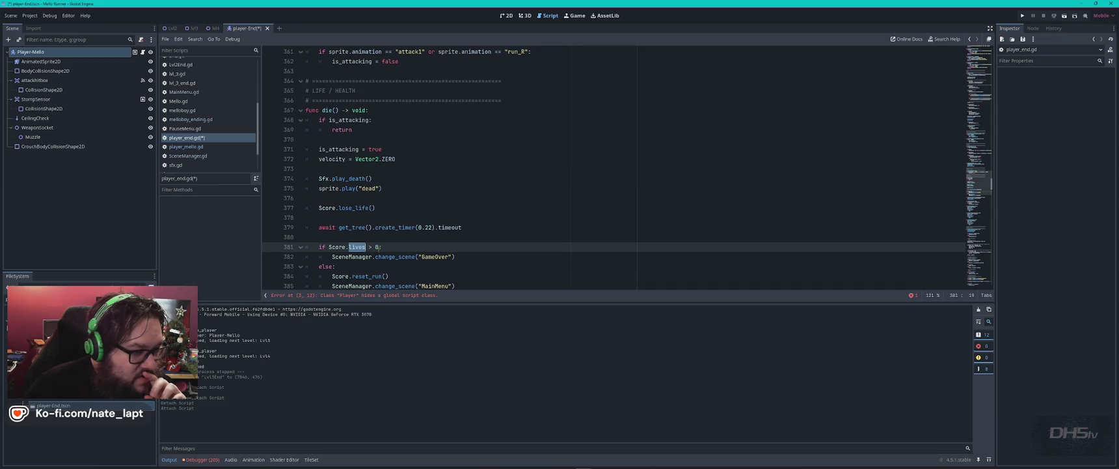
- Start the Video Game Music playlist on YouTube at 30% volume, then return to Godot
key("alt+Tab")
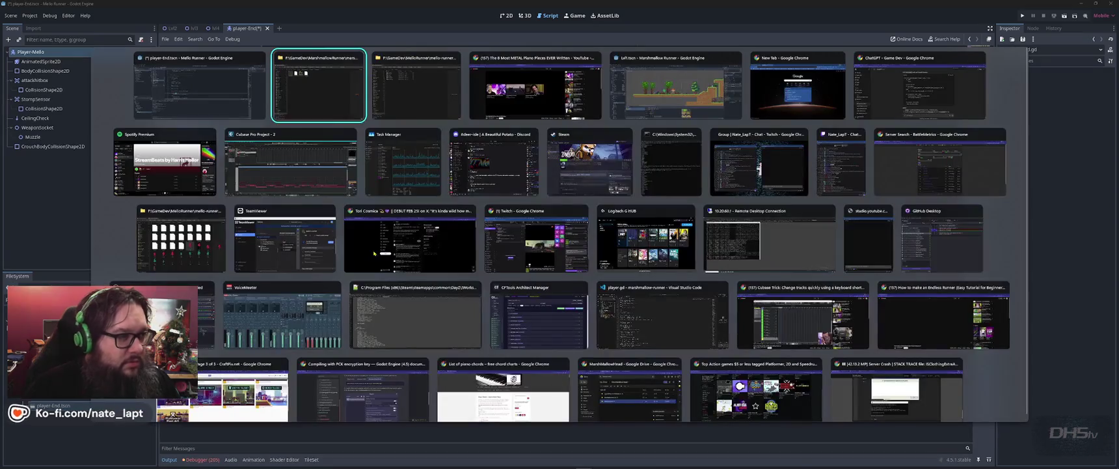
key("alt+Tab")
key("alt+Tab")
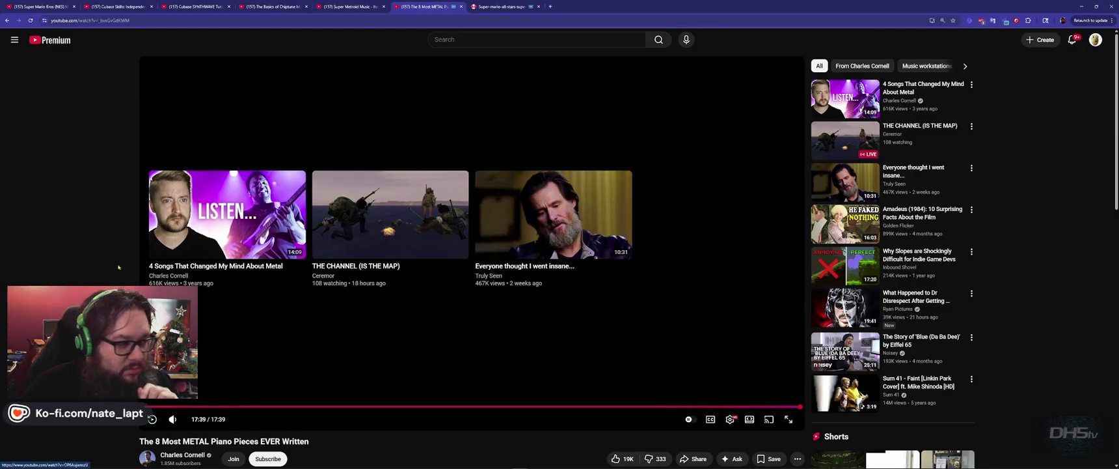
key("Left")
scroll(115, 266, "down", 3)
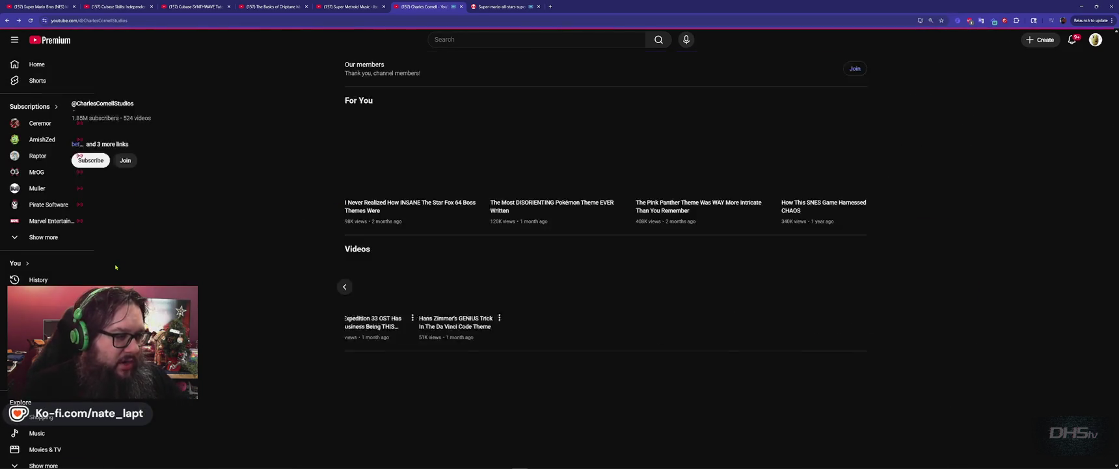
scroll(496, 301, "down", 3)
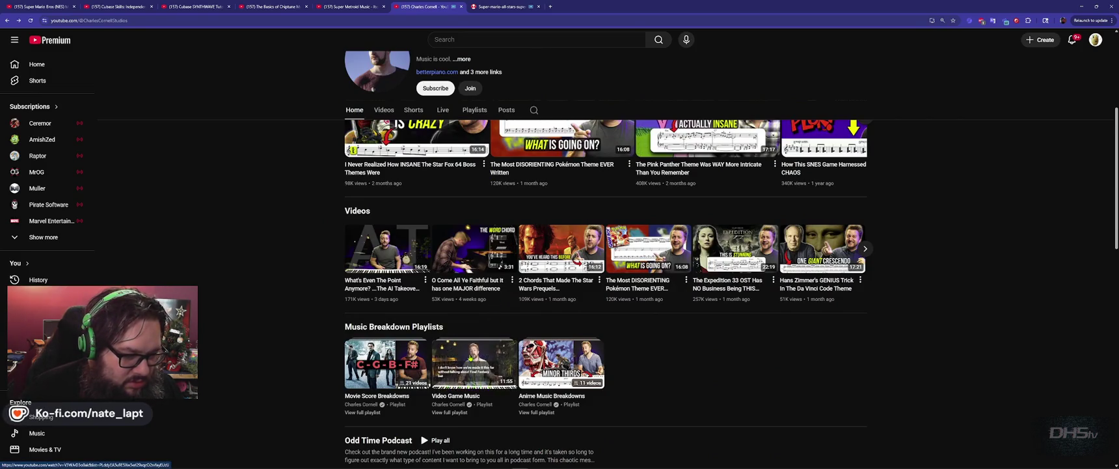
left_click(471, 358)
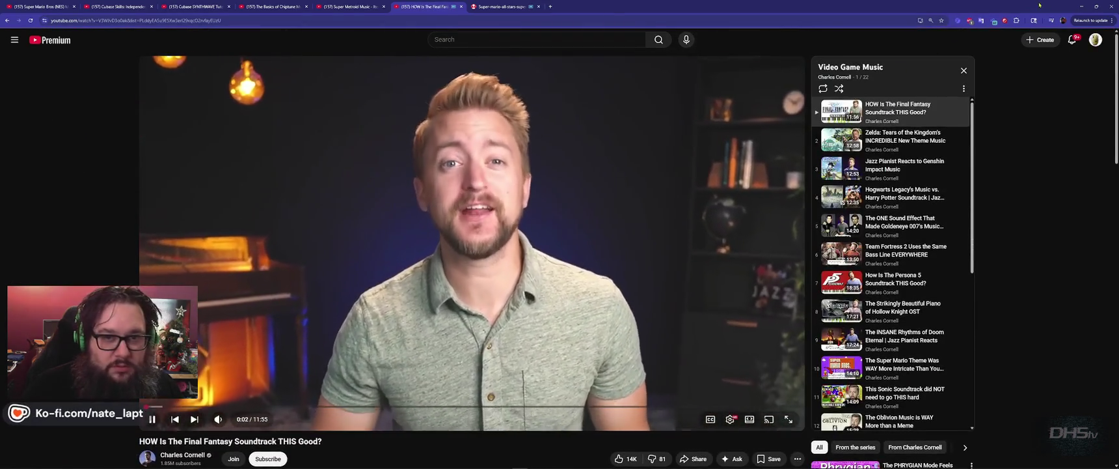
left_click(993, 20)
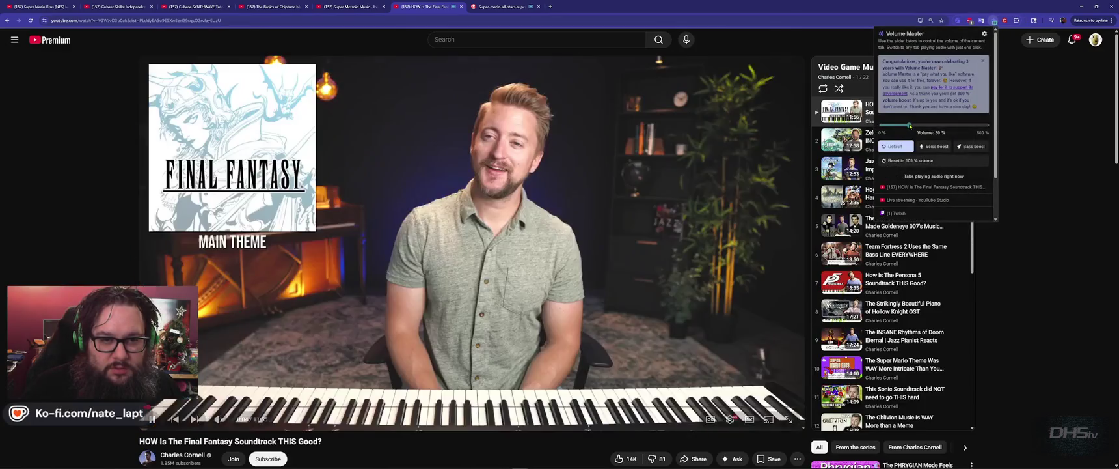
key("alt+Tab")
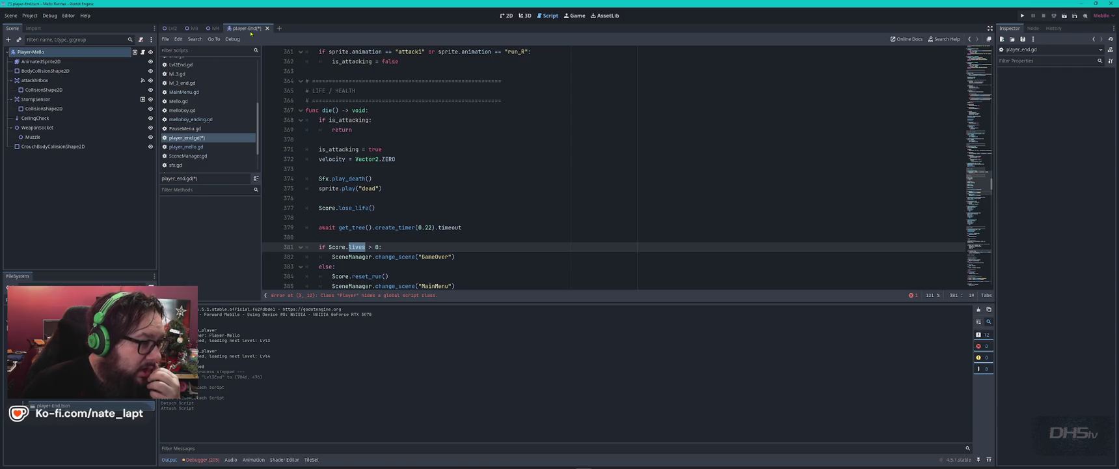
- Rename the root node to Player-Mello-Ending
left_click(59, 51)
type("-End")
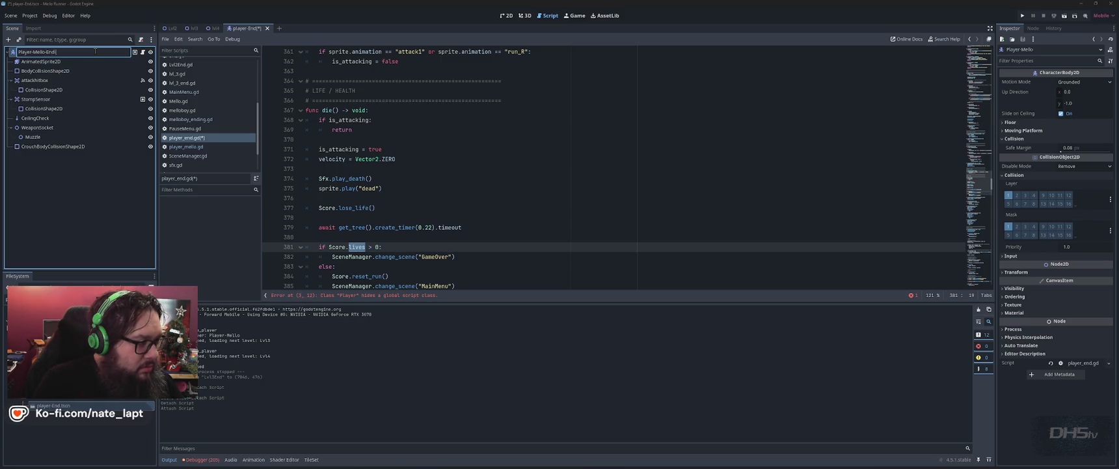
type("ng")
key("Return")
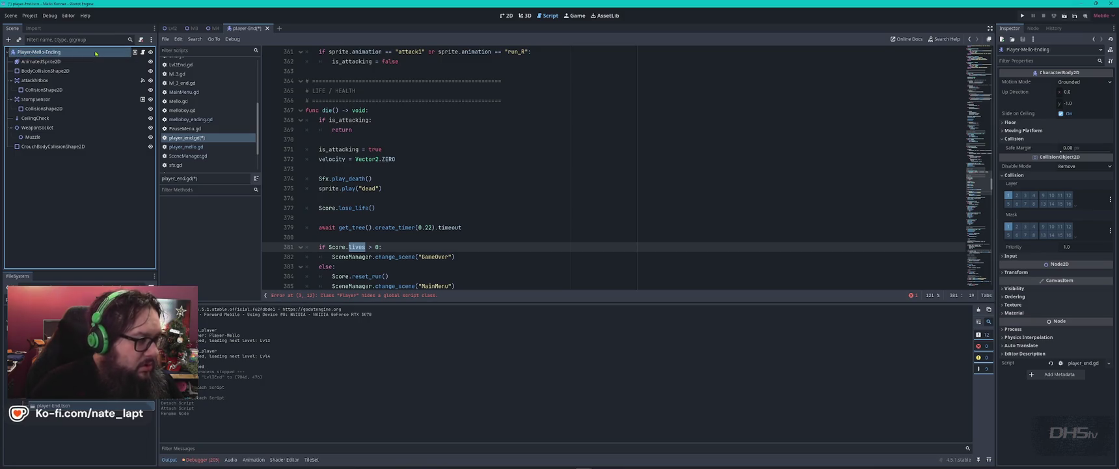
- Change the script's class_name from Player to PlayerEnding
left_click(474, 160)
scroll(473, 163, "up", 20)
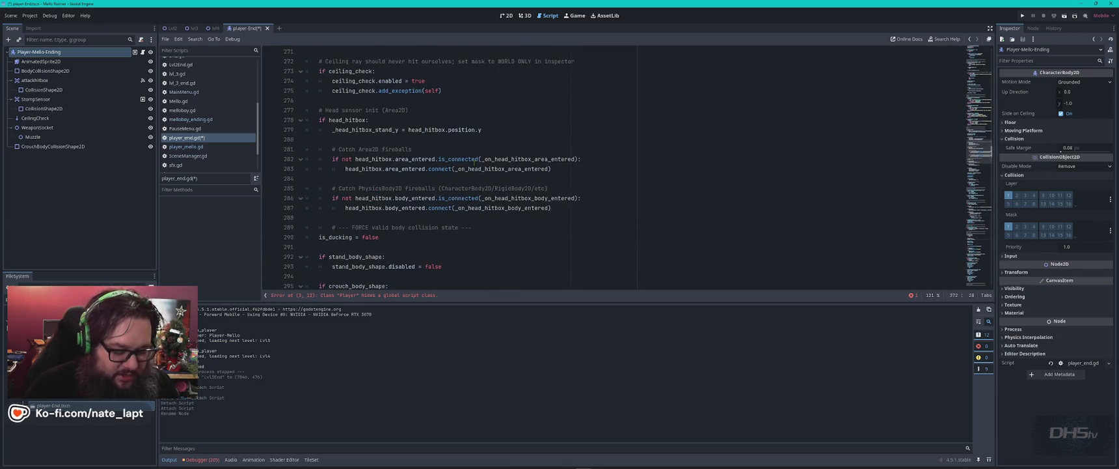
key("ctrl+Home")
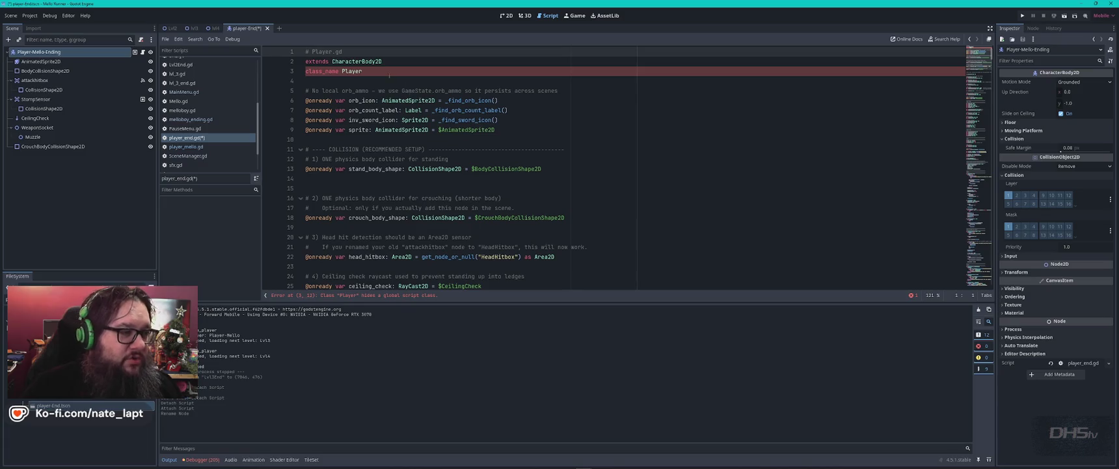
left_click(388, 72)
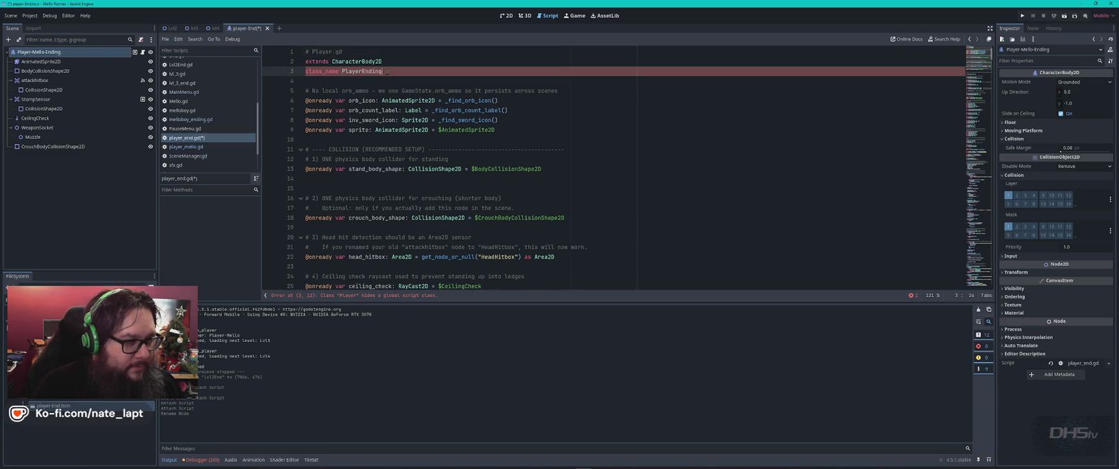
left_click(404, 81)
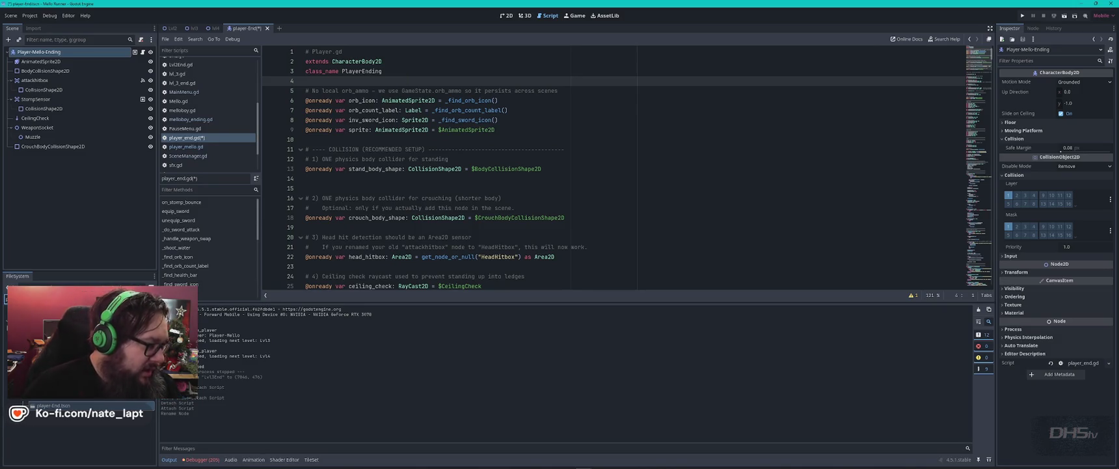
- Open melloboy_ending.gd from the FileSystem dock
scroll(78, 430, "up", 5)
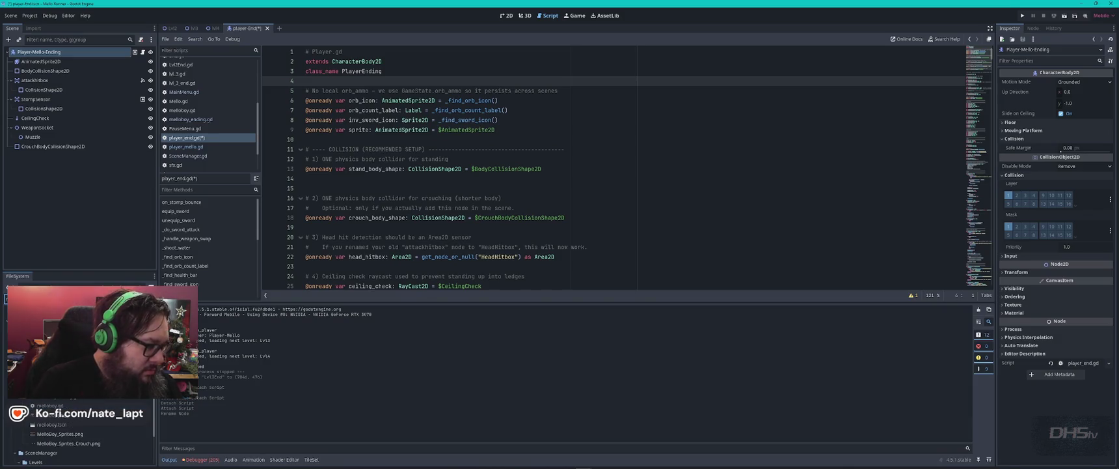
scroll(65, 443, "down", 2)
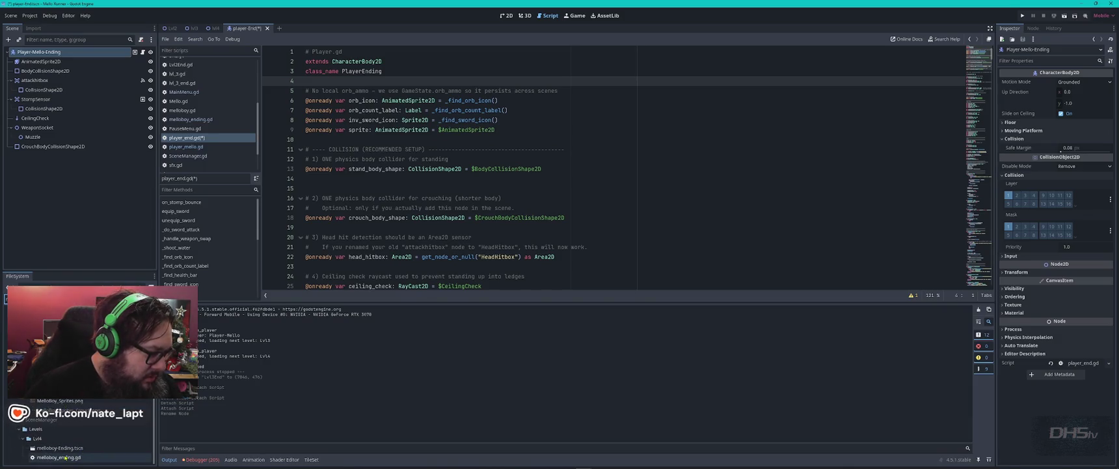
double_click(71, 458)
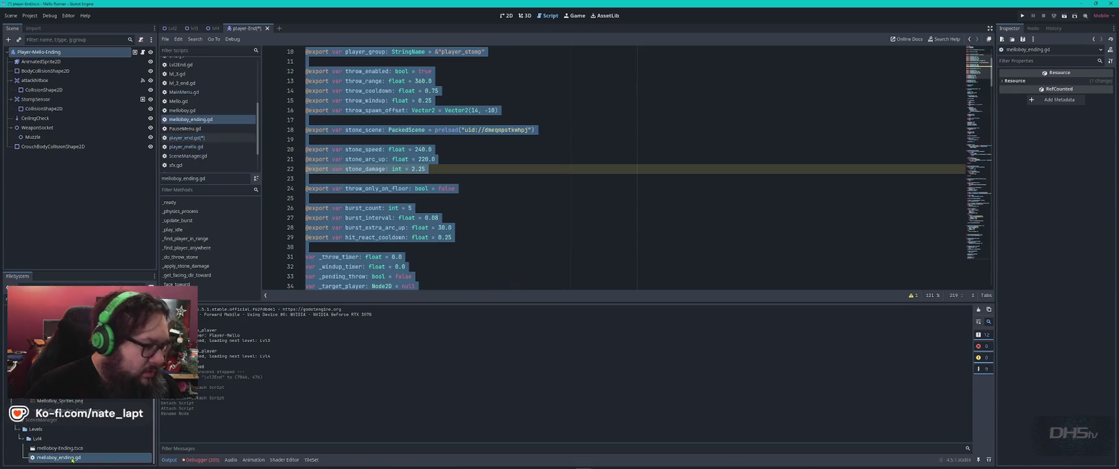
- Search melloboy_ending.gd for 'player', stepping through _find_player_in_range, /root/Player and line 130
left_click(478, 116)
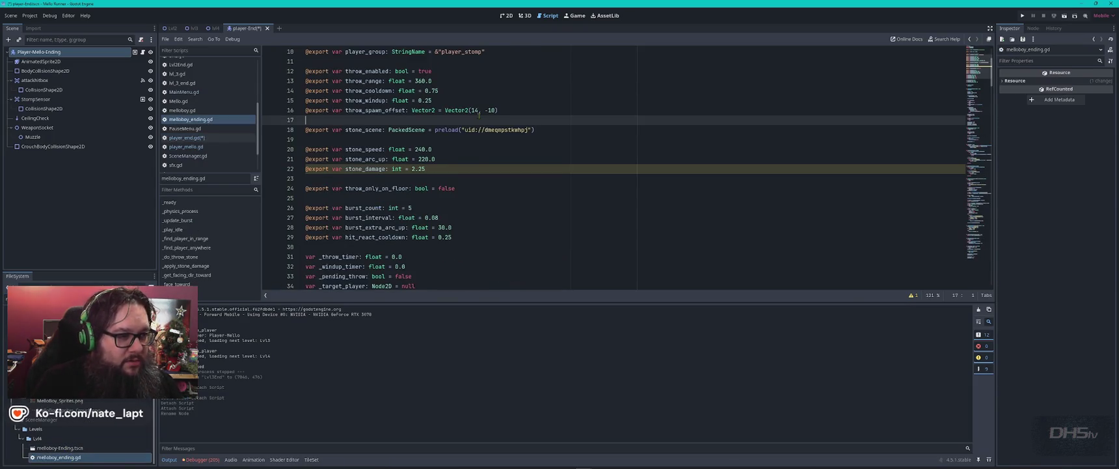
key("ctrl+f")
type("player")
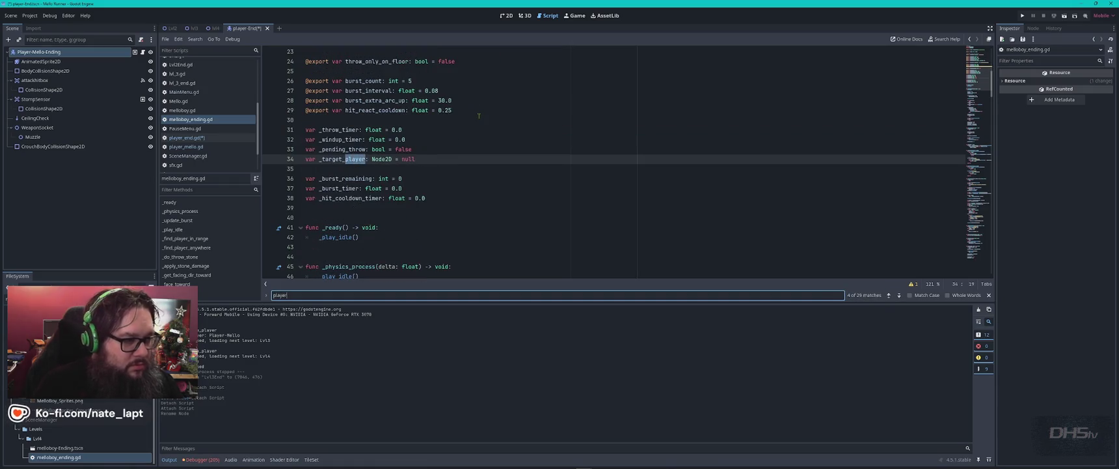
key("Return")
key("Return")
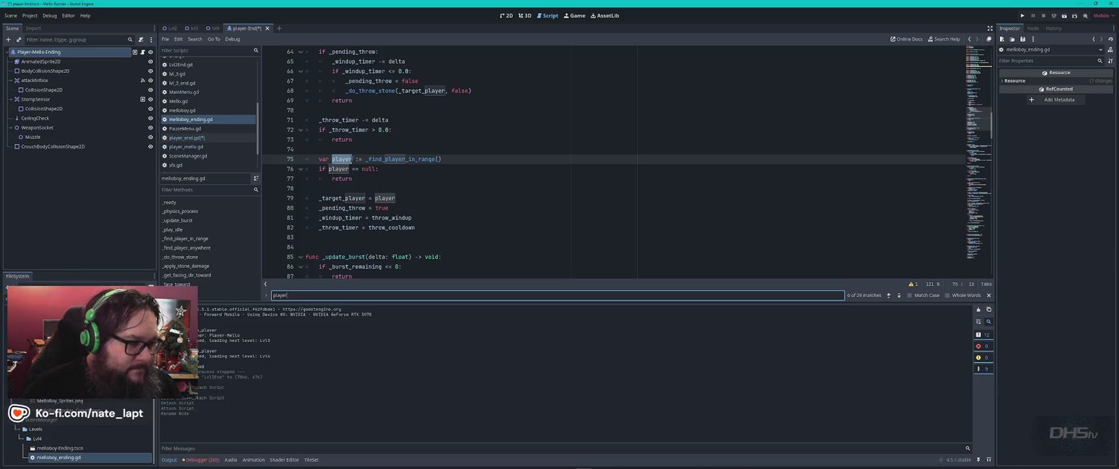
key("ctrl+f")
key("Return")
key("Return")
key("Return")
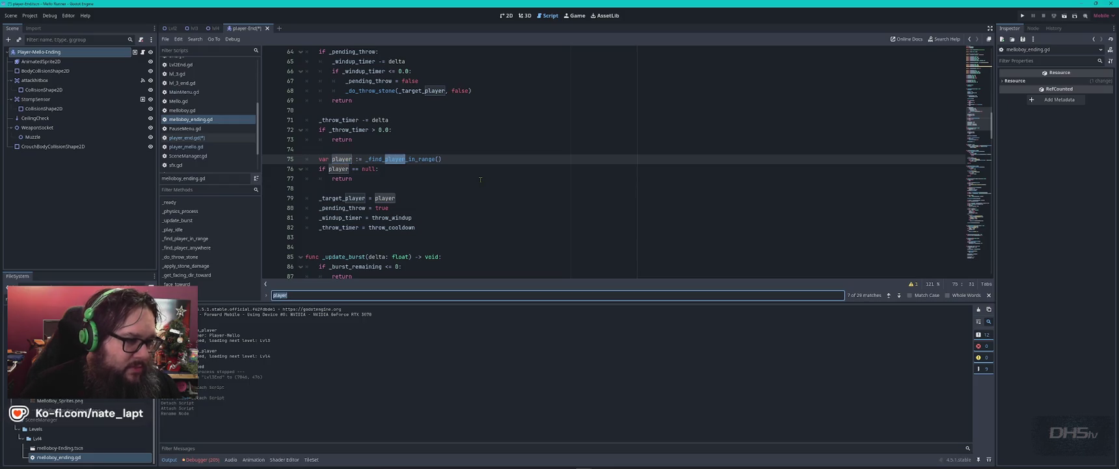
key("Return")
key("Return")
key("Return")
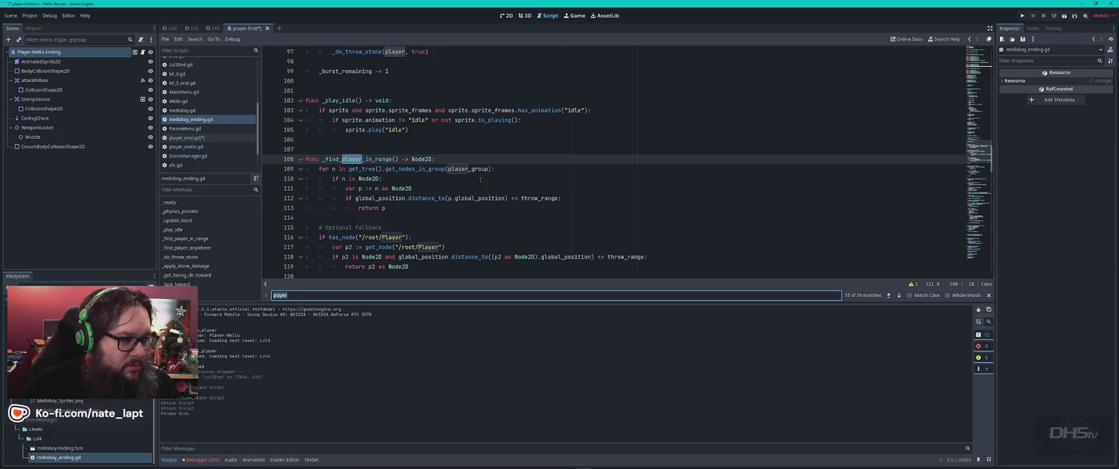
key("Return")
key("Return")
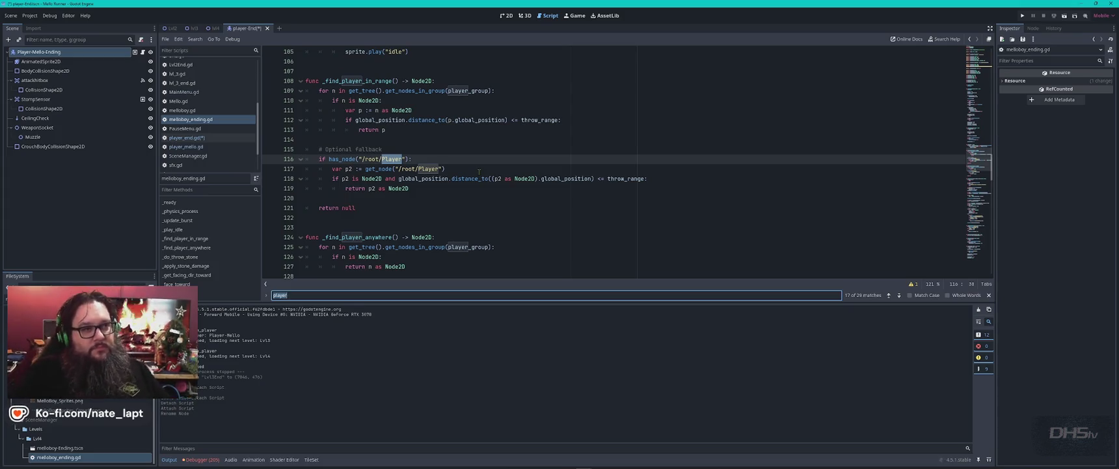
key("Return")
key("Return")
key("Return")
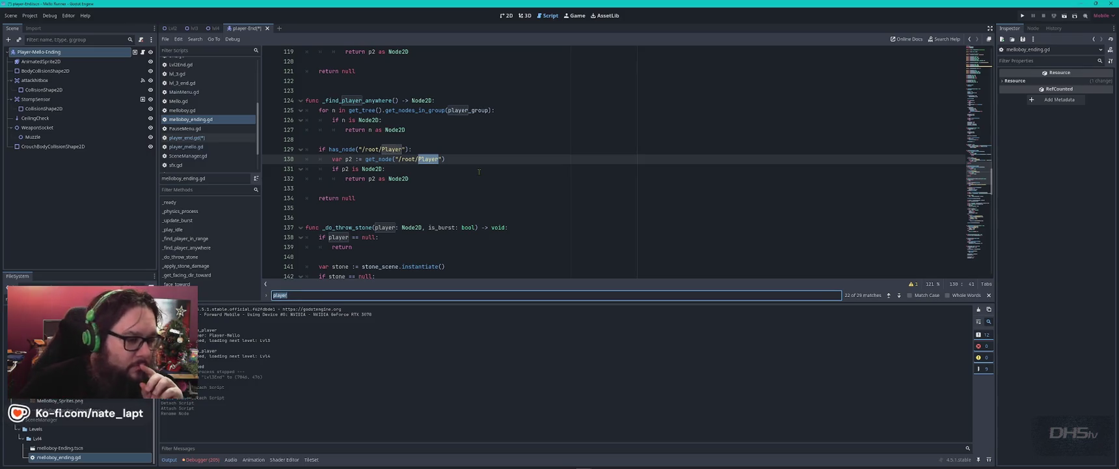
- Confirm player_end.gd declares PlayerEnding, then return to the Player match on line 129
left_click(1034, 28)
left_click(1010, 28)
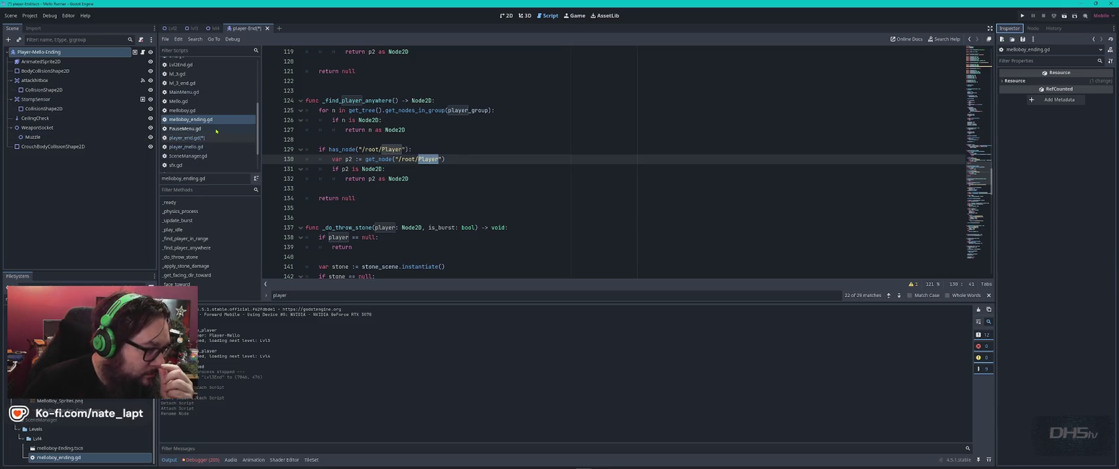
left_click(195, 138)
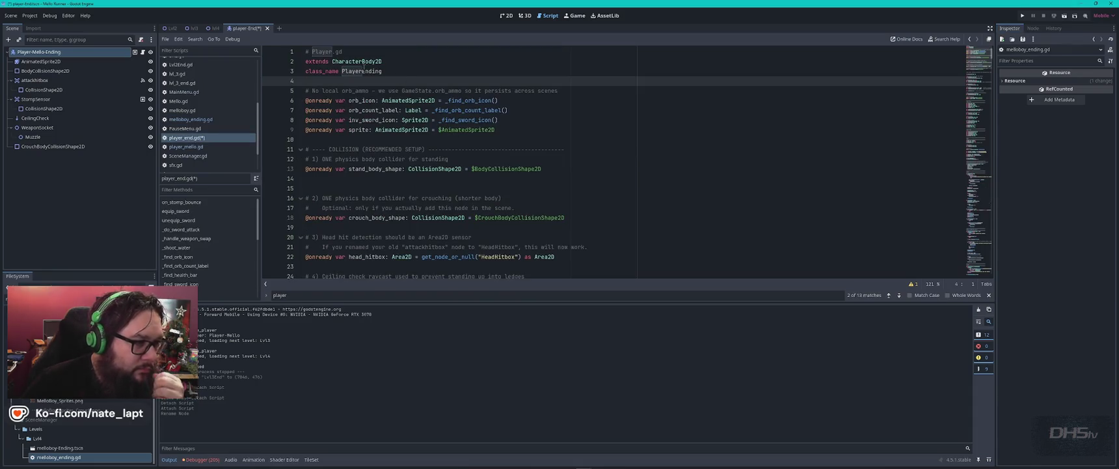
double_click(362, 71)
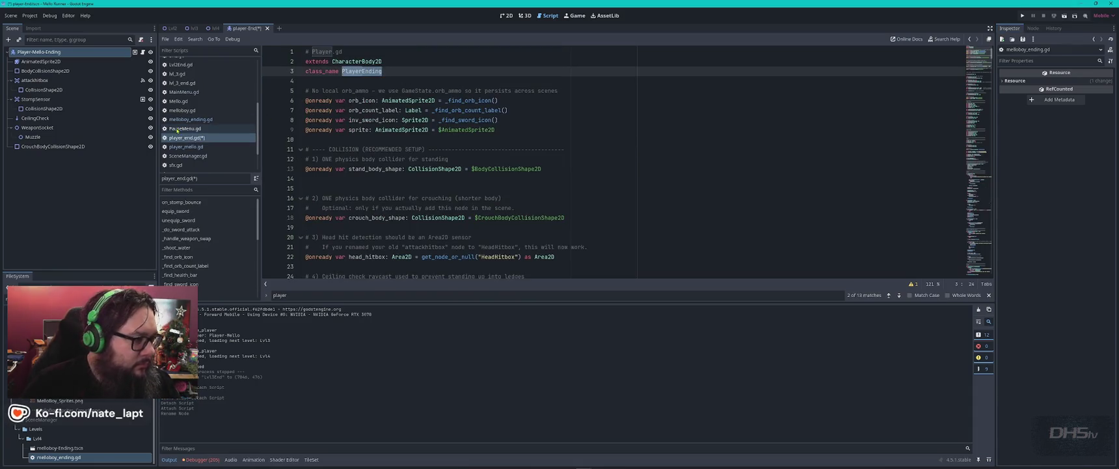
left_click(195, 120)
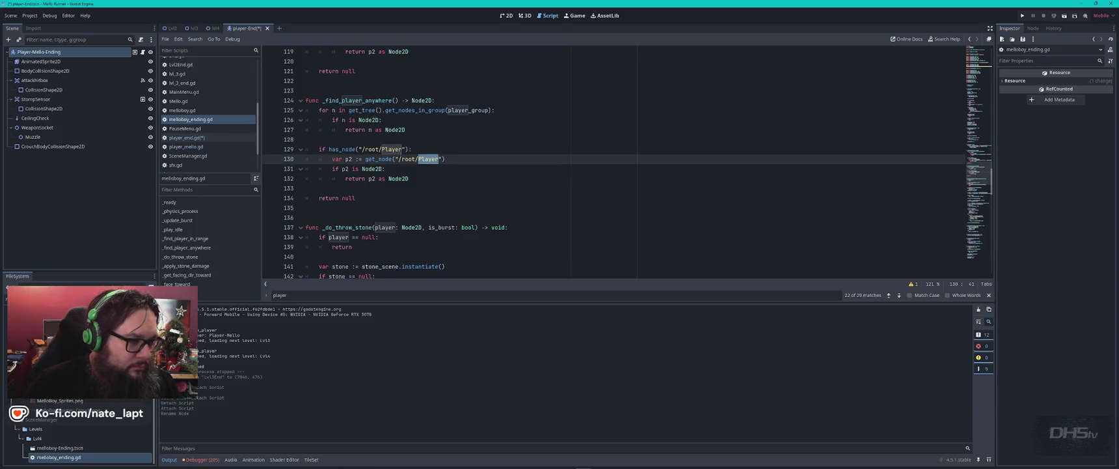
key("shift+F3")
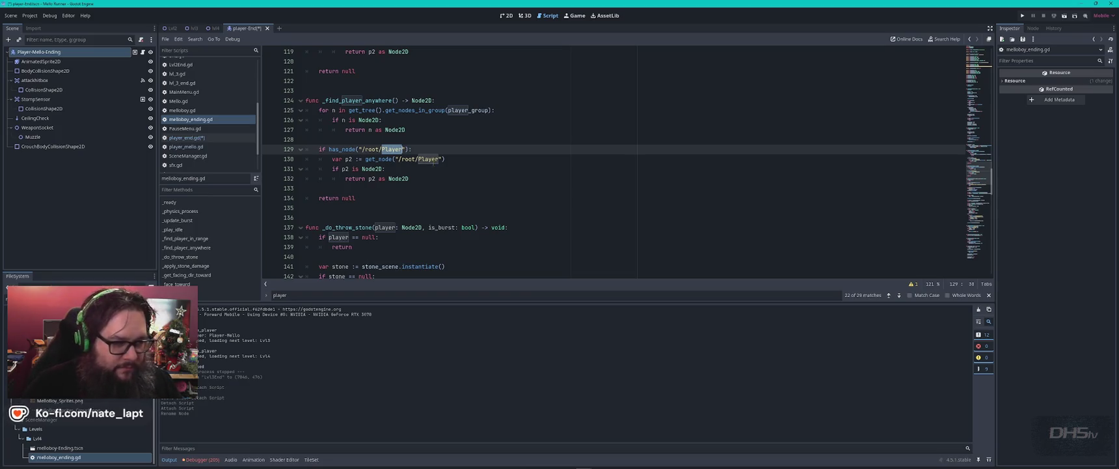
- Use find-and-replace to change every Player match to PlayerEnding, 29 replacements
key("ctrl+f")
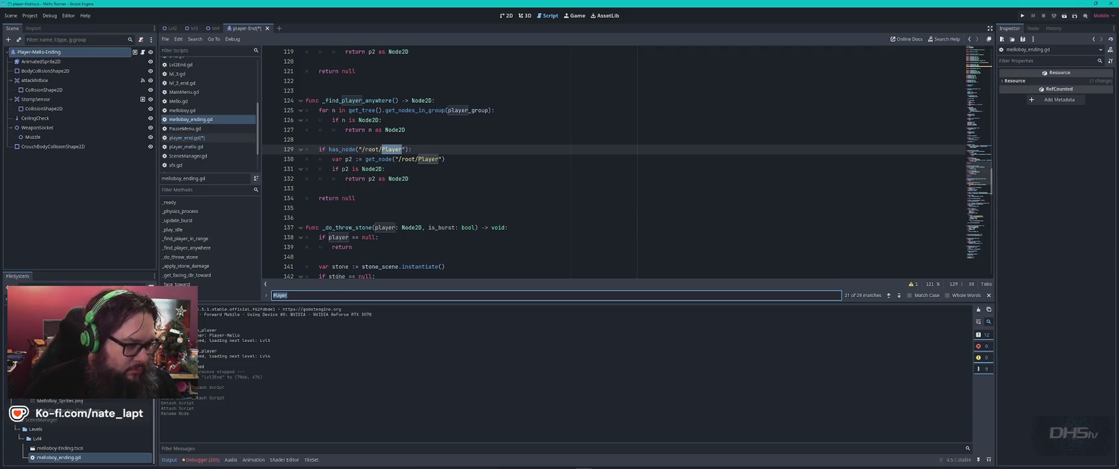
left_click(267, 294)
type("PlayerEnding")
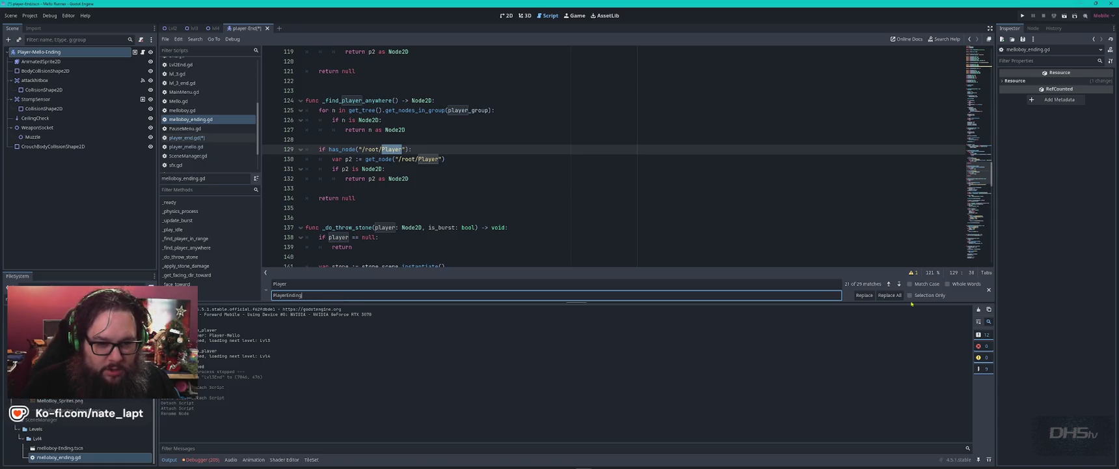
left_click(890, 295)
left_click(570, 183)
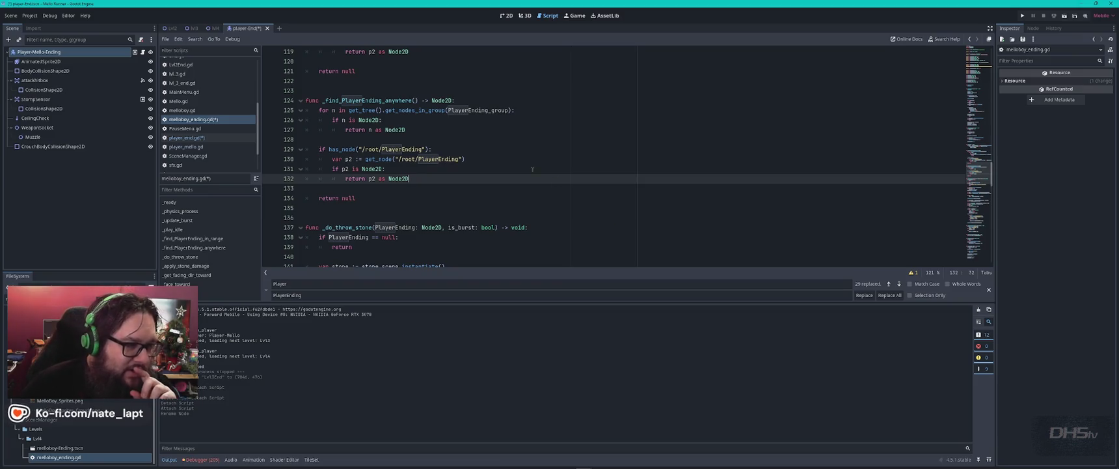
mouse_move(487, 111)
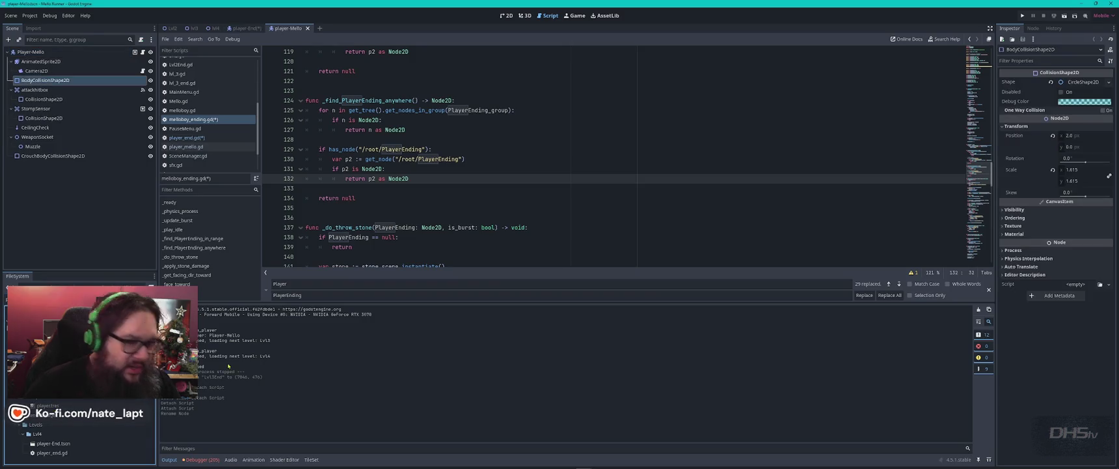
- Compare the player group on Player-Mello and Player-Mello-Ending, then undo the PlayerEnding replacement
left_click(1033, 28)
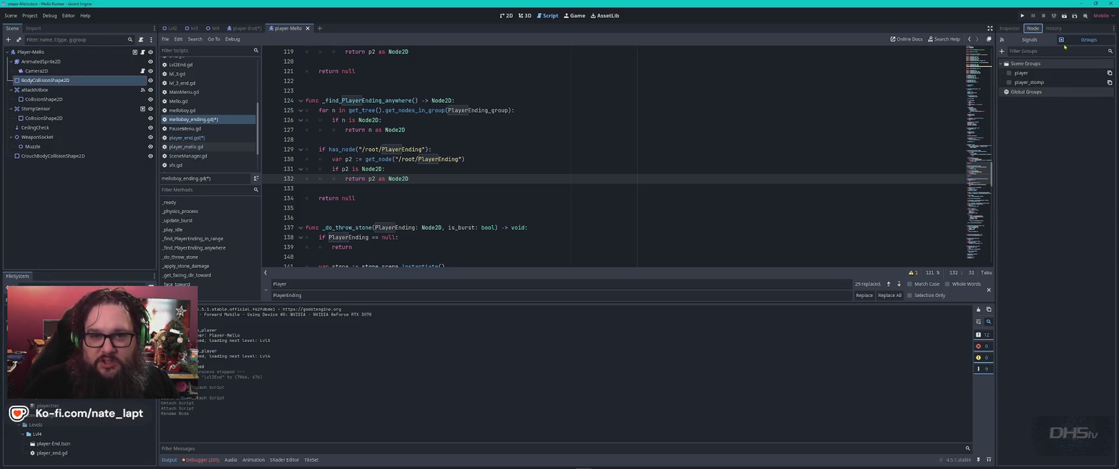
left_click(30, 51)
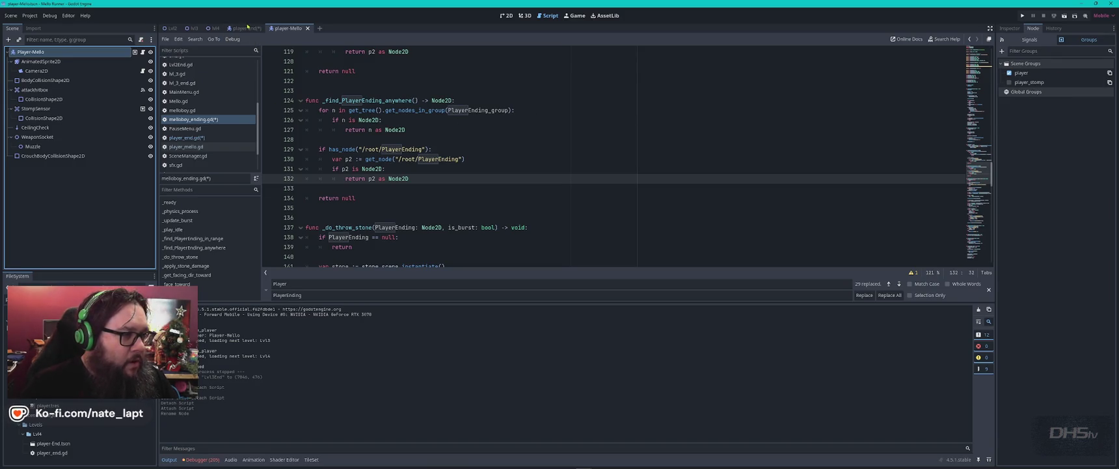
left_click(250, 28)
left_click(53, 55)
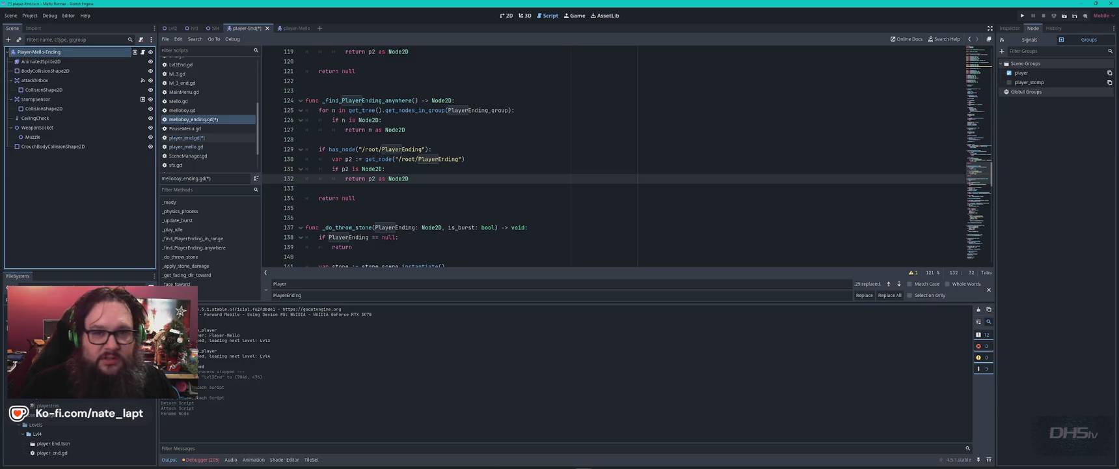
left_click(1010, 73)
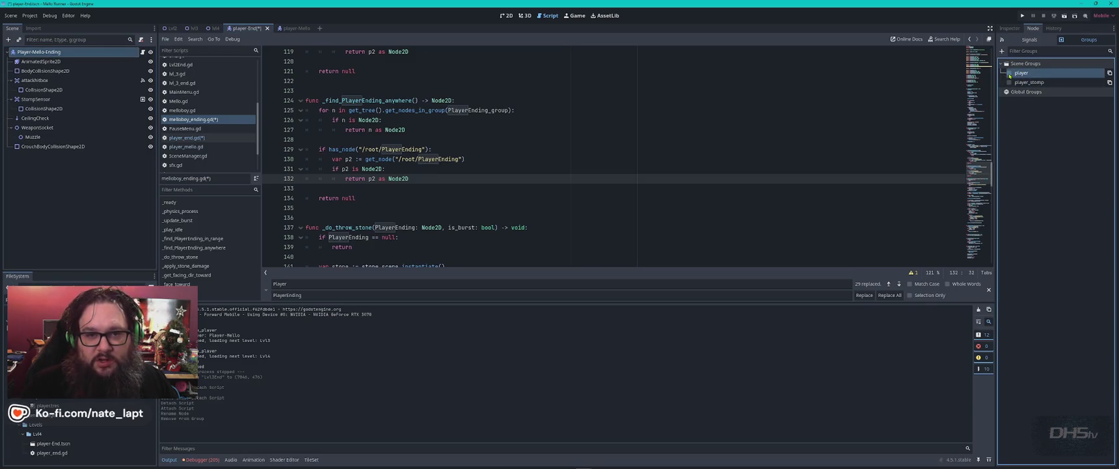
left_click(1009, 73)
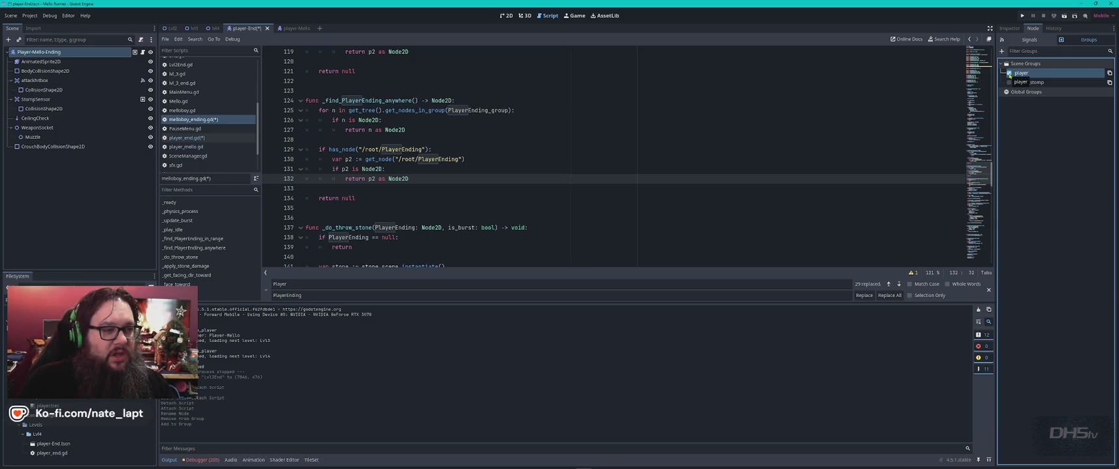
key("ctrl+z")
key("ctrl+z")
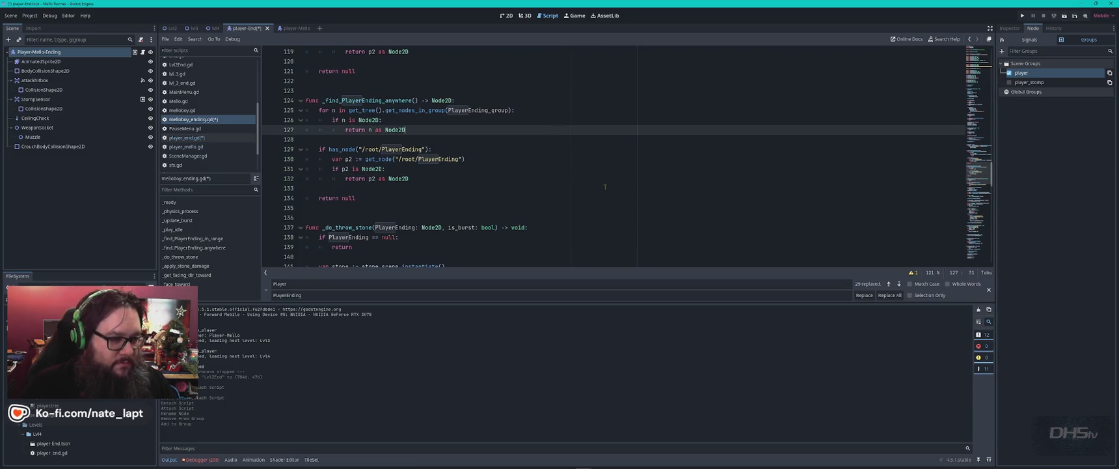
left_click(470, 191)
- Save melloboy_ending.gd and player_end.gd after checking their MelloboyEnd and PlayerEnding class names
key("ctrl+s")
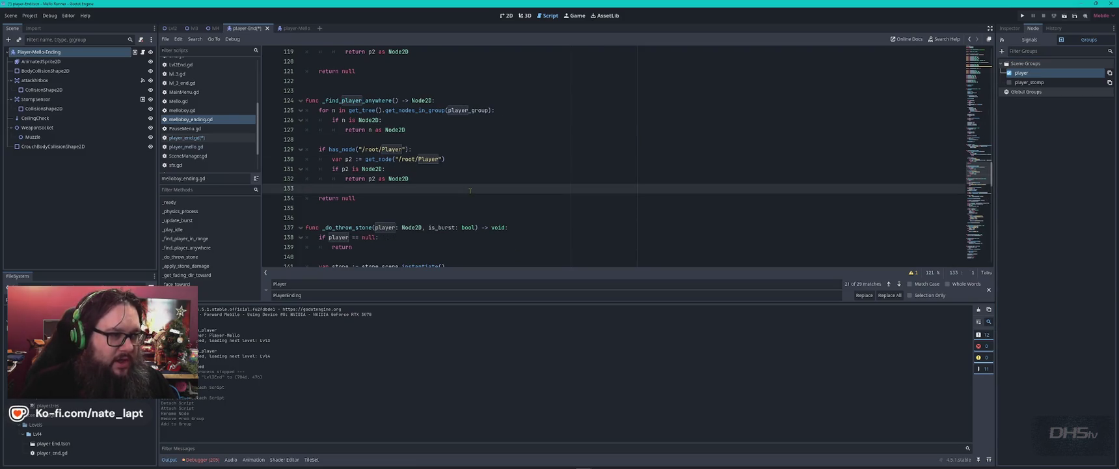
scroll(475, 188, "up", 8)
scroll(487, 184, "up", 20)
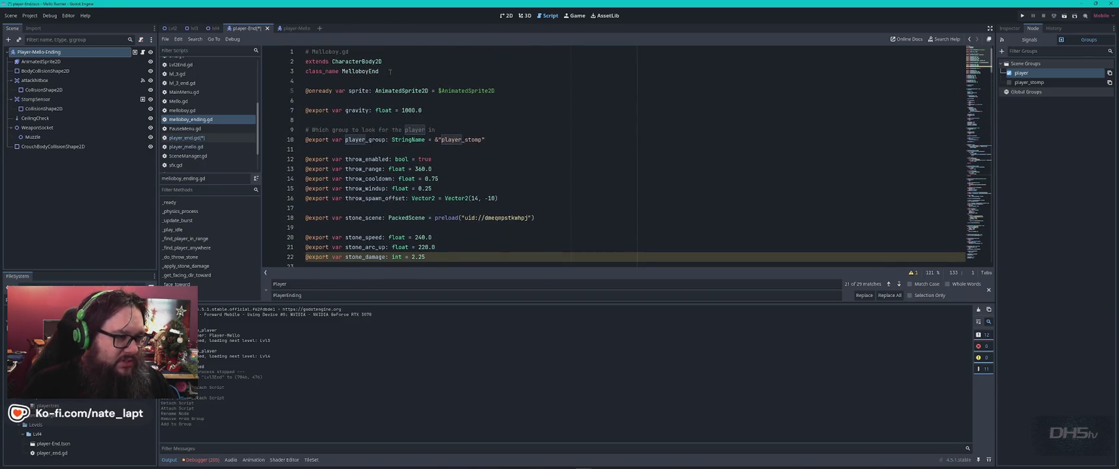
left_click(423, 71)
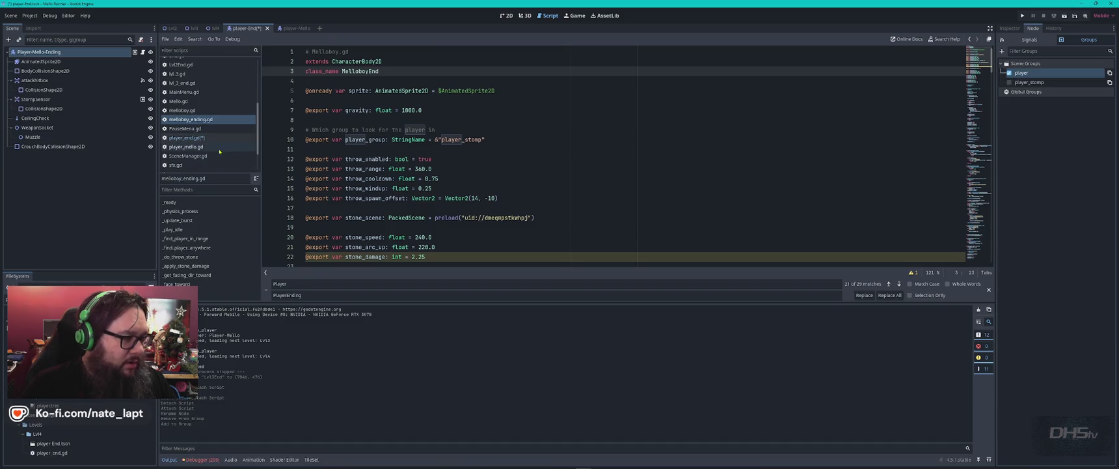
left_click(195, 138)
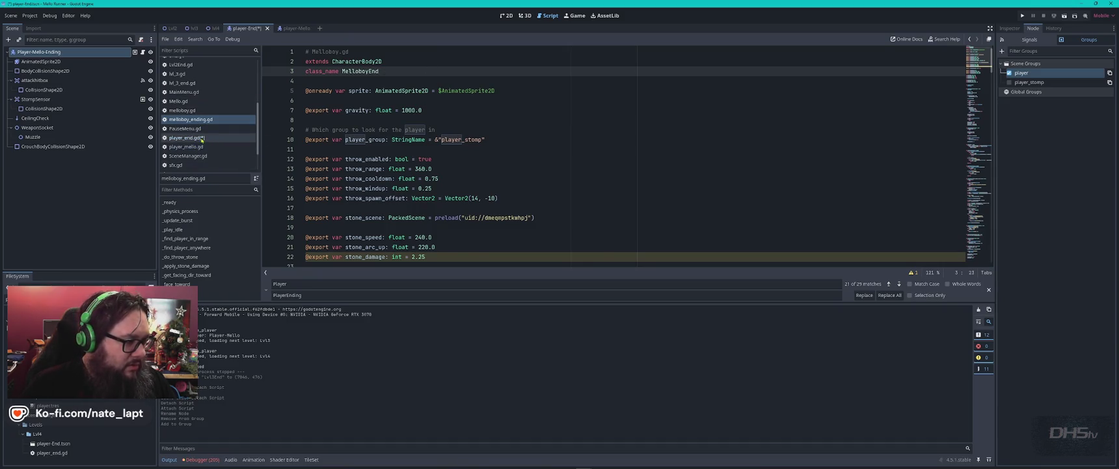
left_click(420, 70)
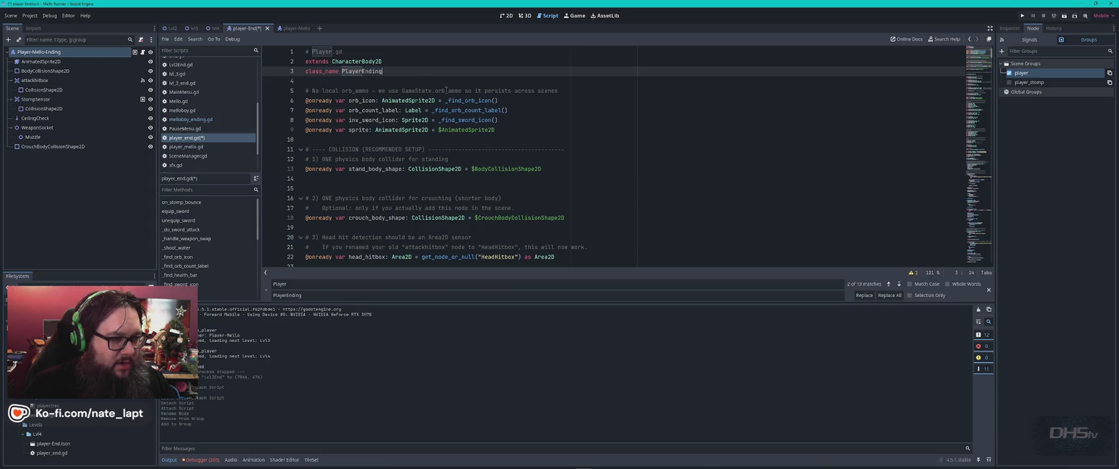
scroll(430, 75, "down", 5)
scroll(443, 88, "up", 5)
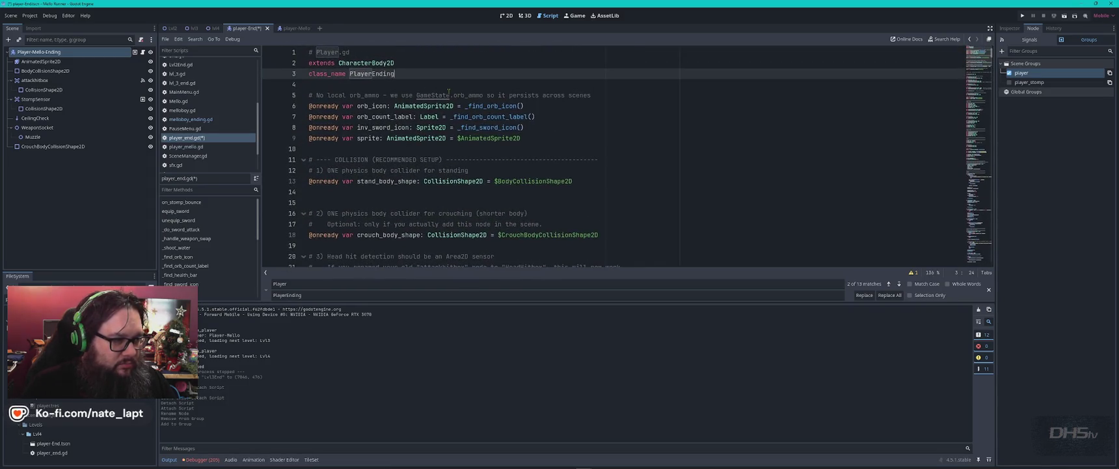
key("ctrl+s")
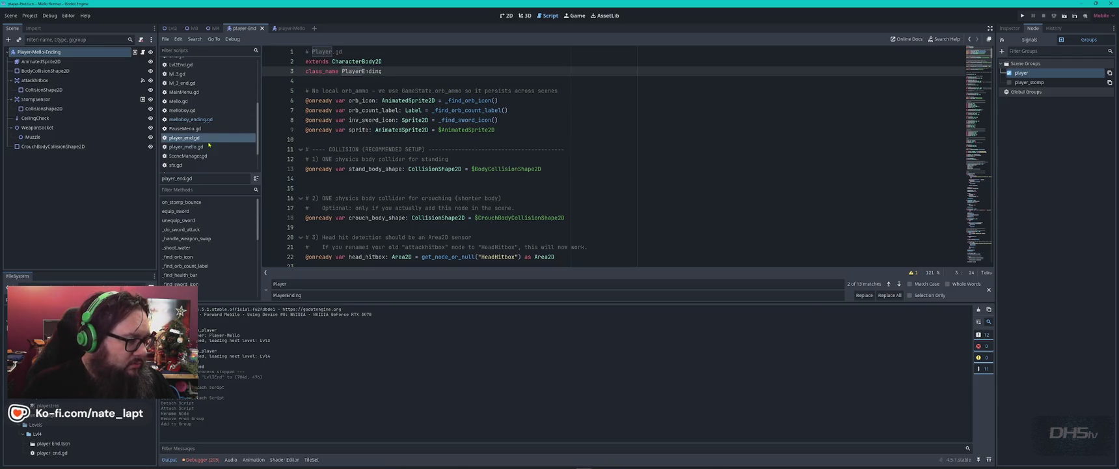
- Playtest from MainMenu.gd, starting straight into the Congrats ending level, then stop
left_click(194, 95)
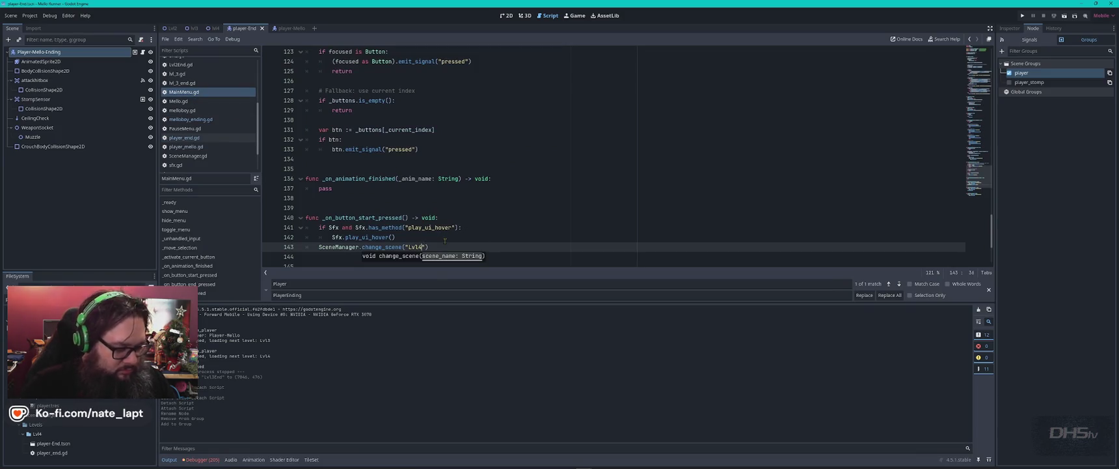
key("F5")
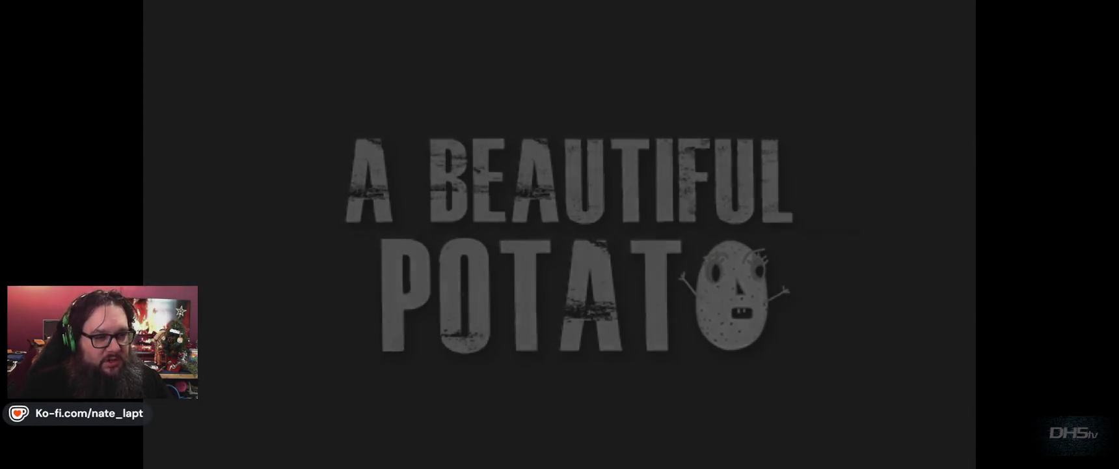
key("Return")
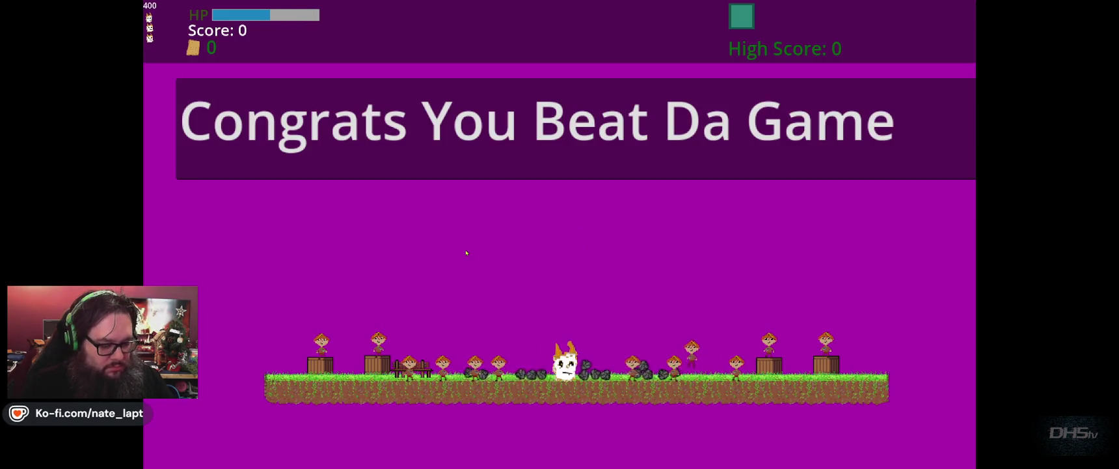
key("F8")
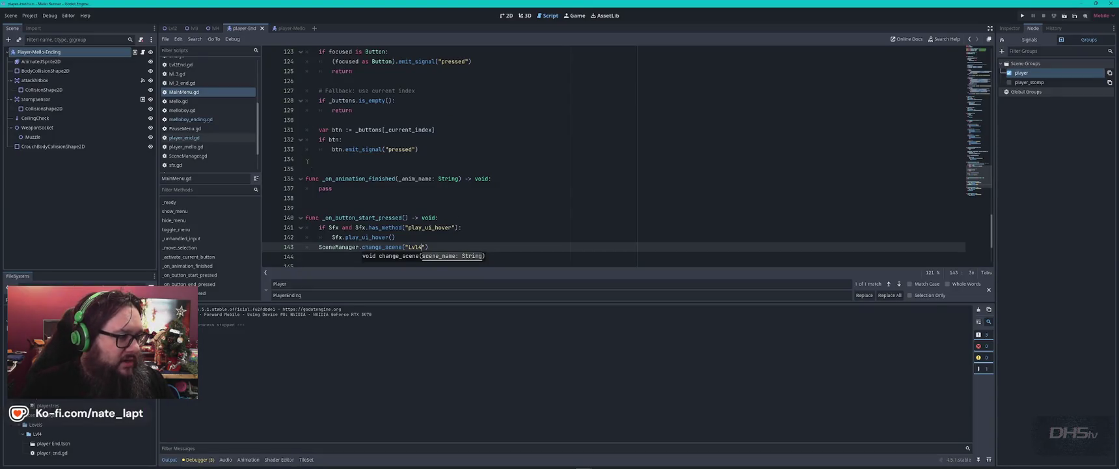
- Find the die() function in player_end.gd
left_click(203, 138)
left_click(548, 179)
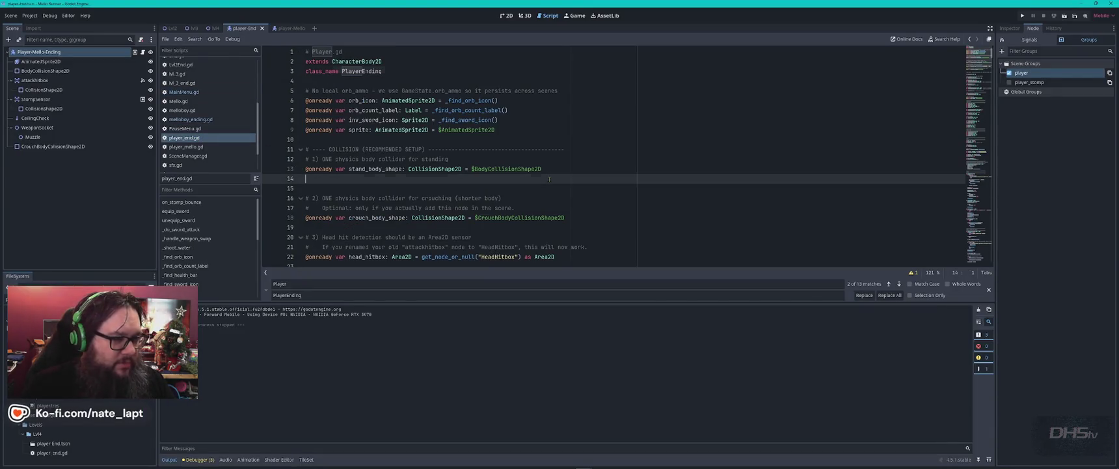
key("ctrl+f")
type("die")
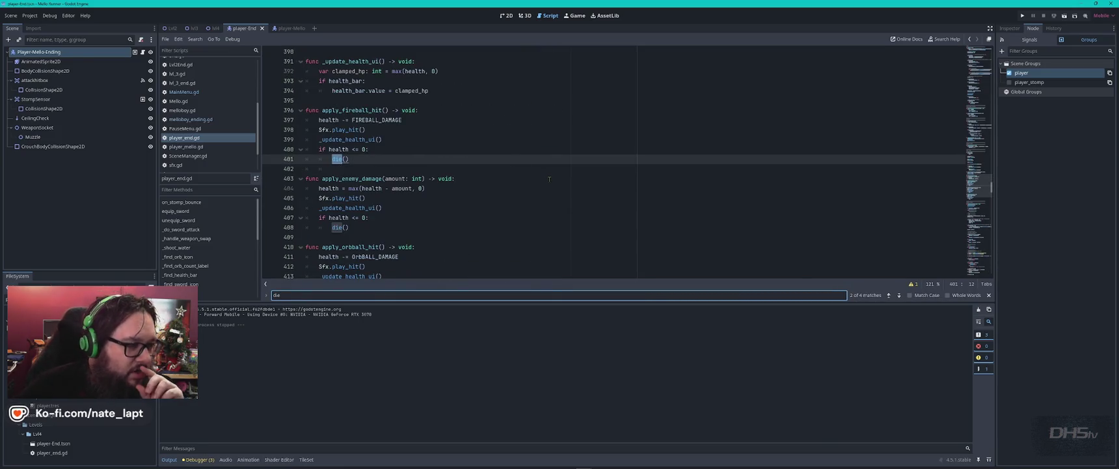
key("Return")
key("Return")
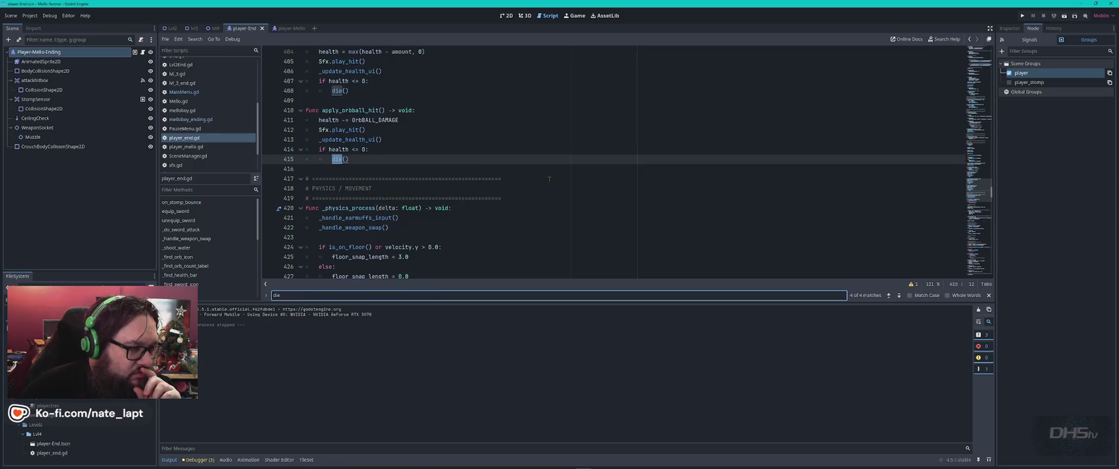
key("Return")
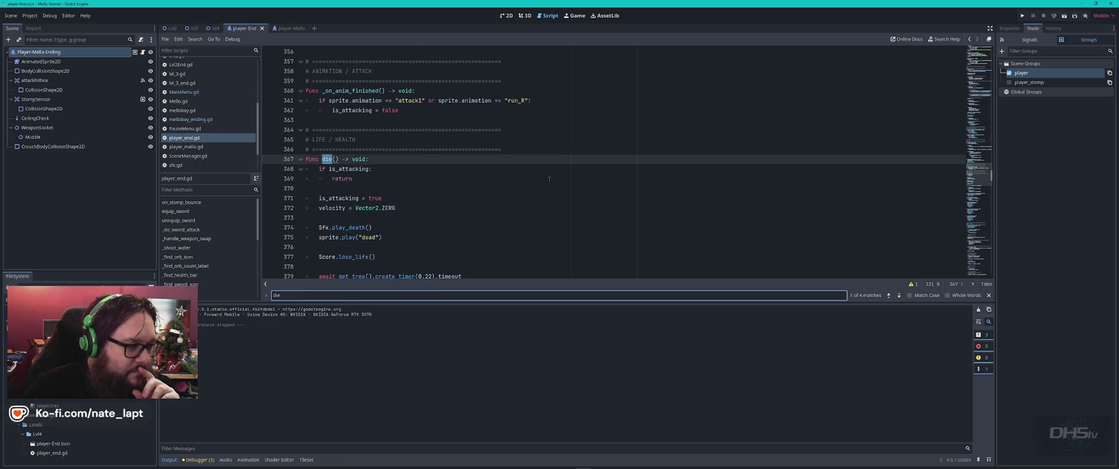
- Comment out the Score.lose_life() call in die()
left_click(415, 208)
scroll(422, 223, "down", 2)
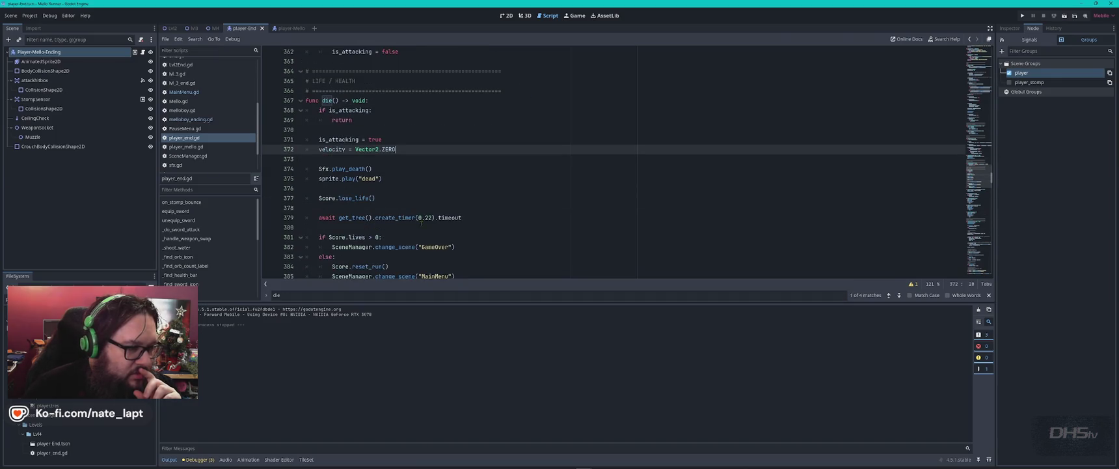
left_click(402, 198)
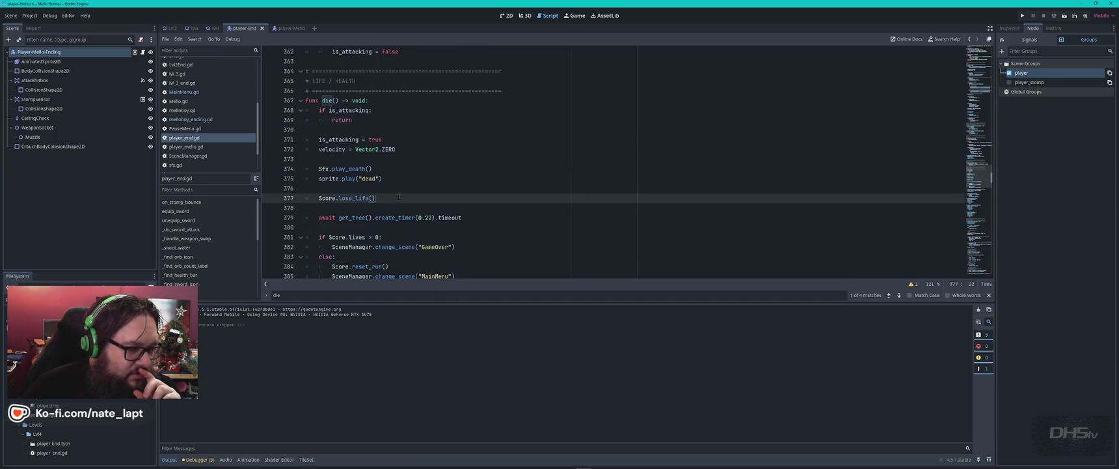
scroll(405, 197, "down", 2)
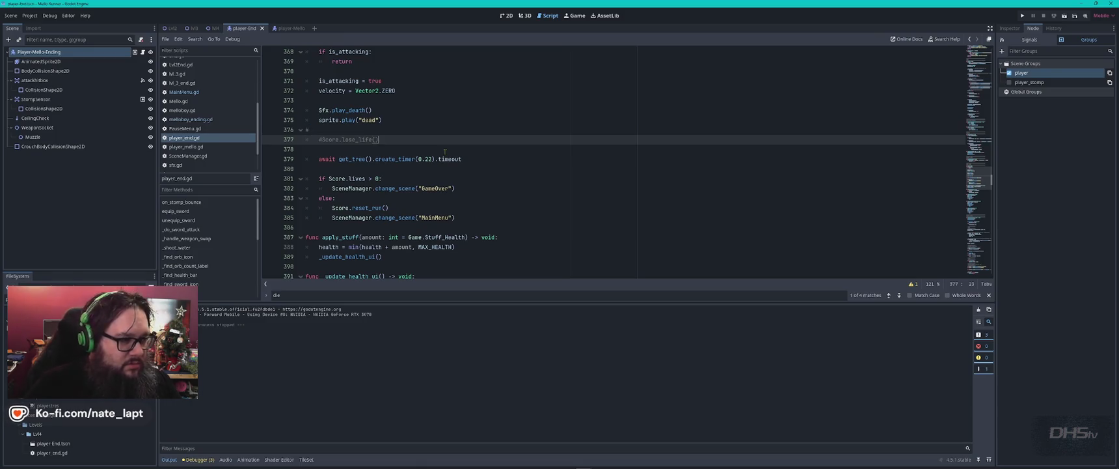
key("Up")
key("BackSpace")
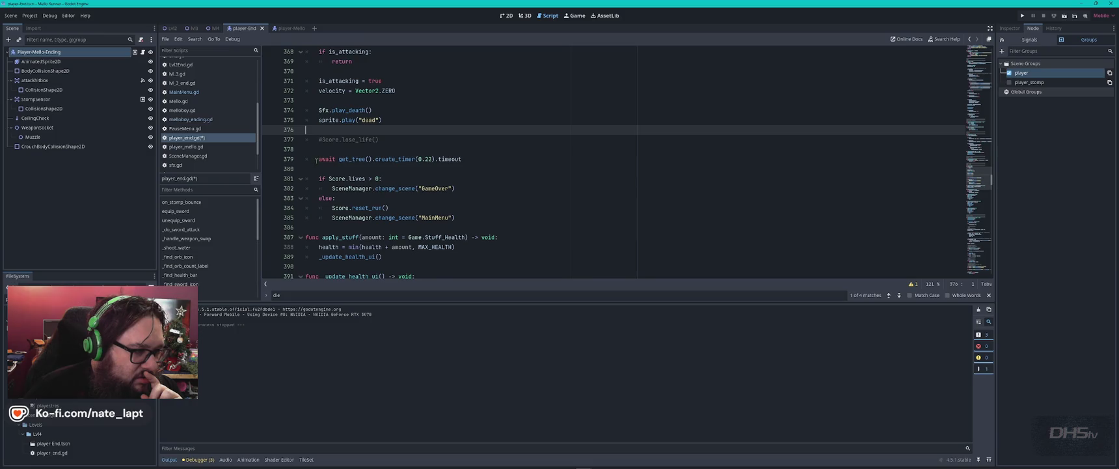
- Comment out the timer wait, lives check and else branch so death goes to GameOver; save and run
mouse_move(317, 158)
left_mouse_down()
mouse_move(455, 194)
mouse_move(486, 214)
left_mouse_up()
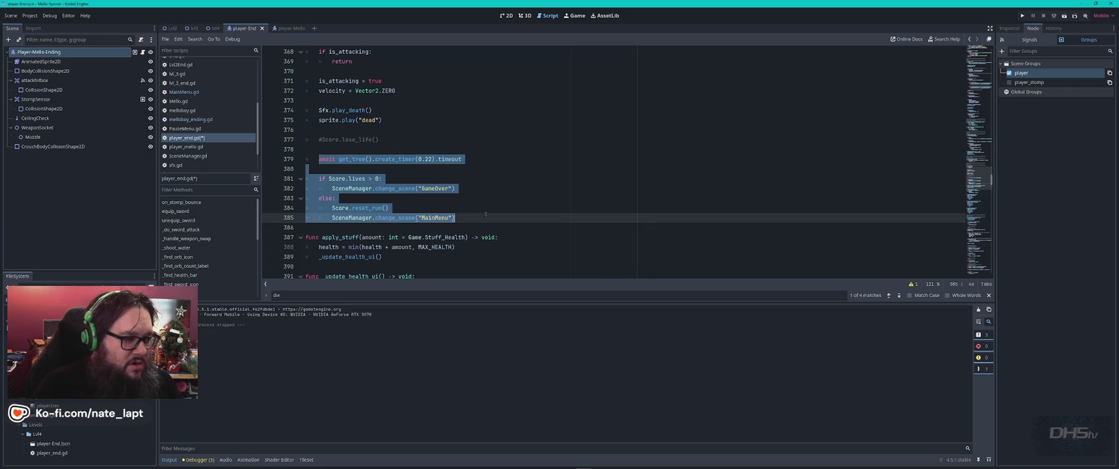
left_click(435, 180)
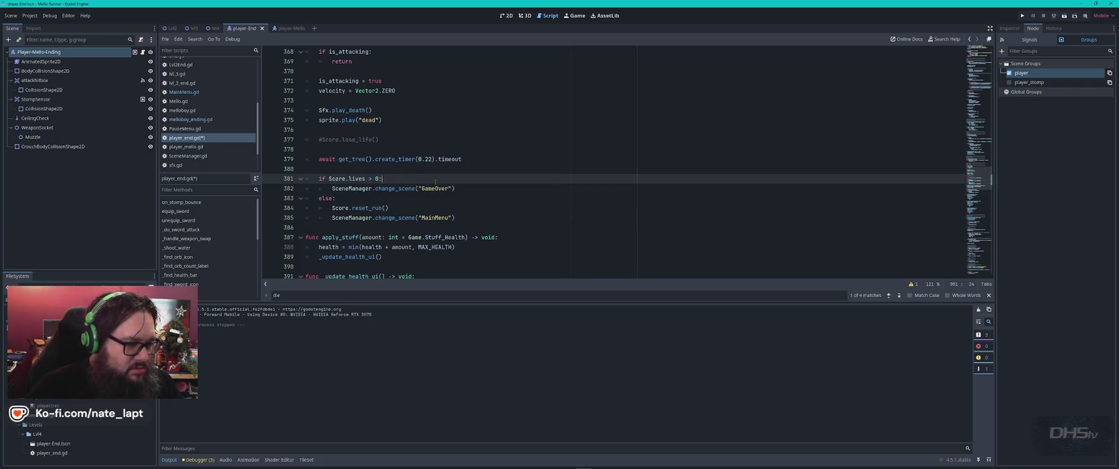
key("Up")
key("Up")
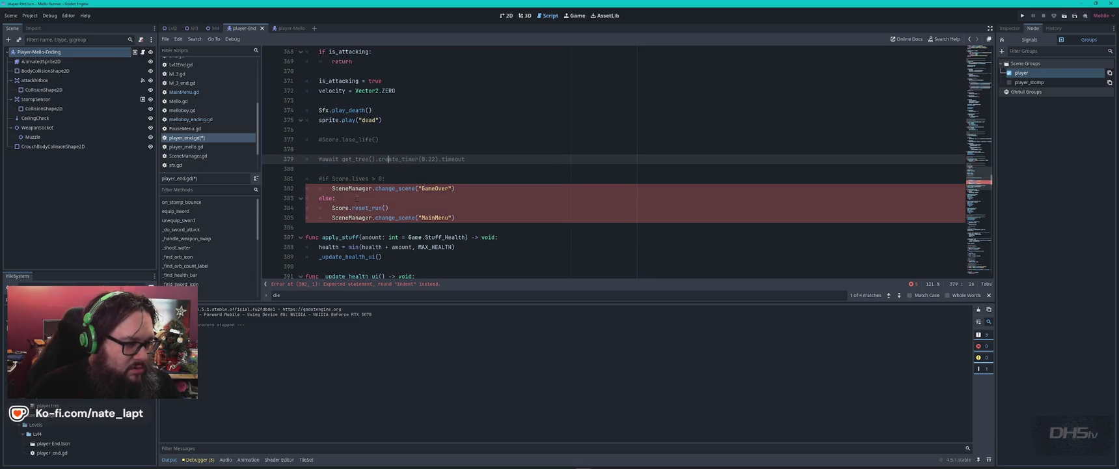
left_click(491, 199)
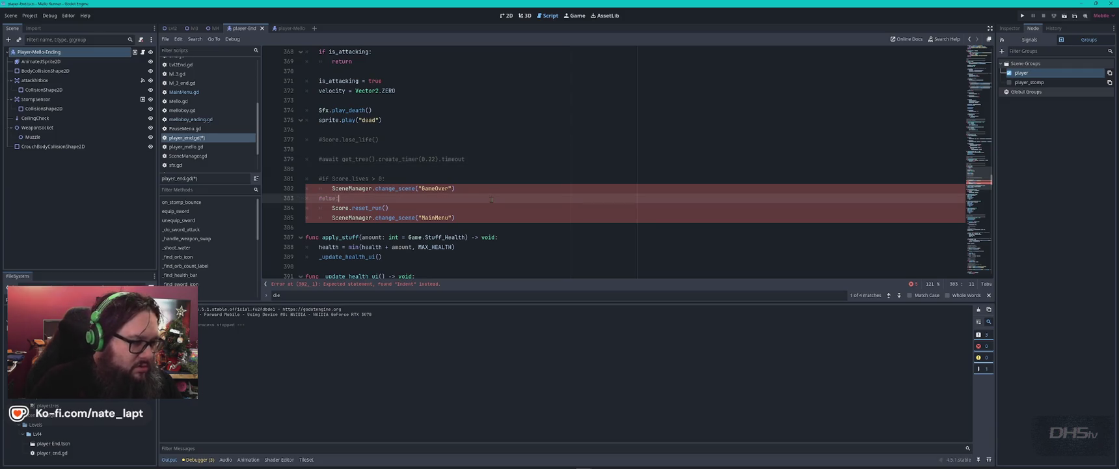
key("Down")
key("Down")
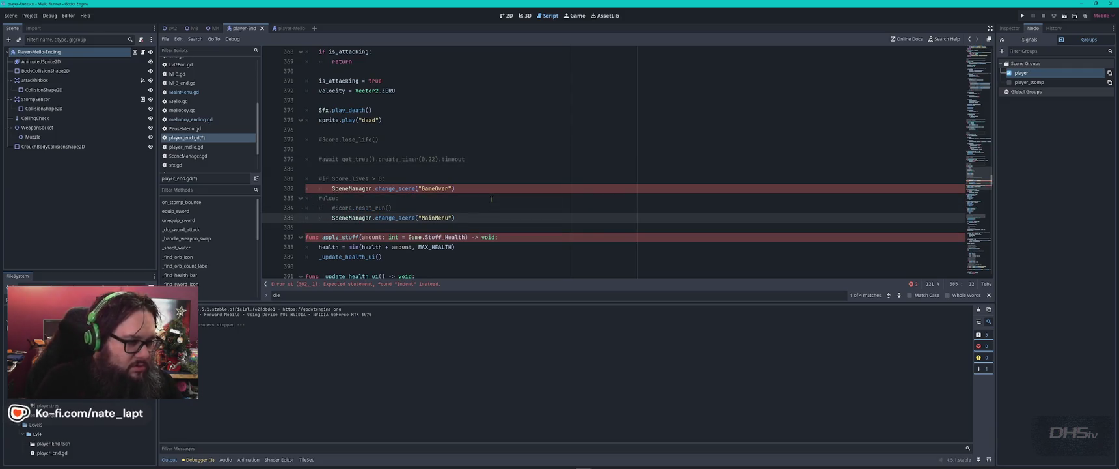
key("Up")
key("Up")
key("Up")
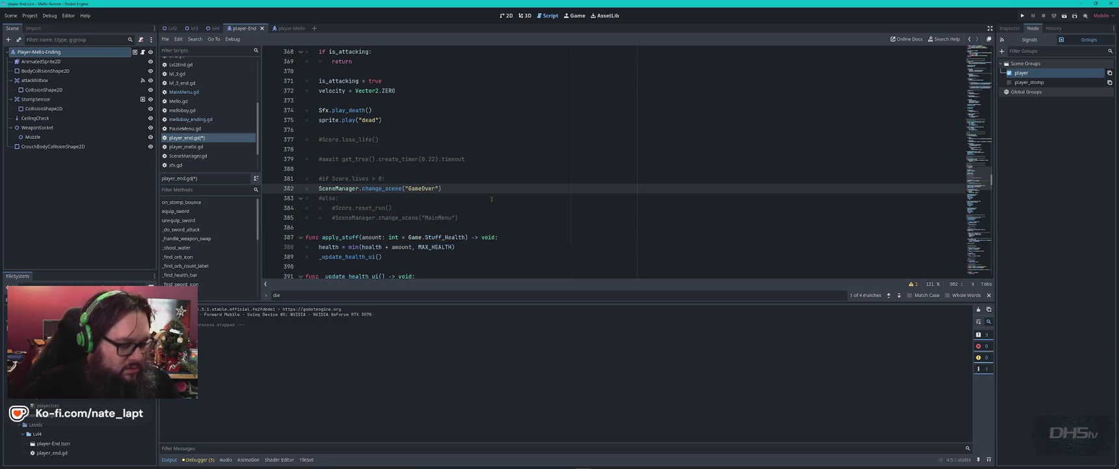
key("ctrl+s")
key("F5")
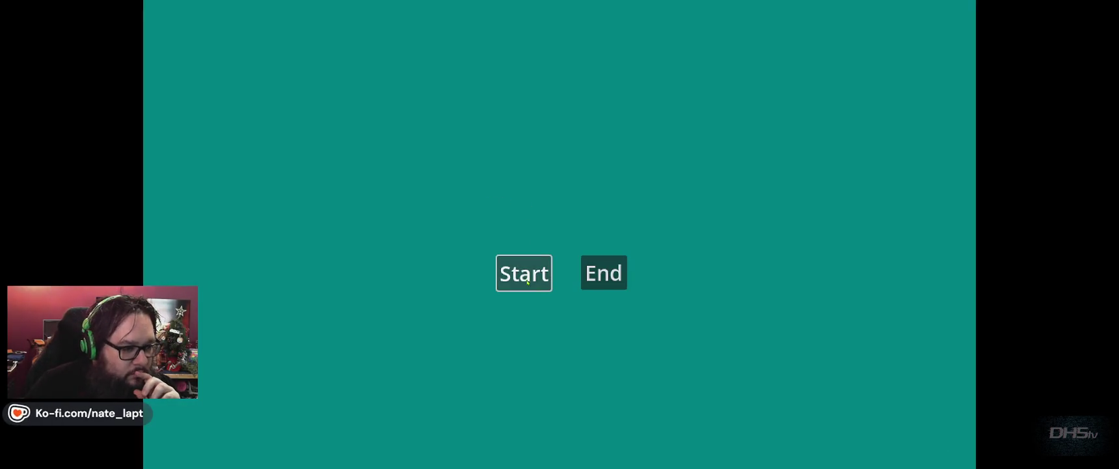
- Start the game, die to reach the You Ded Ded screen, then stop it
left_click(528, 281)
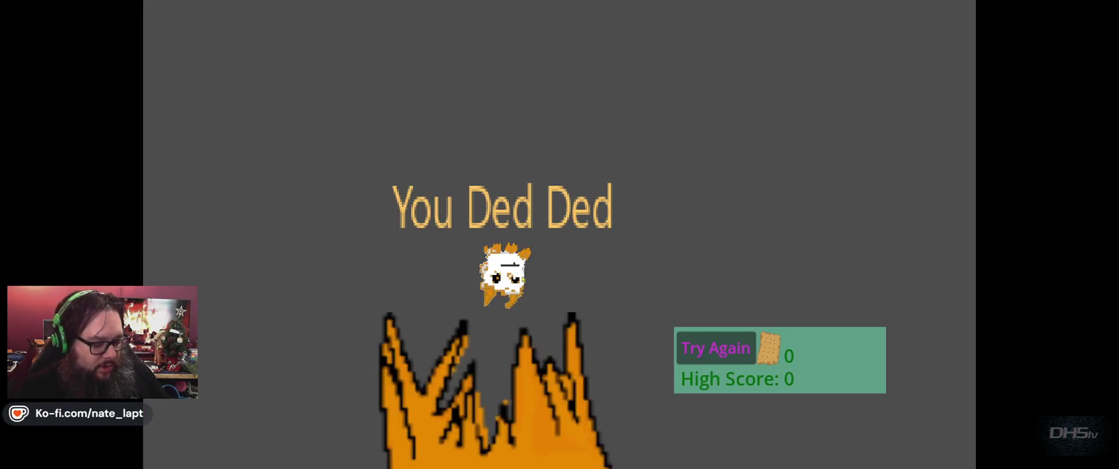
key("F8")
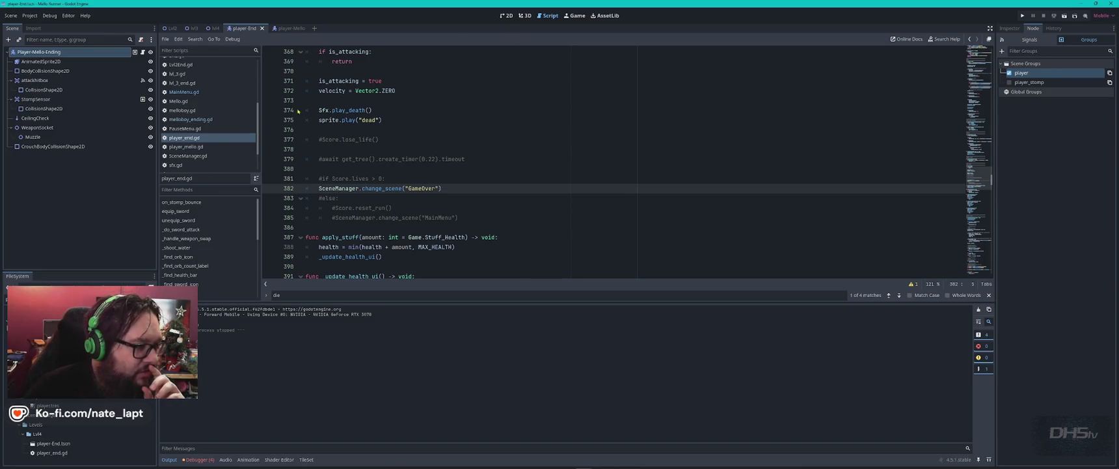
- Run the game from MainMenu.gd, briefly move and jump in the first level, stop, and relaunch
left_click(197, 111)
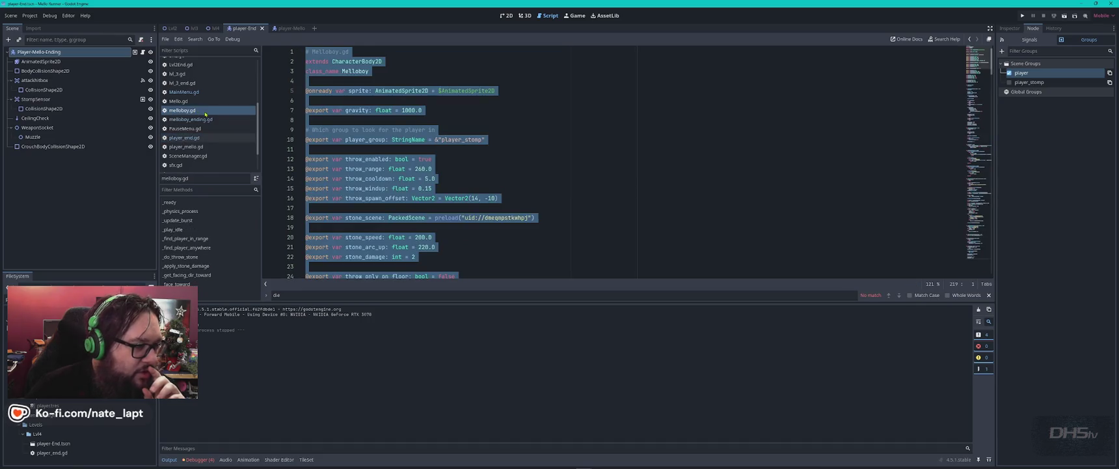
left_click(195, 92)
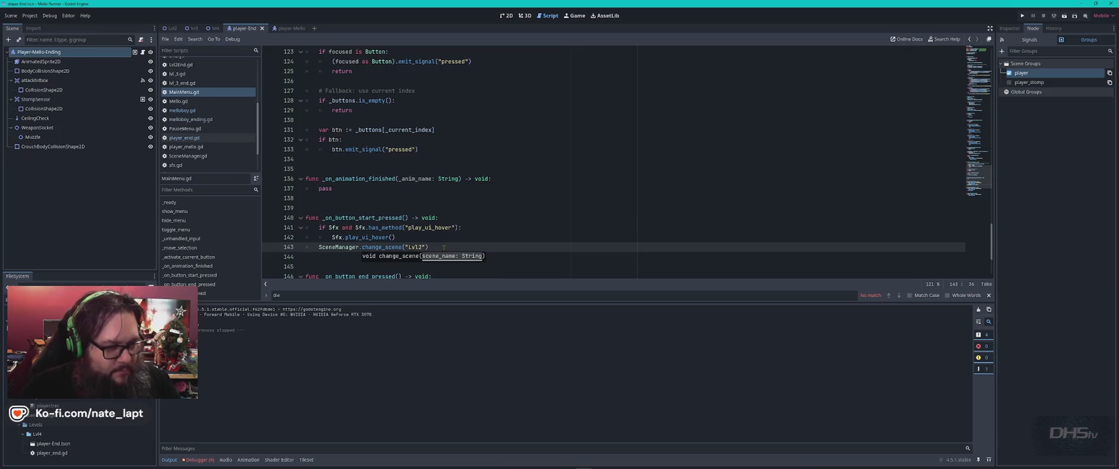
key("F5")
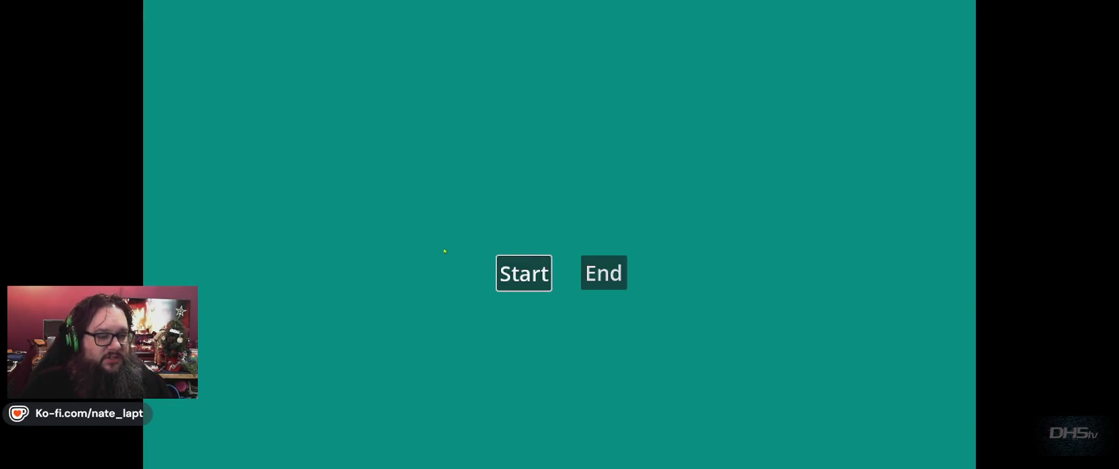
key("Return")
key("Right")
key("space")
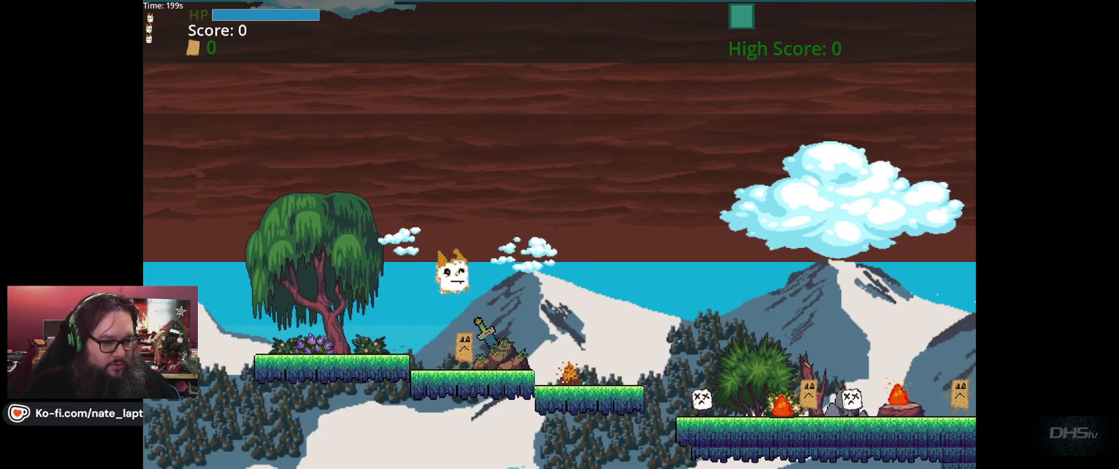
key("F8")
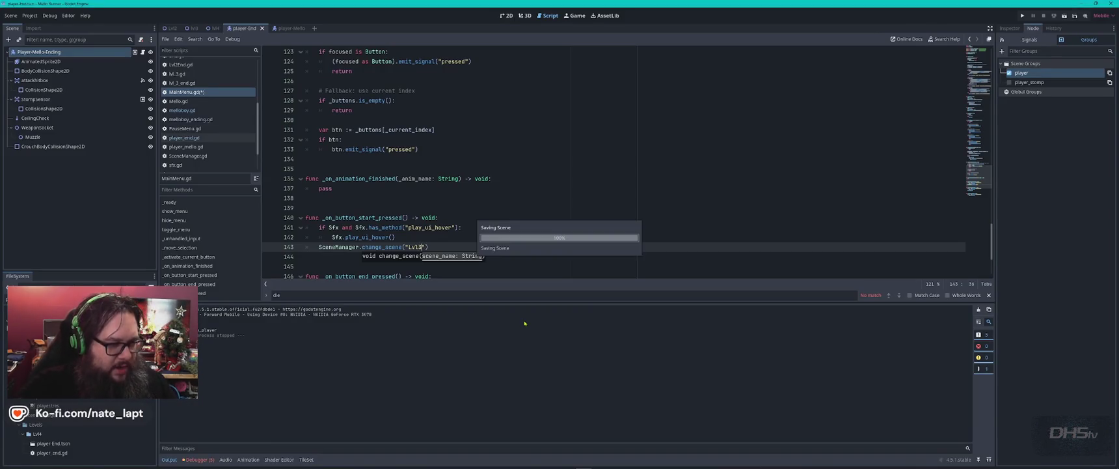
key("F5")
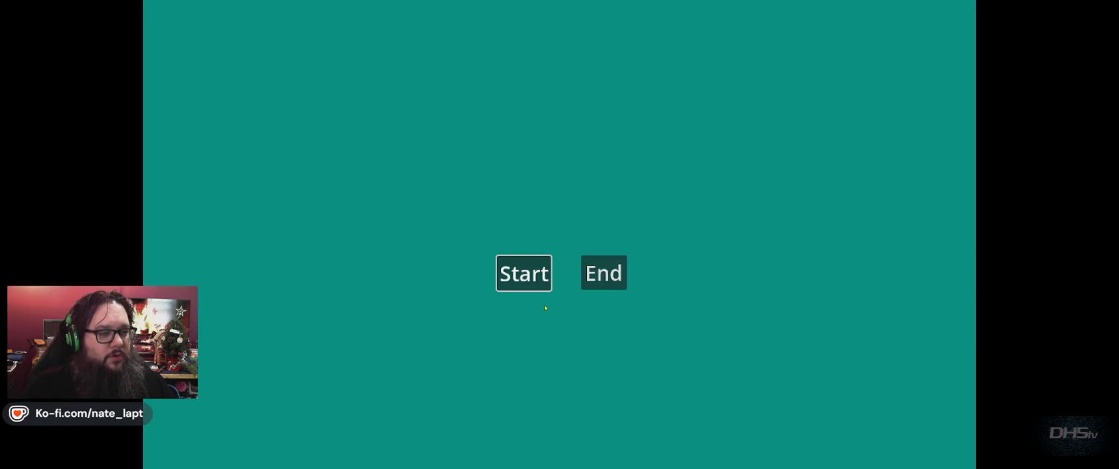
- Start the forest level, climb the stone pillar, sword the enemies, and jump the gap
key("Return")
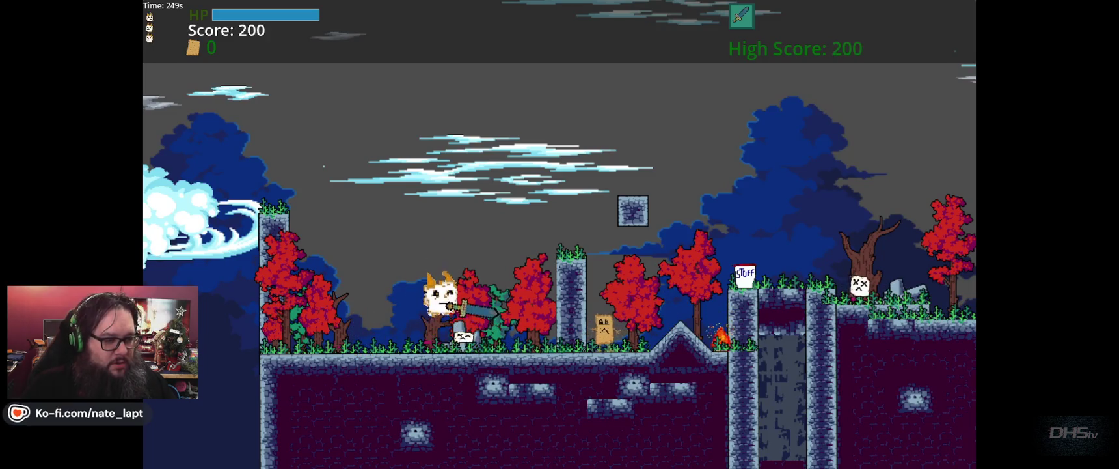
key("Right")
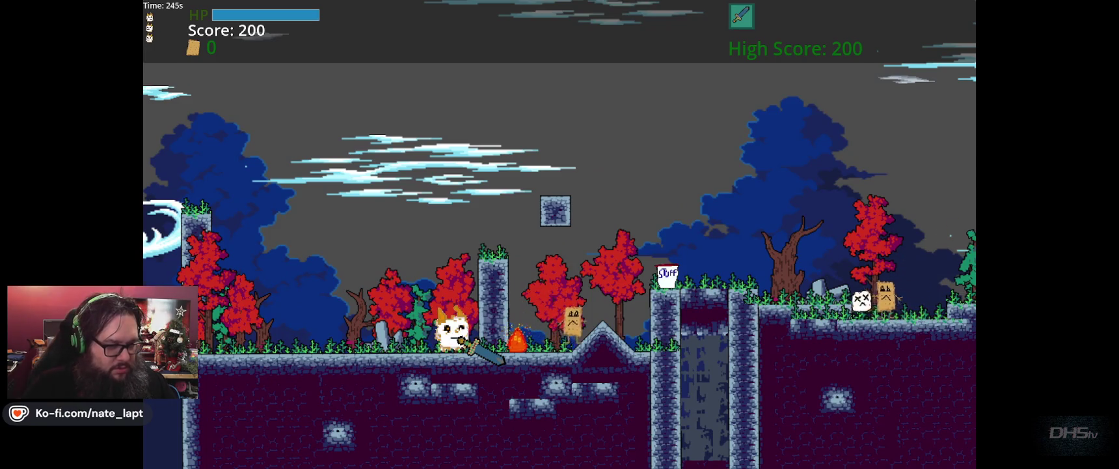
key("space")
key("Right")
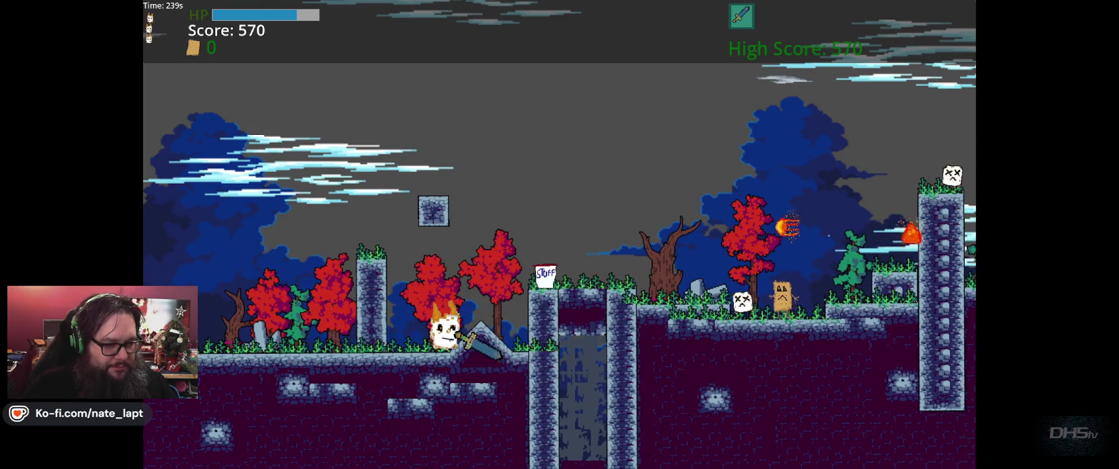
key("space")
key("Right")
key("Right")
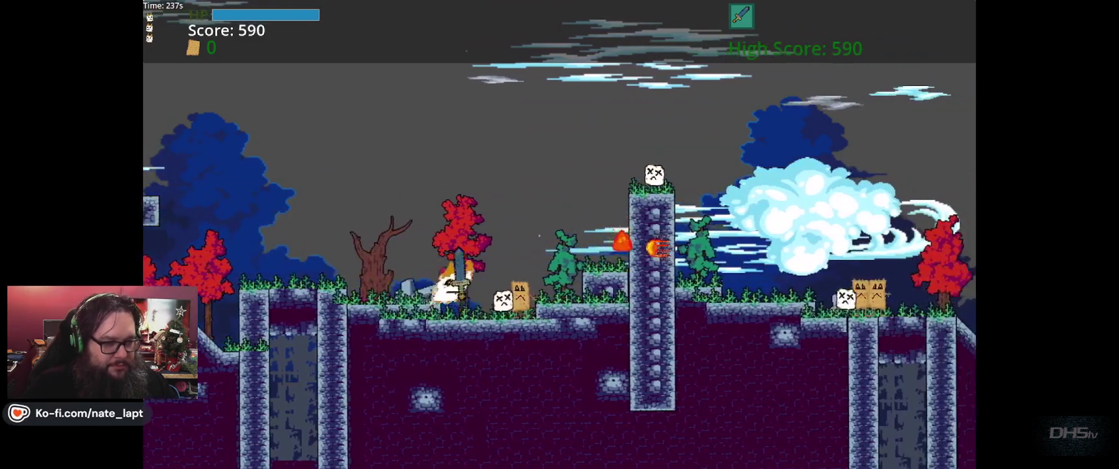
key("Right")
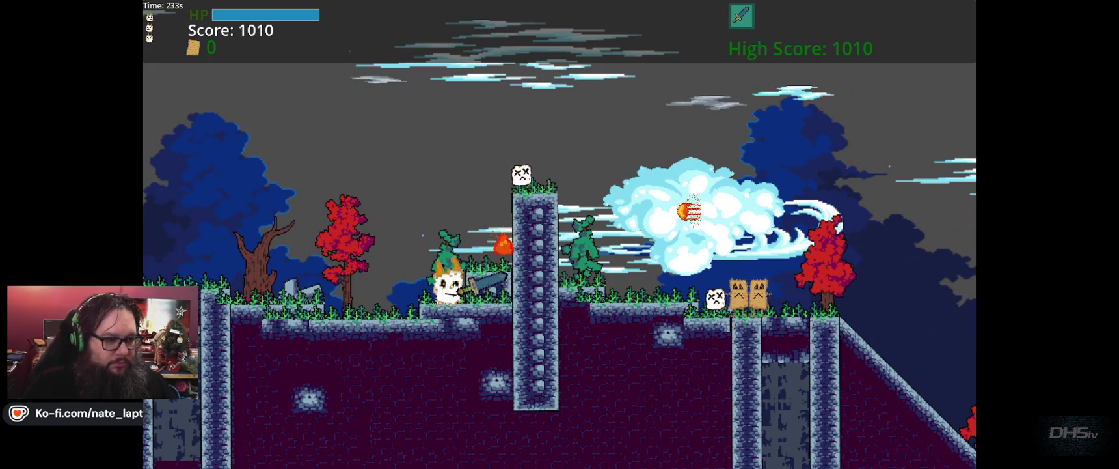
key("Right")
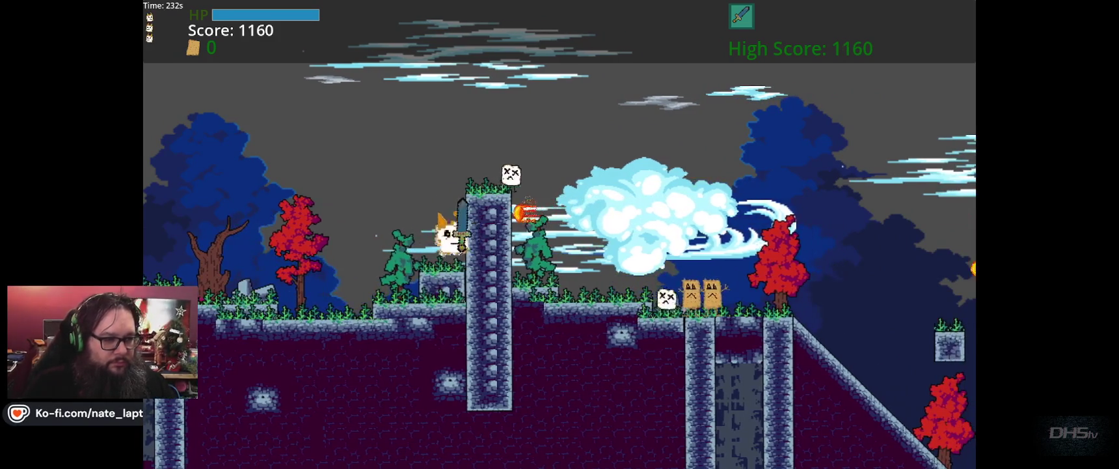
key("x")
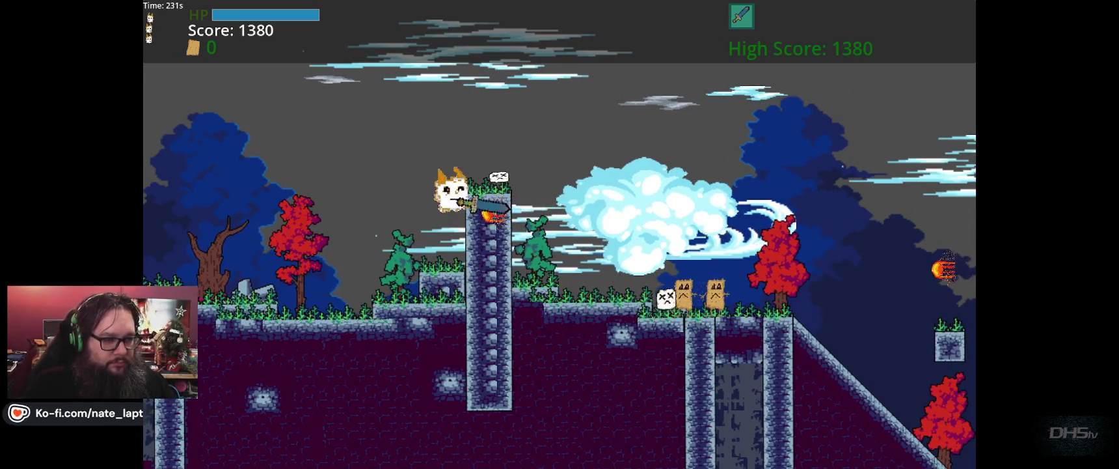
key("Right")
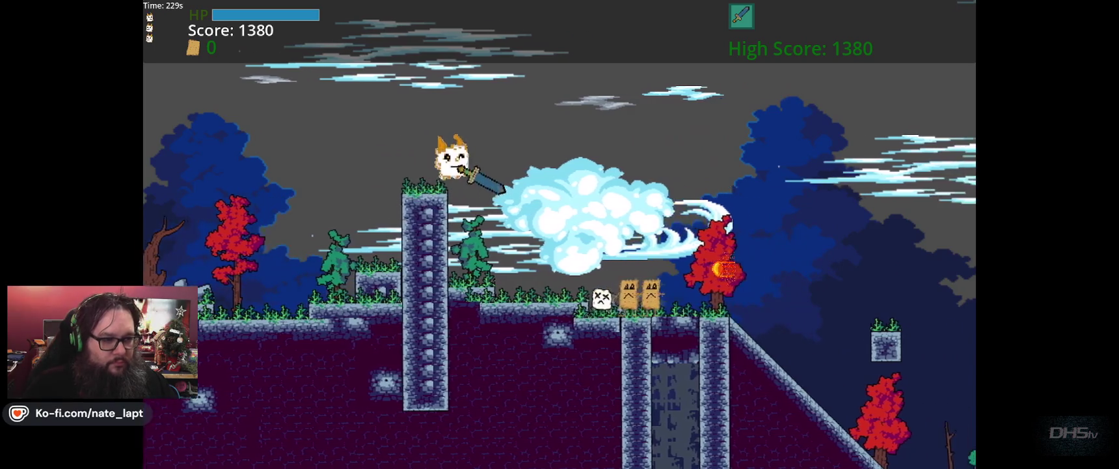
key("x")
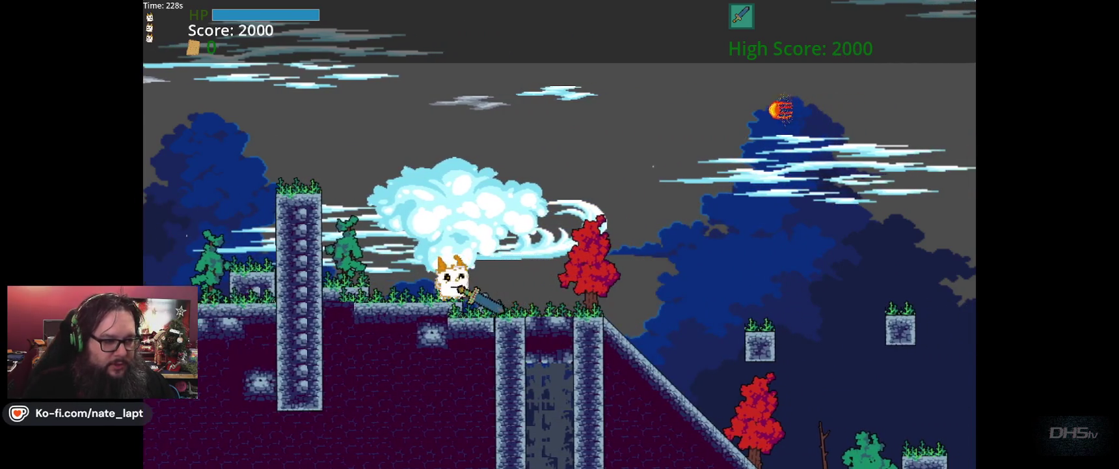
key("Right")
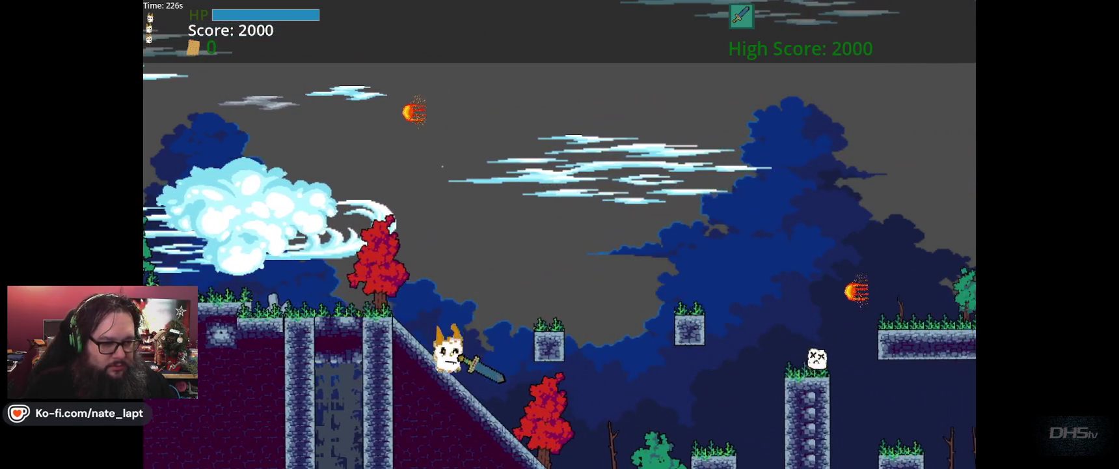
key("Right")
key("z")
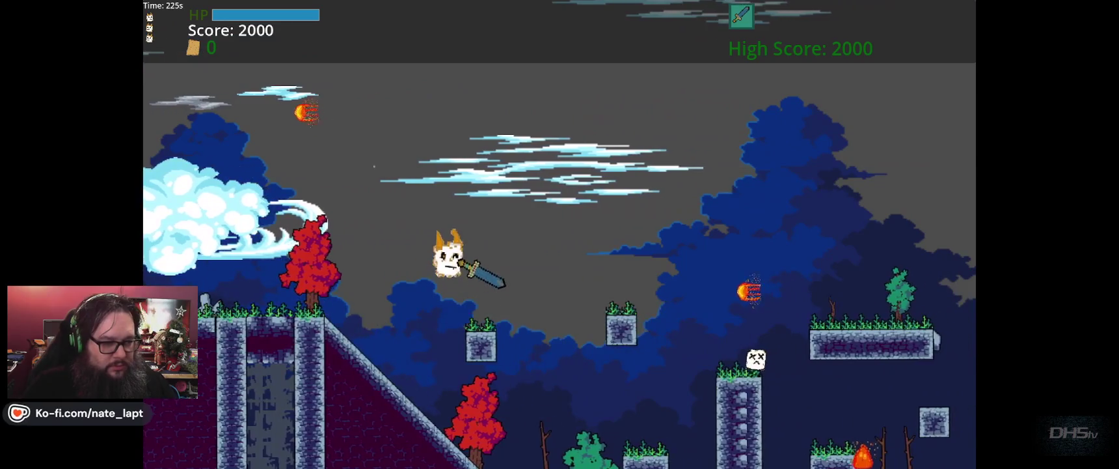
key("z")
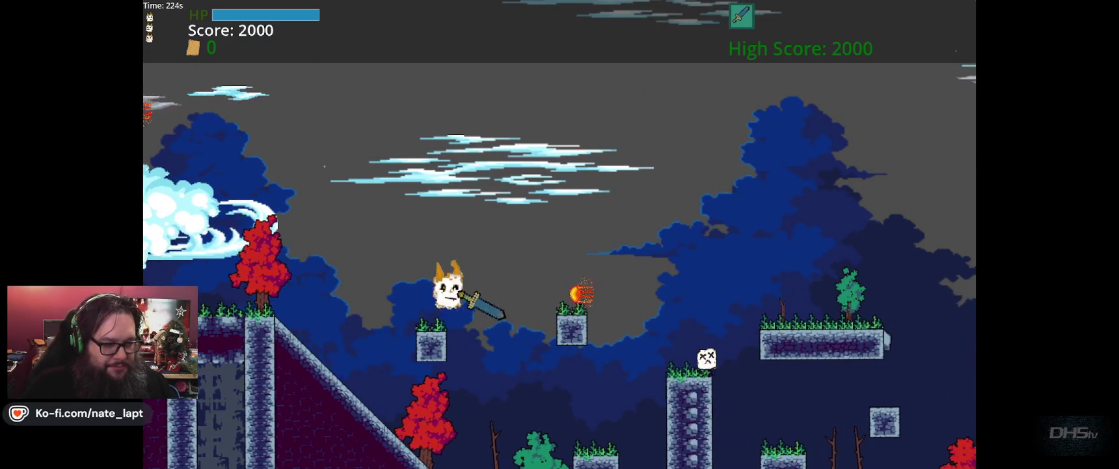
- Continue right across the floating block, tall pillar and platforms, then pause at score 4210
key("Right")
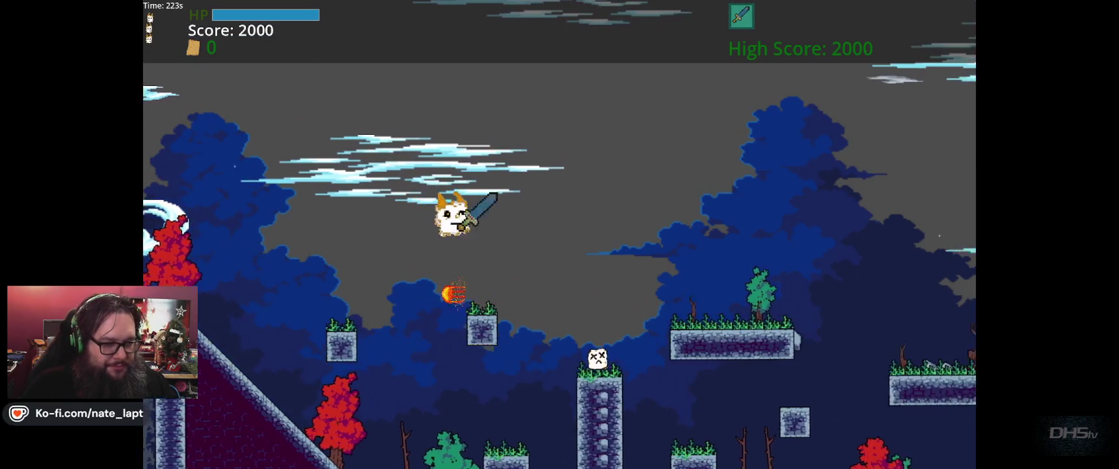
key("Left")
key("x")
key("Right")
key("z")
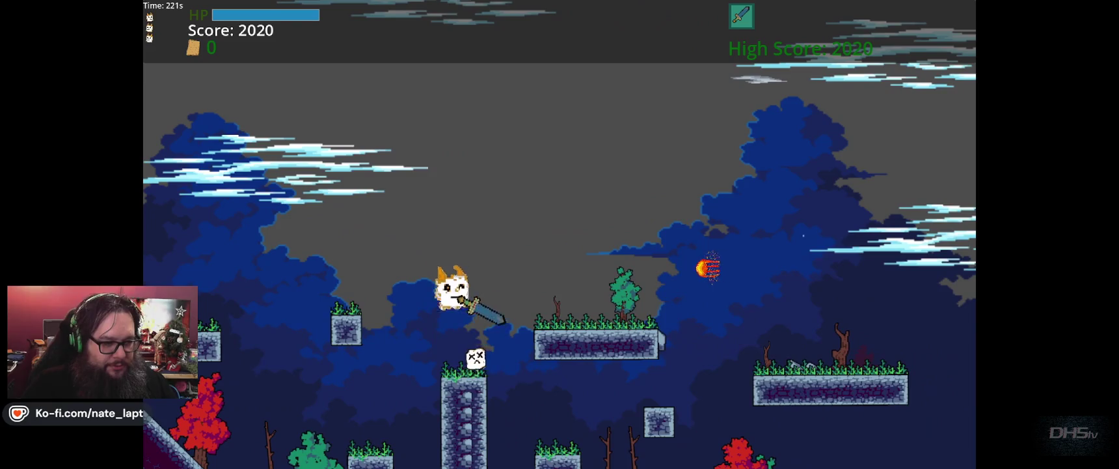
key("Right")
key("z")
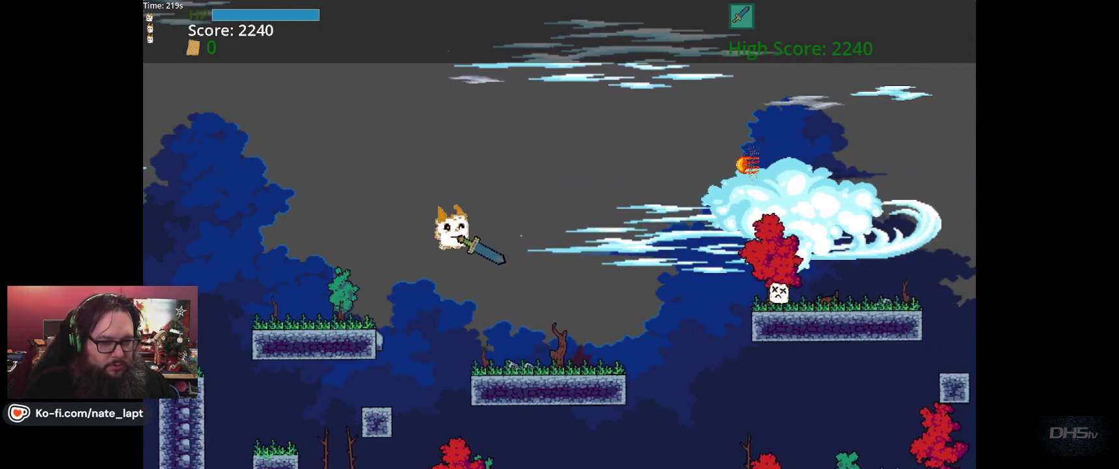
key("Right")
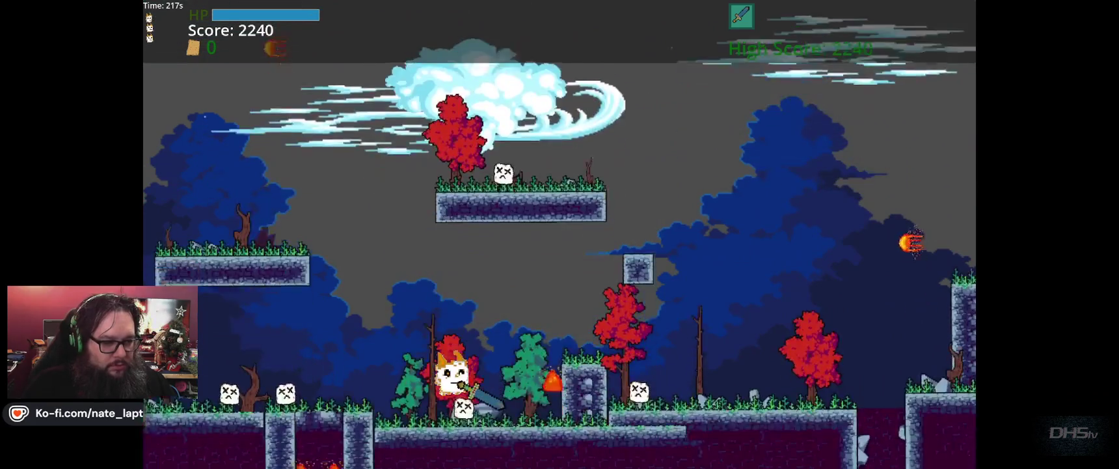
key("Right")
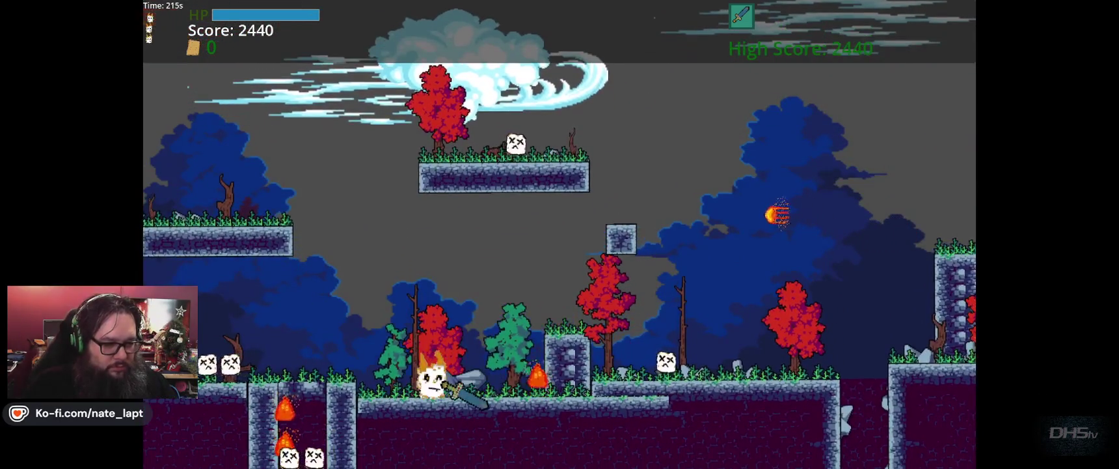
key("Right")
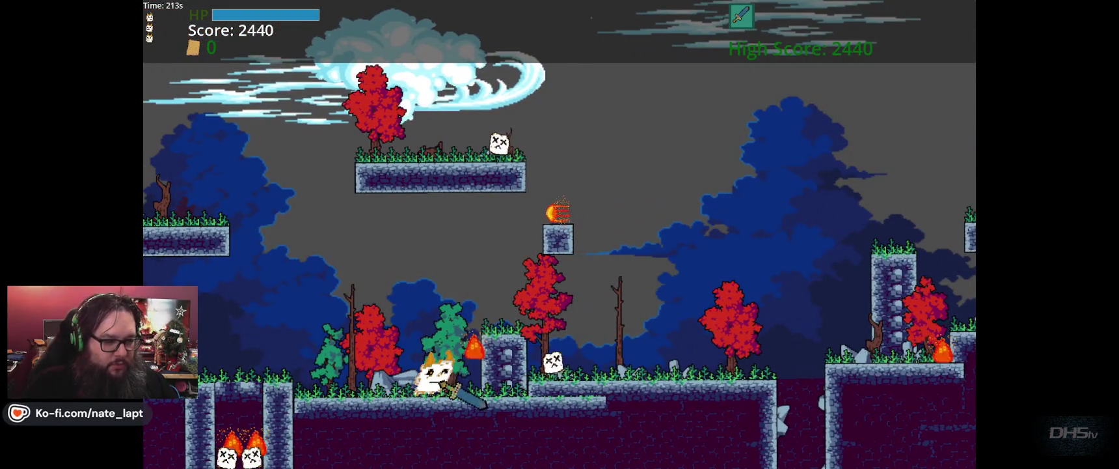
key("Right")
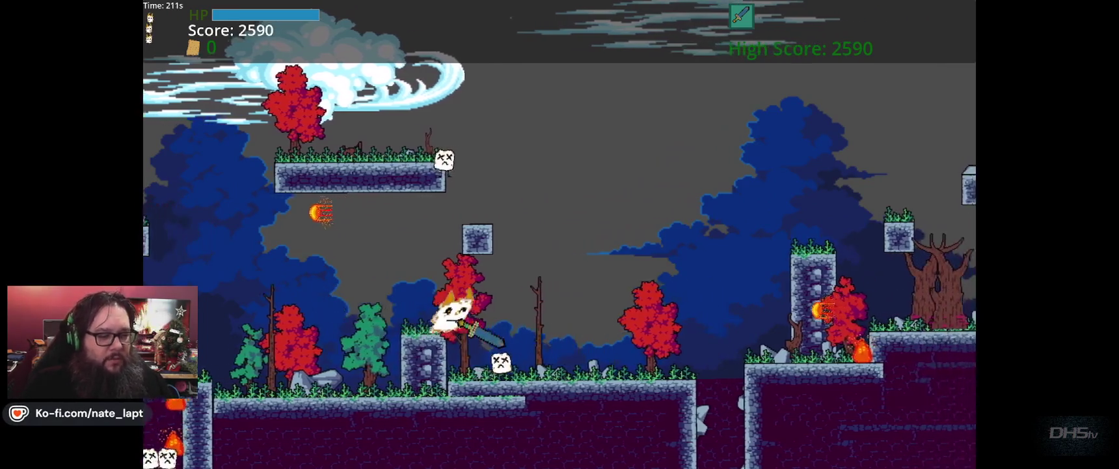
key("Right")
key("space")
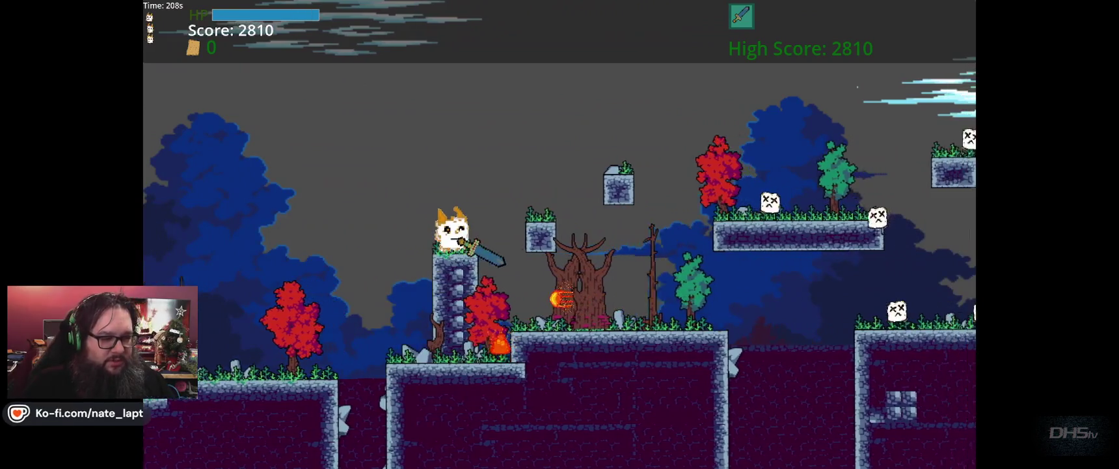
key("space")
key("Right")
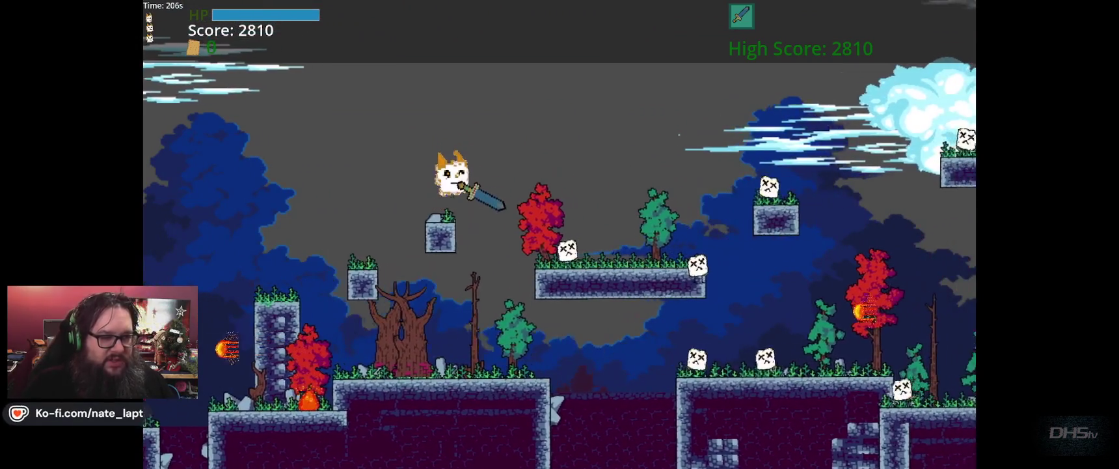
key("Right")
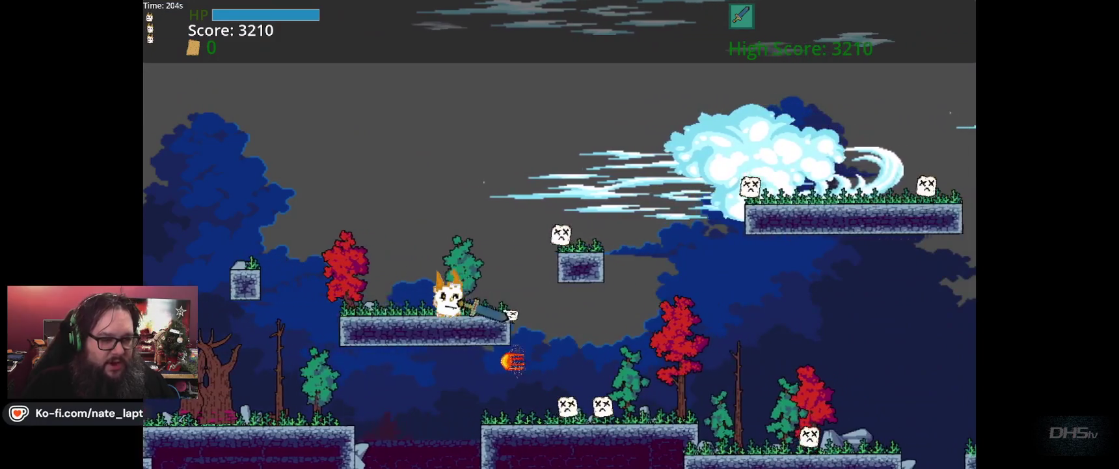
key("Right")
key("space")
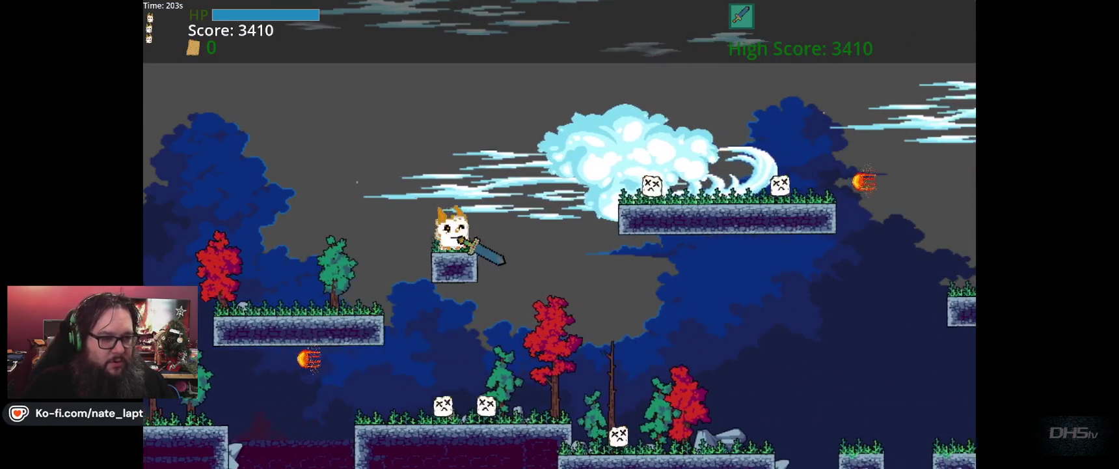
key("space")
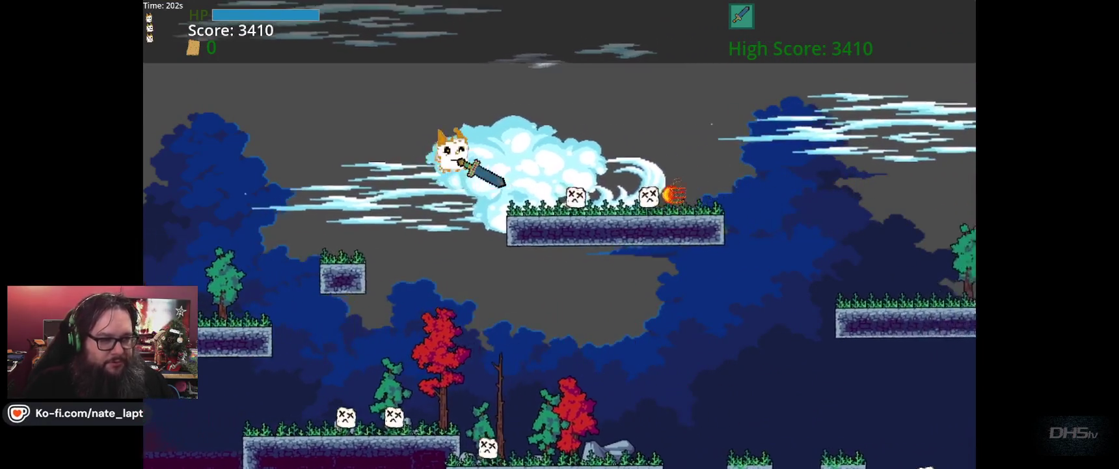
key("Right")
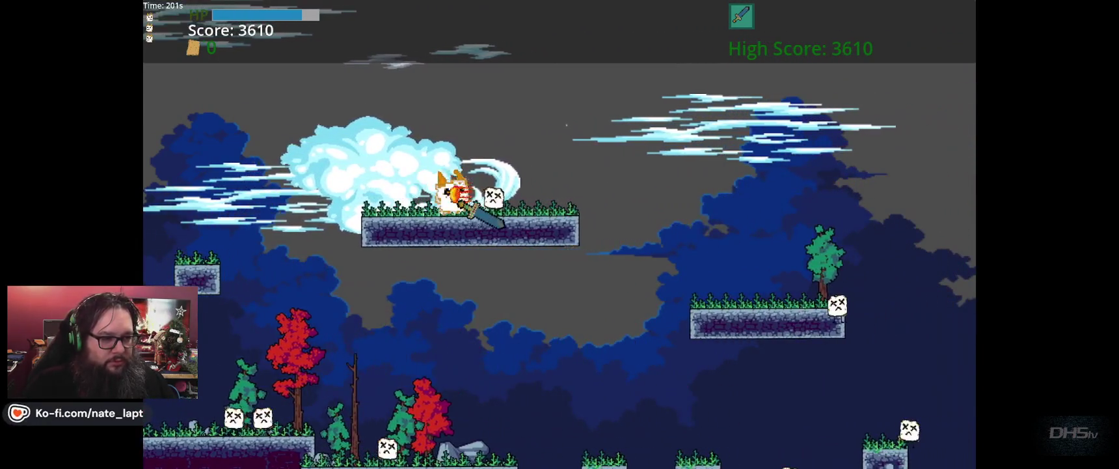
key("space")
key("Right")
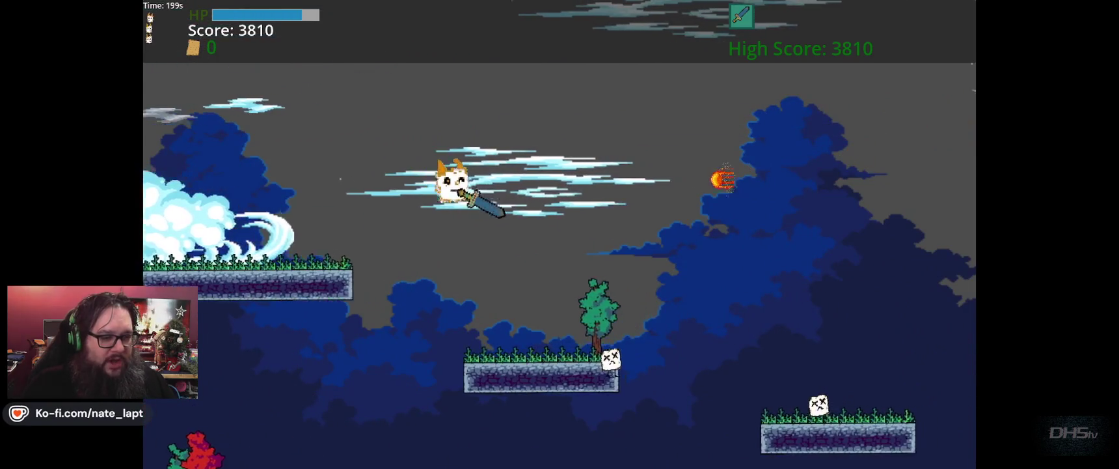
key("Right")
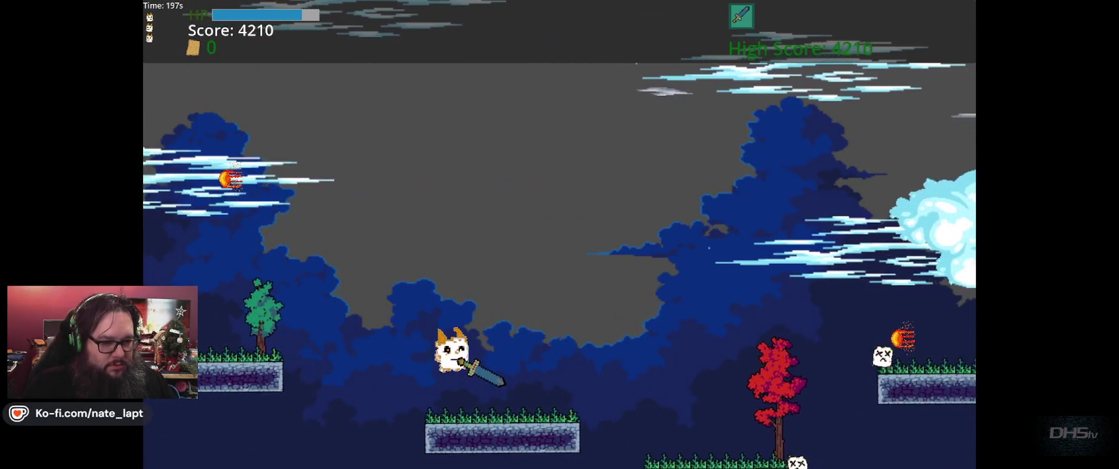
key("space")
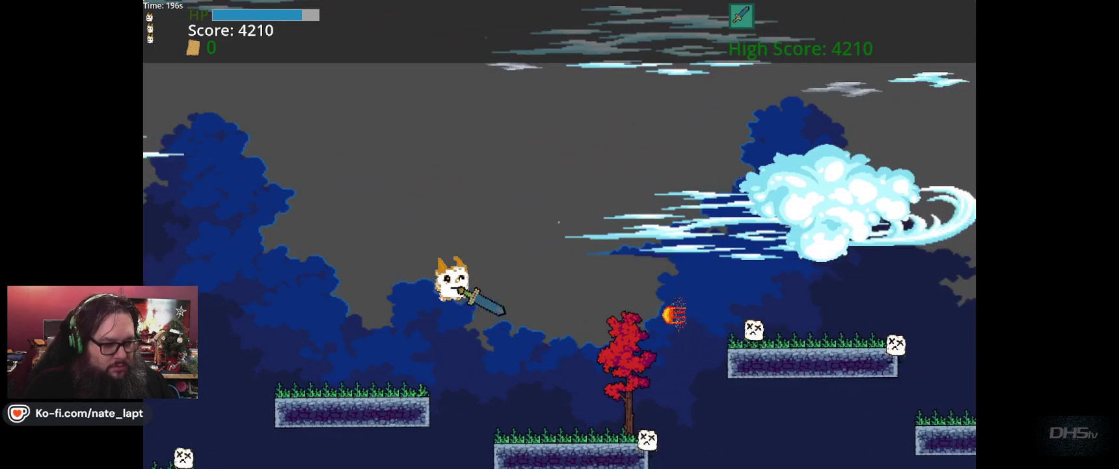
key("Right")
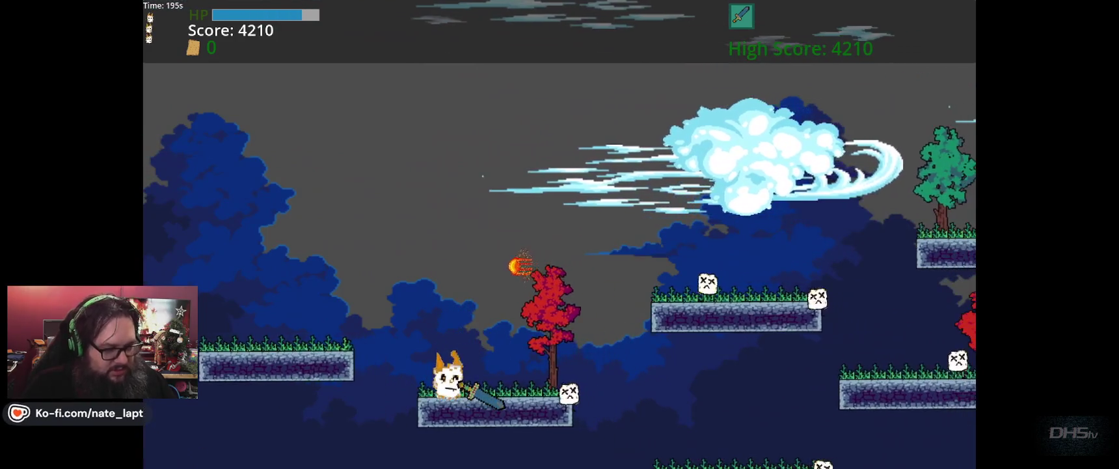
key("Escape")
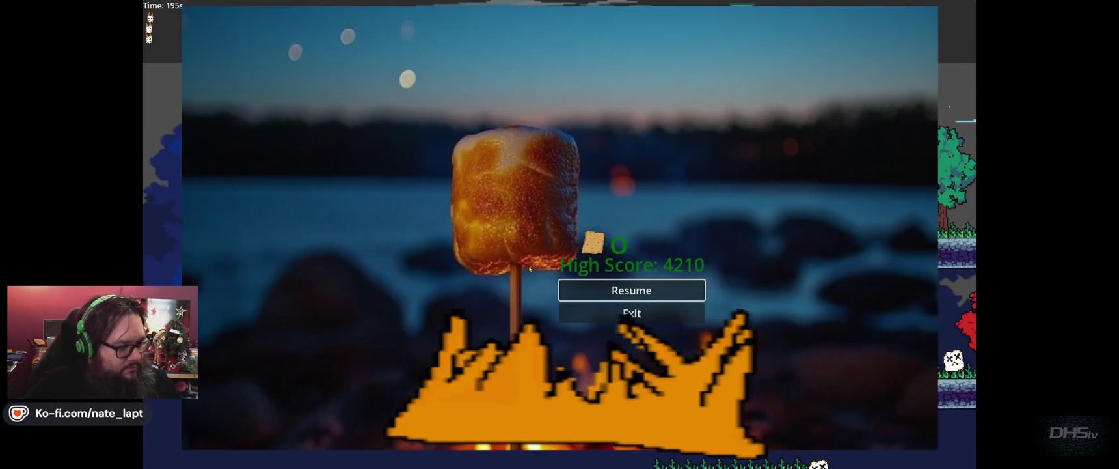
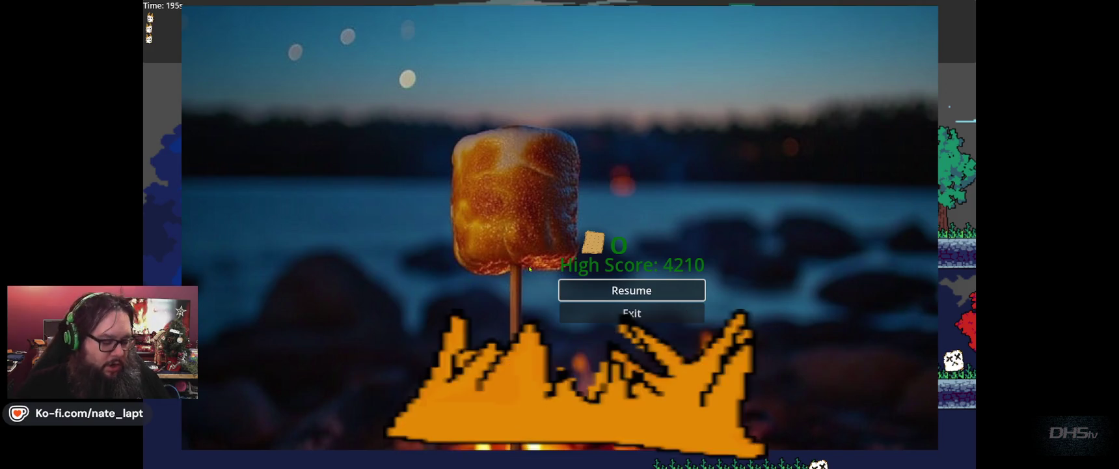
- Resume the paused game and jump across the platforms, gap and stone pillars
key("Escape")
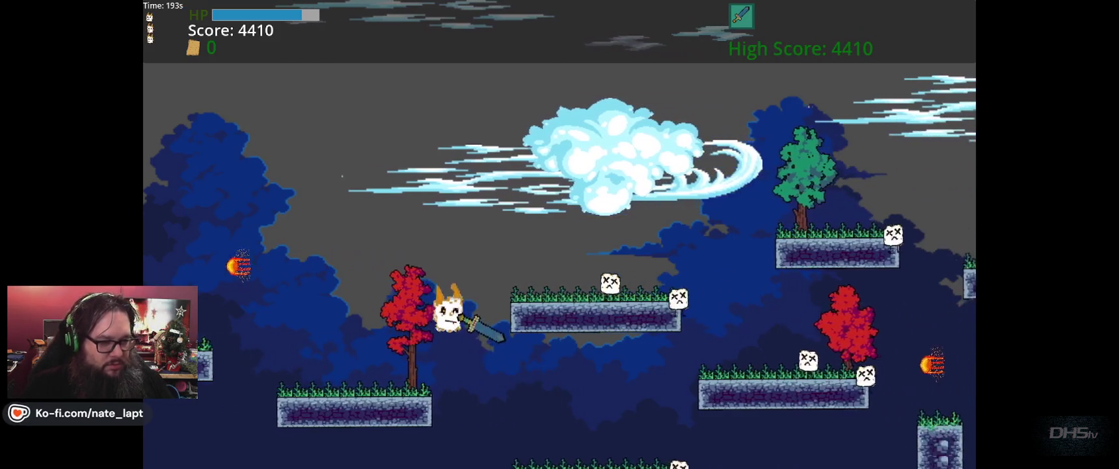
key("space")
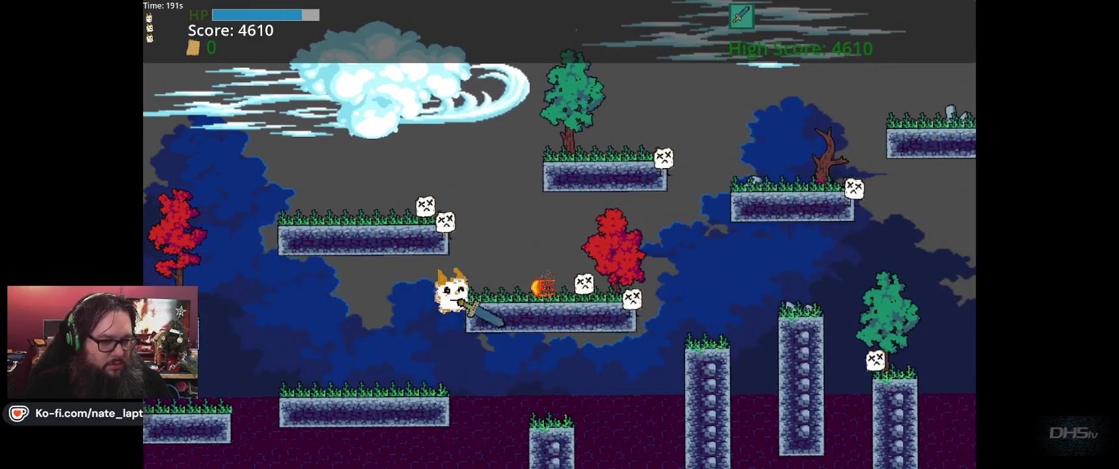
key("space")
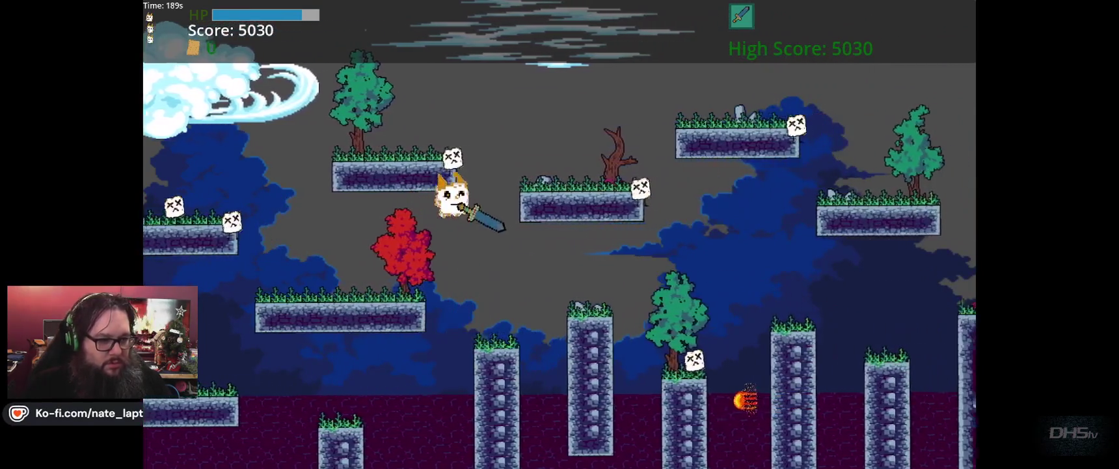
key("space")
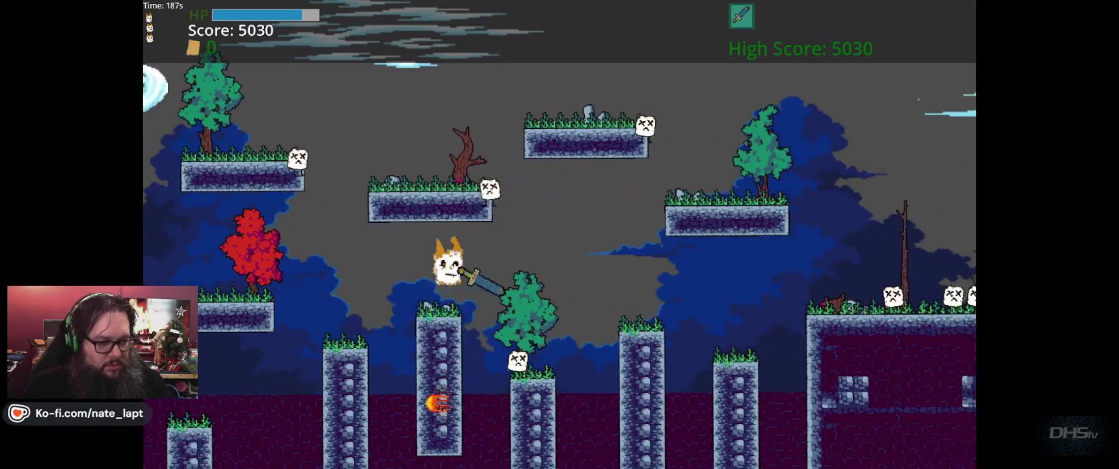
key("space")
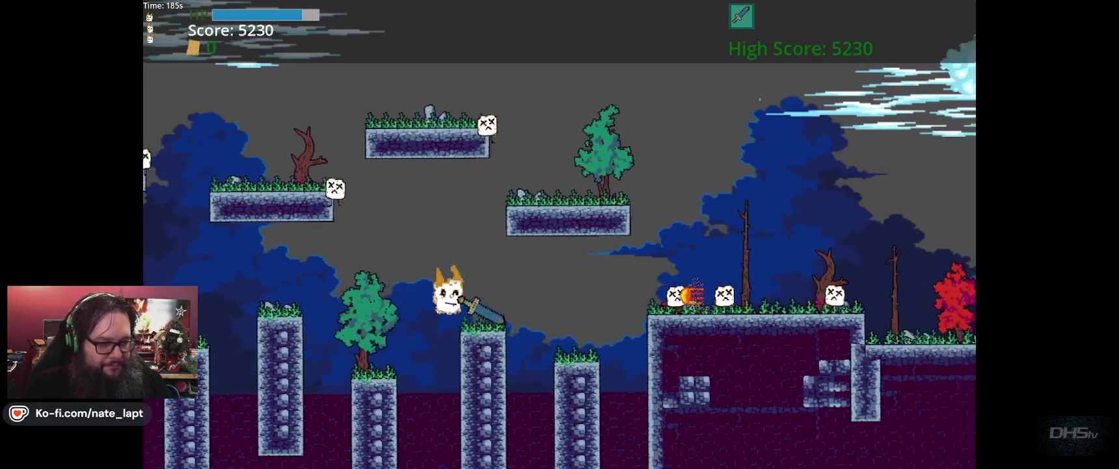
key("space")
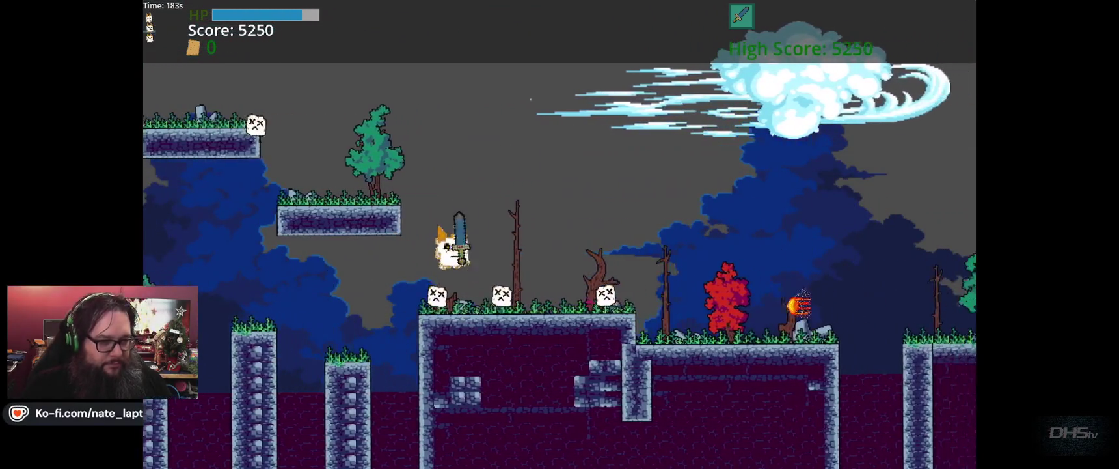
key("space")
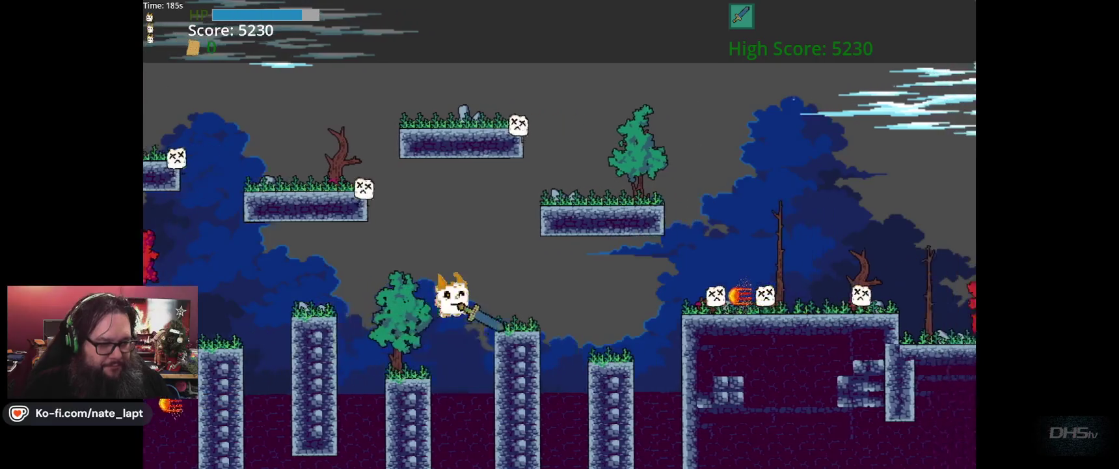
key("space")
key("space")
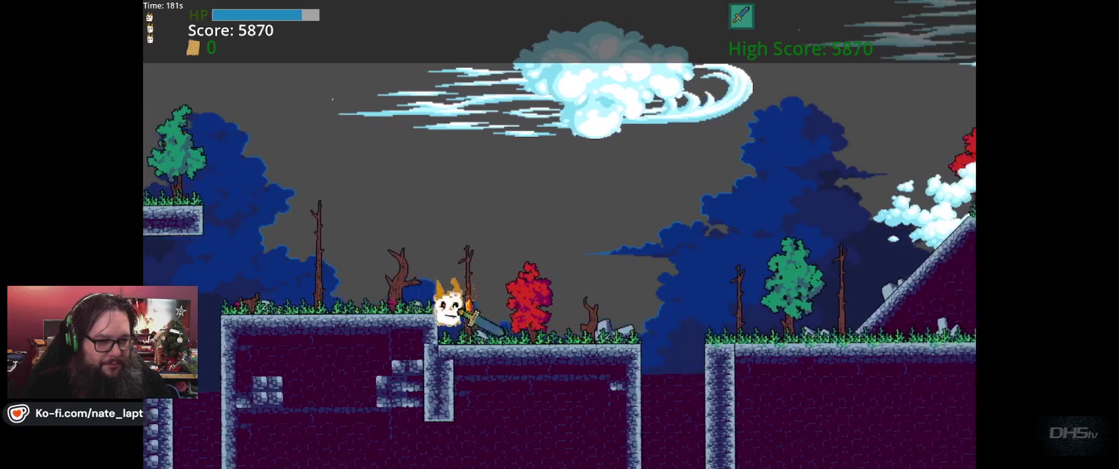
key("space")
key("space")
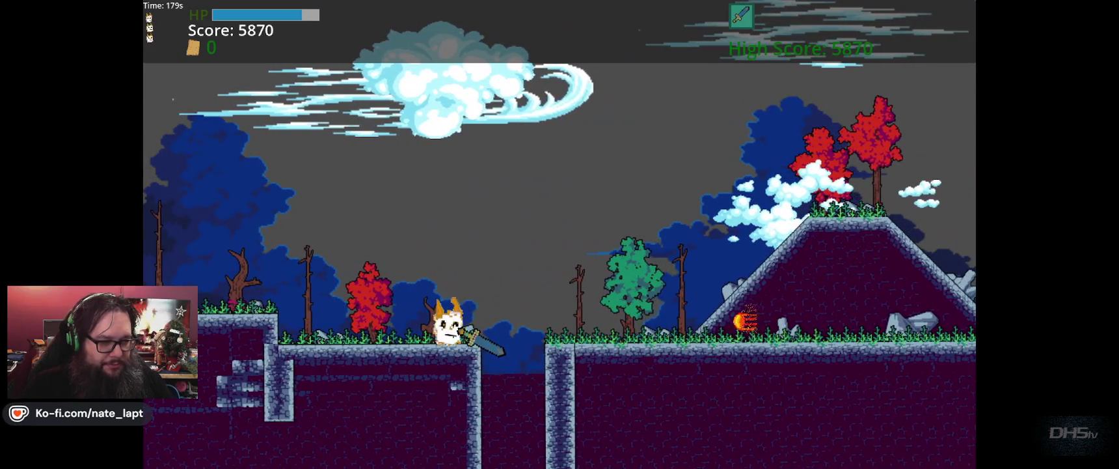
key("space")
- Run right past the enemy to the tower, reach the ending screen, and stop the game
key("Right")
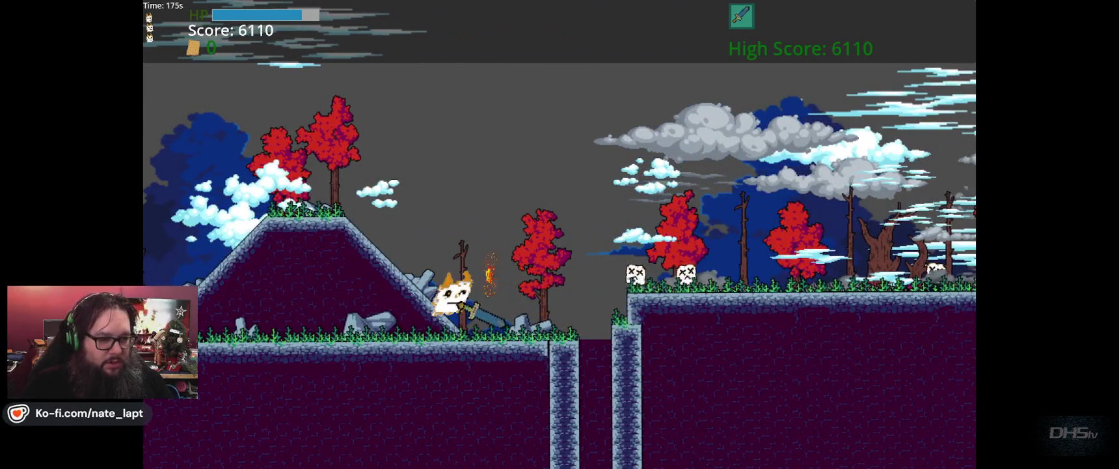
key("Right")
key("space")
key("Right")
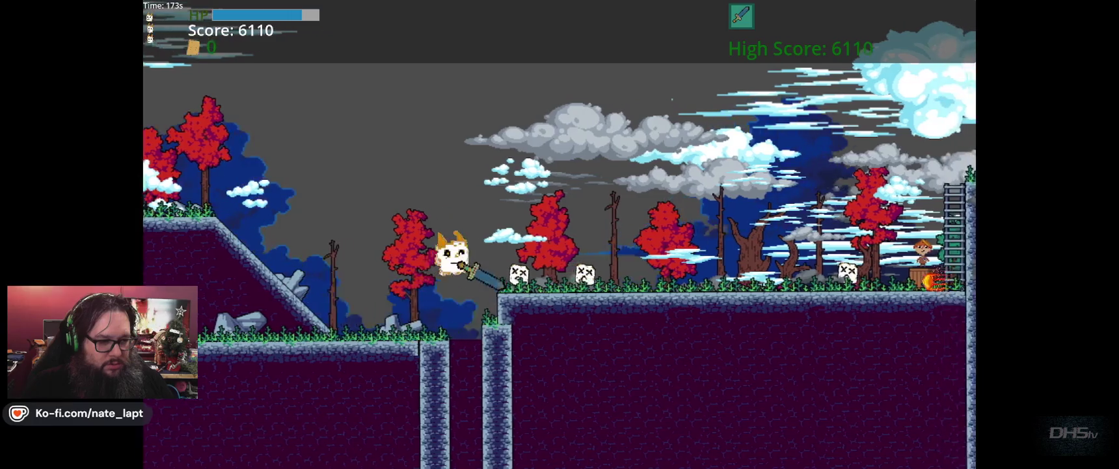
key("Right")
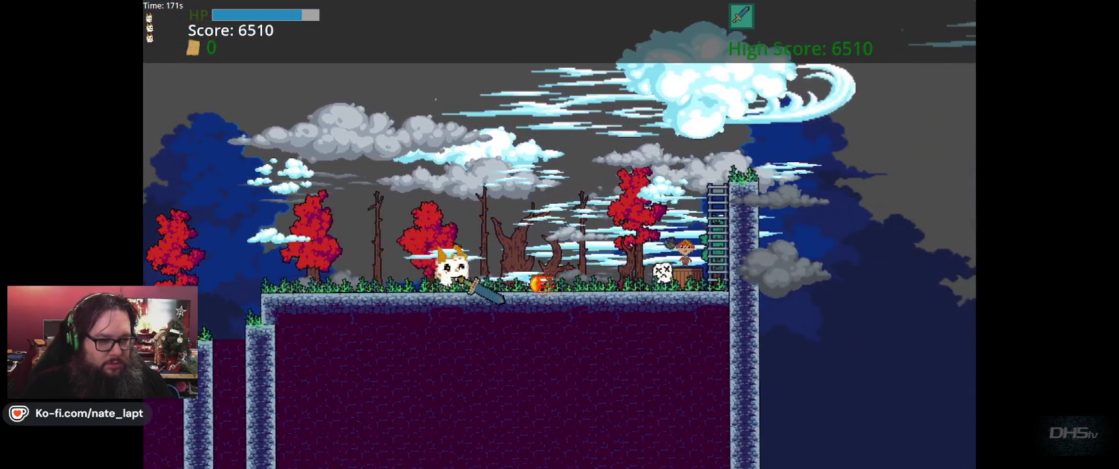
key("space")
key("Right")
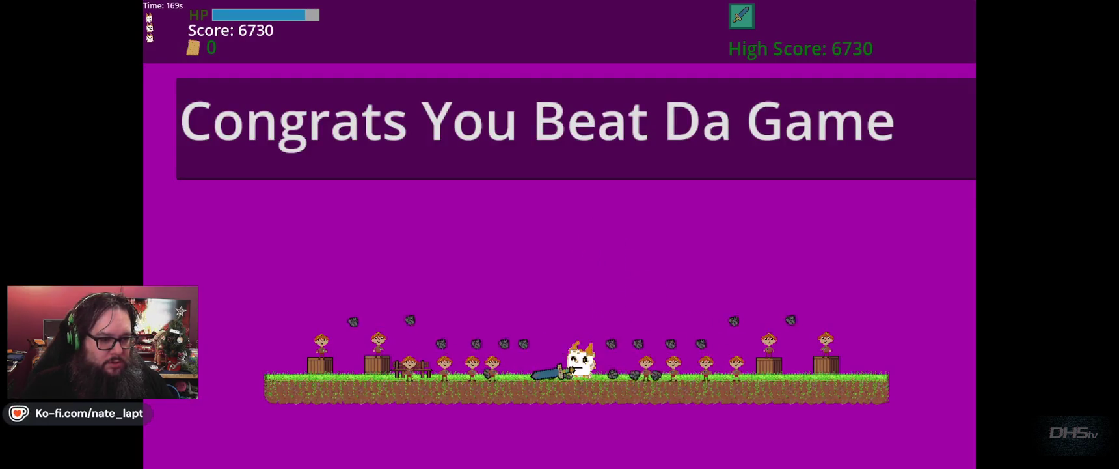
key("Left")
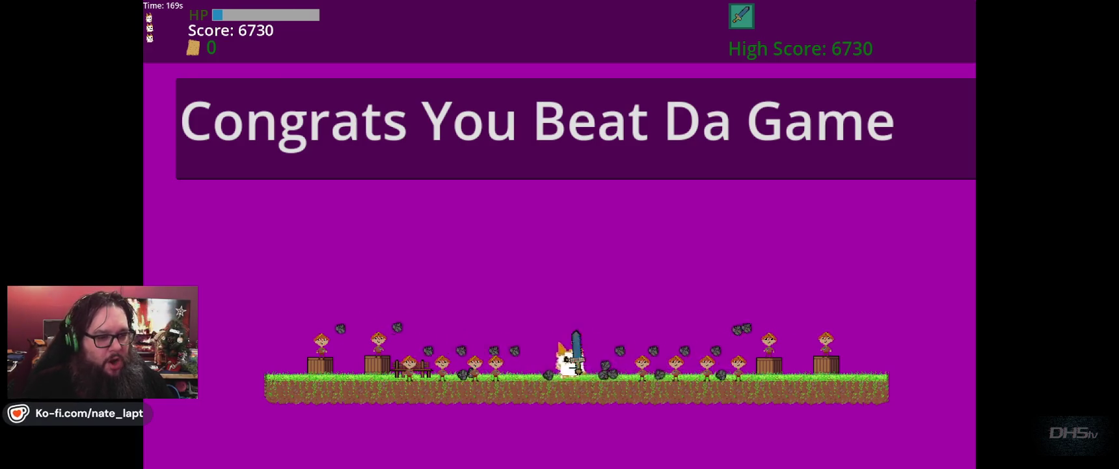
key("Return")
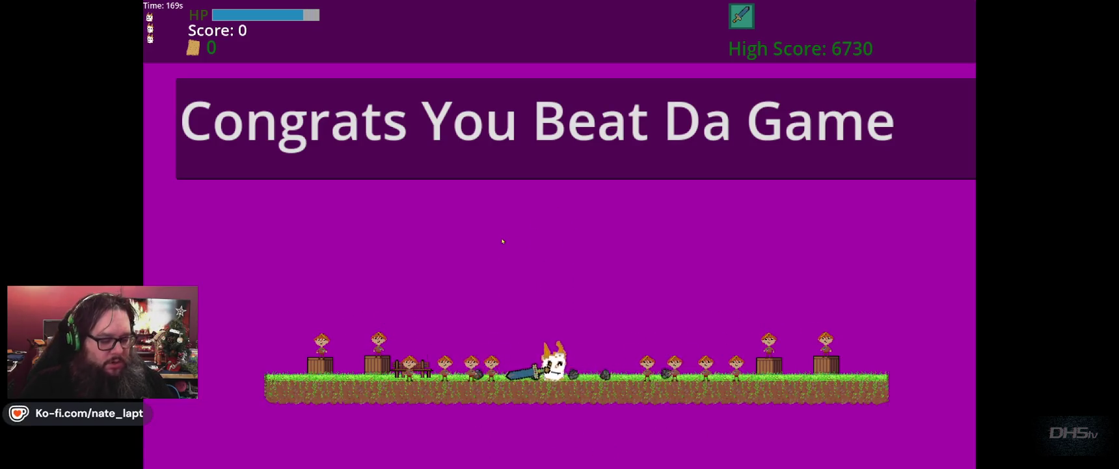
key("F8")
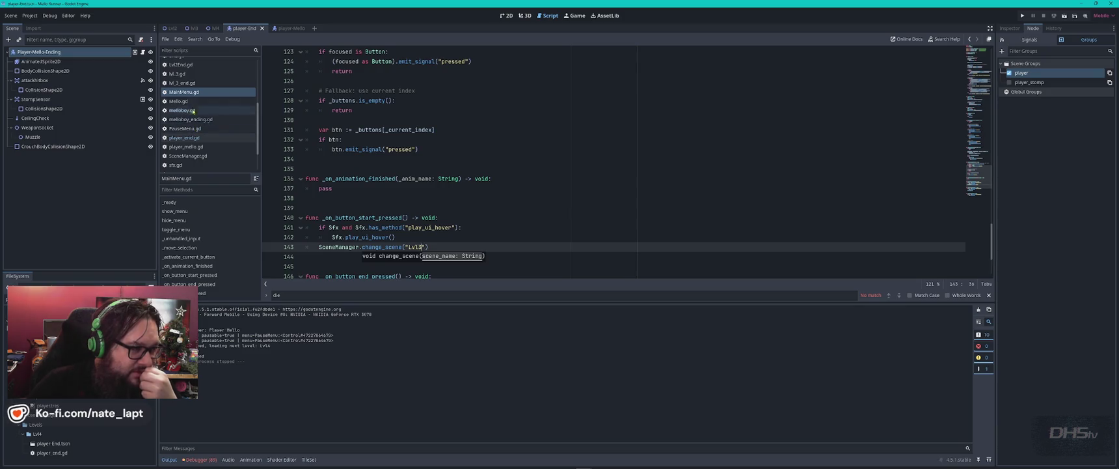
- Open player_end.gd and check the GameOver scene name on line 382
left_click(186, 139)
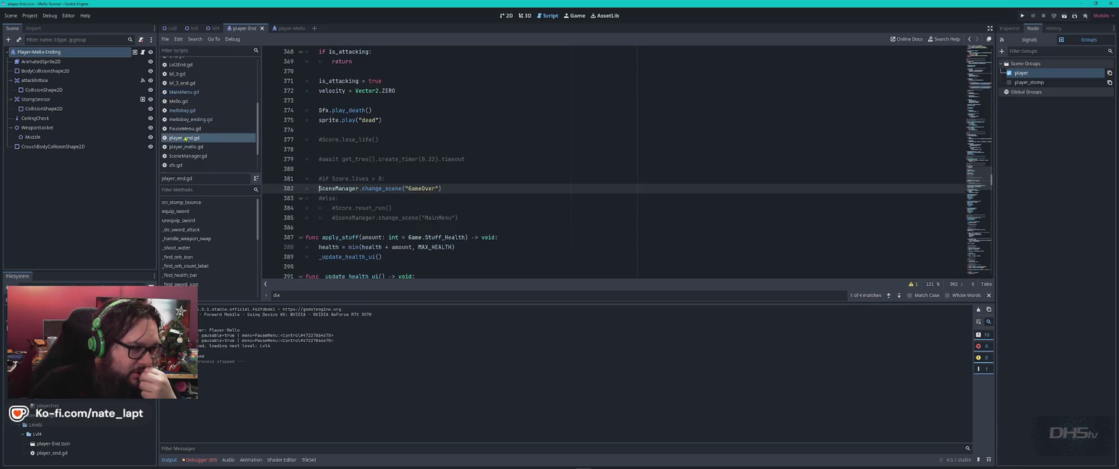
double_click(417, 188)
left_click(468, 188)
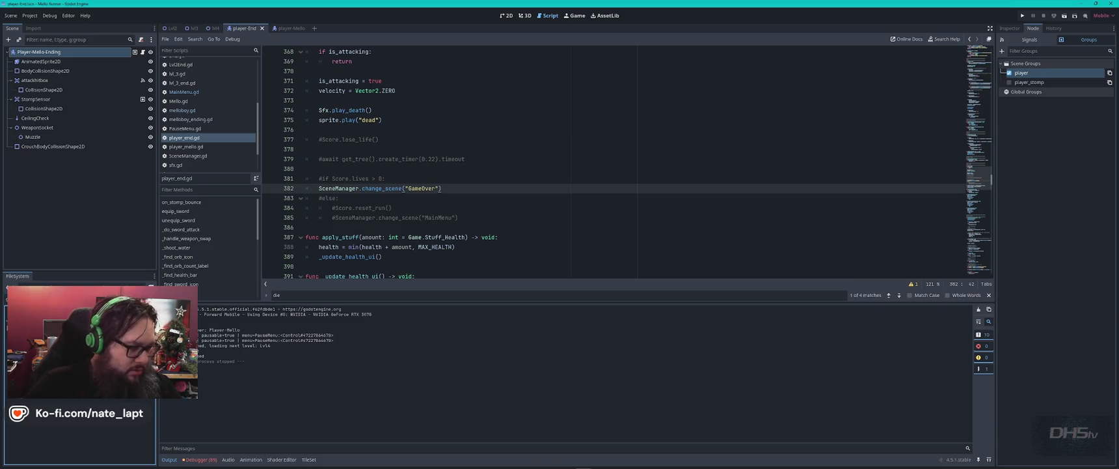
- Duplicate GameOver.tscn as EndScore.tscn and open the new scene
key("ctrl+d")
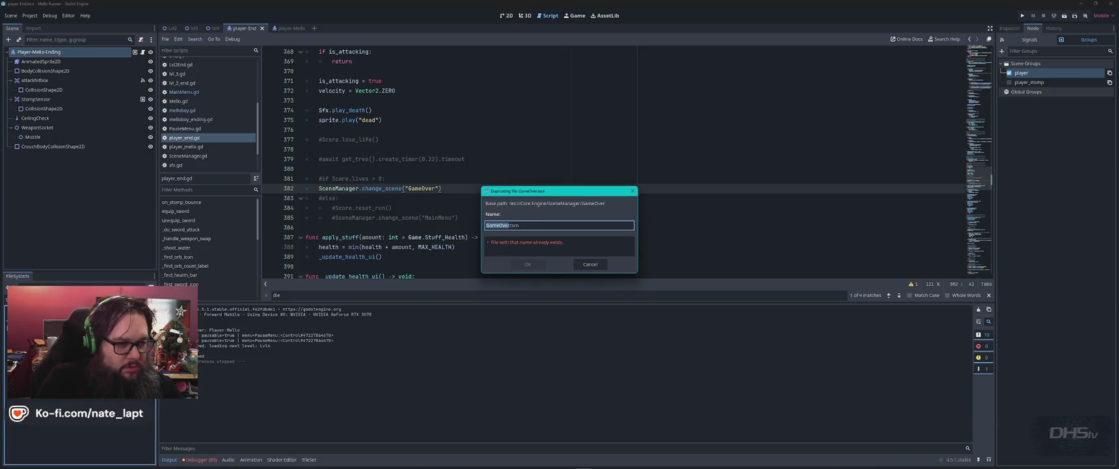
type("EndSco")
key("Return")
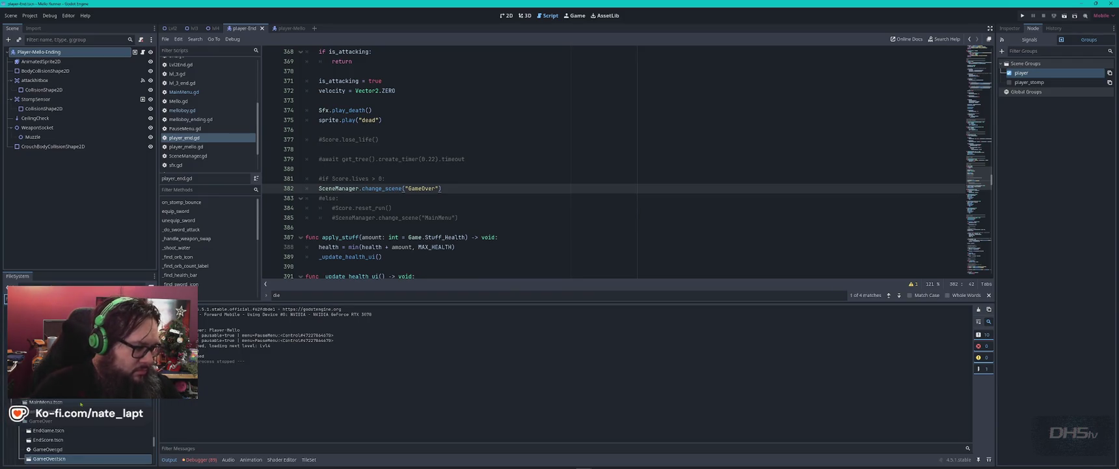
scroll(84, 400, "down", 3)
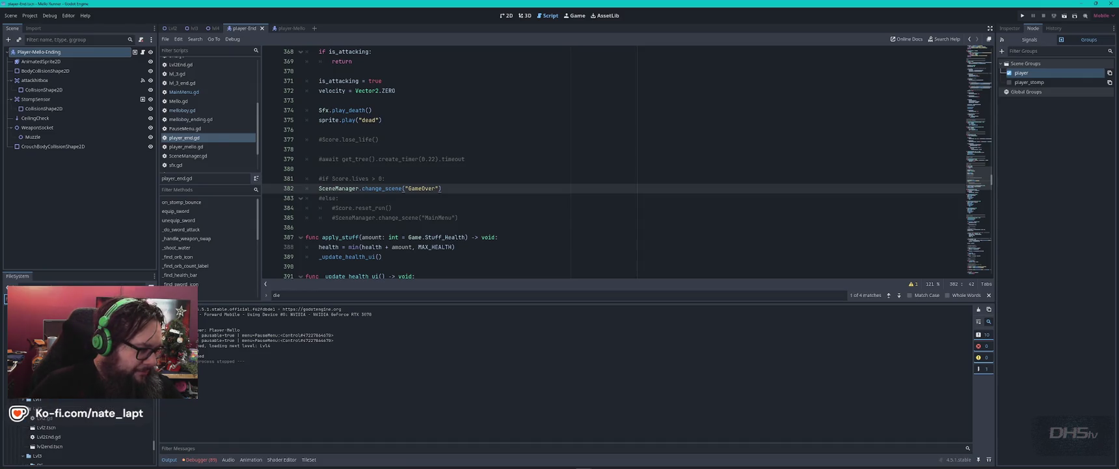
double_click(65, 390)
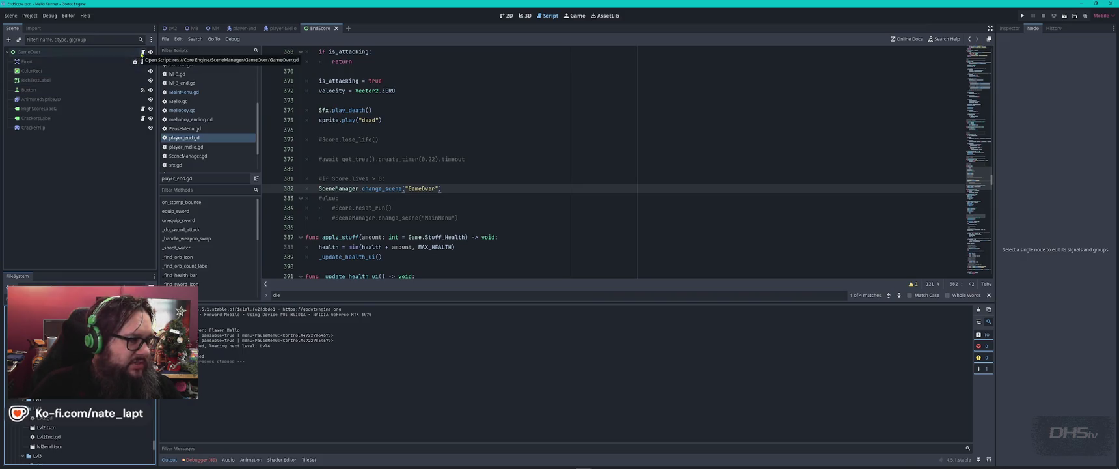
- Look over the GameOver node's existing script and player_end.gd
left_click(112, 63)
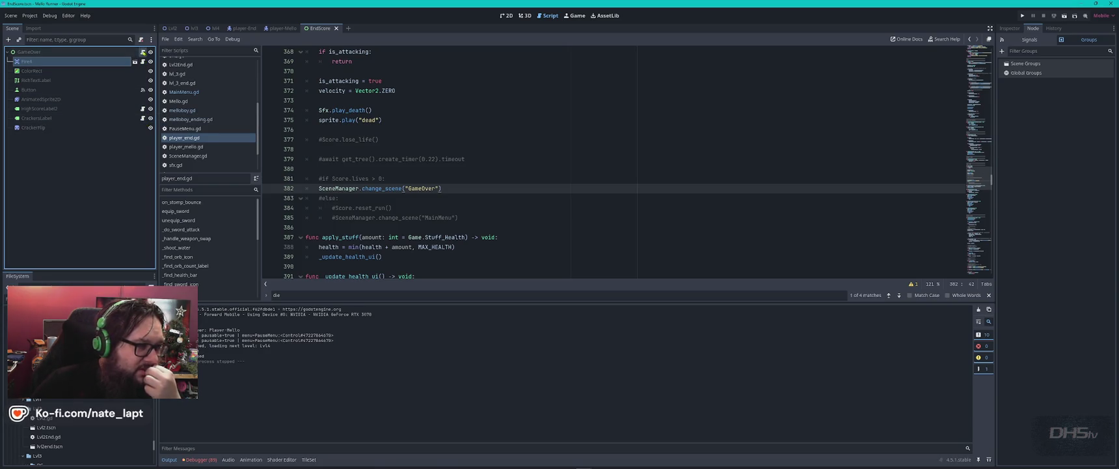
left_click(142, 52)
left_click(528, 117)
key("ctrl+a")
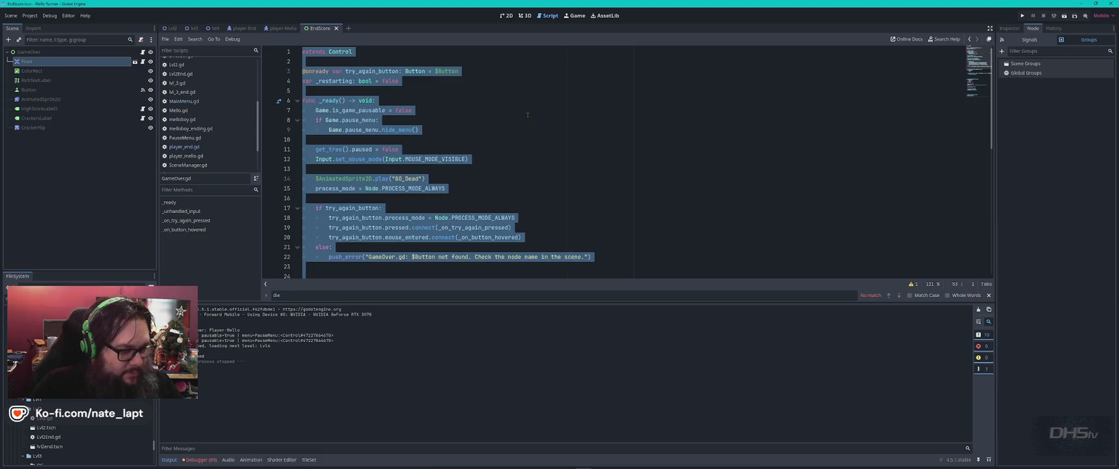
left_click(282, 27)
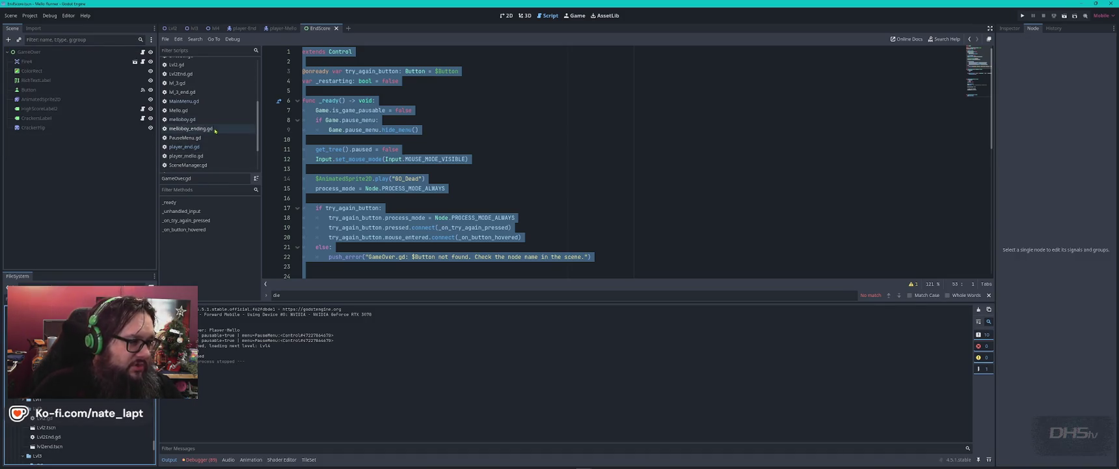
scroll(202, 104, "up", 3)
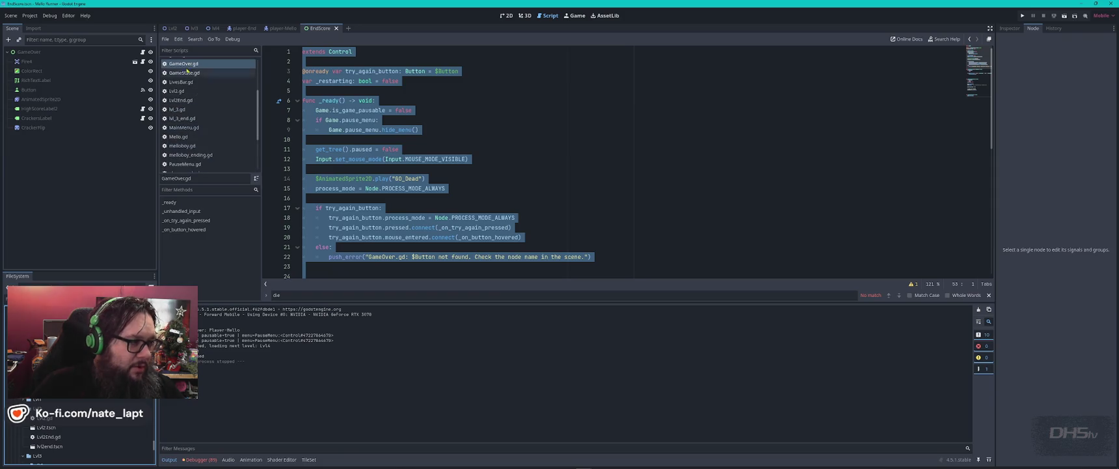
left_click(185, 164)
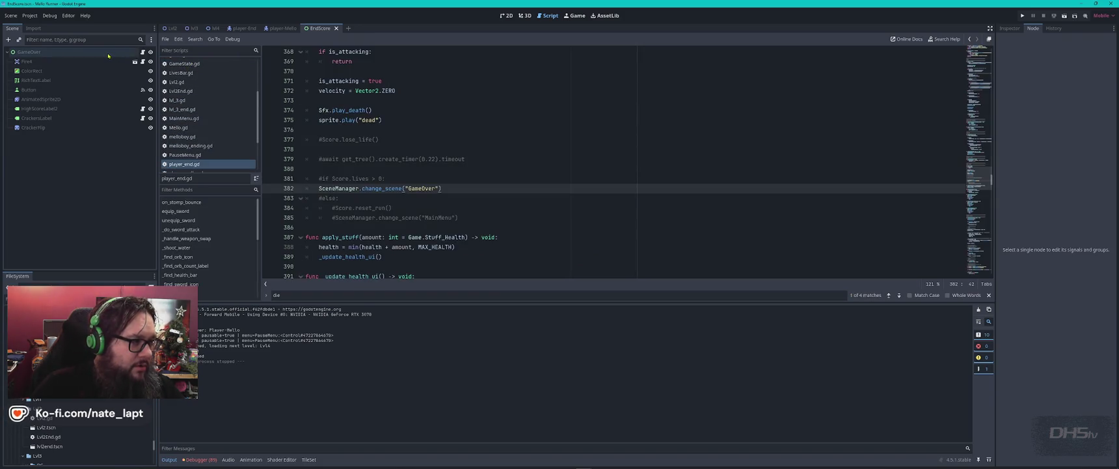
- Attach a new end_score.gd script to GameOver and paste in the full end-screen code
left_click(138, 52)
left_click(142, 41)
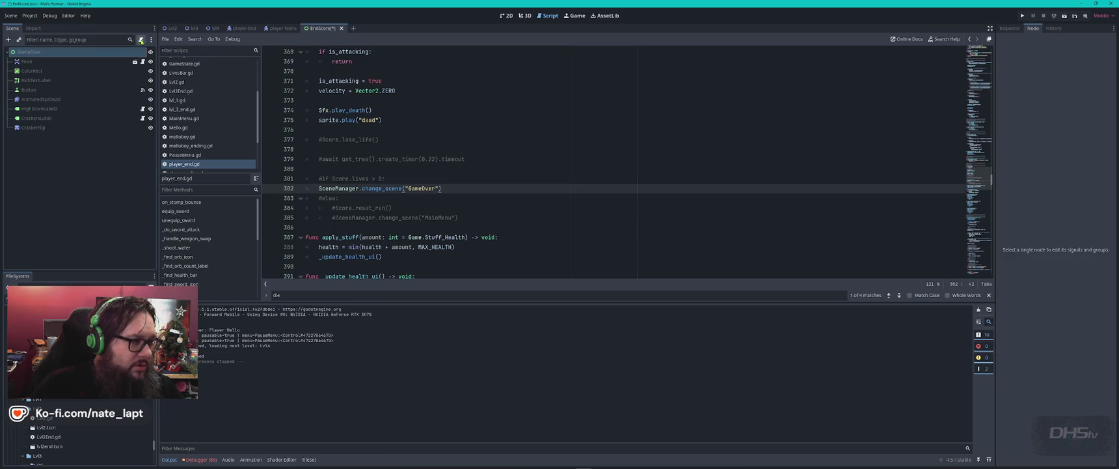
left_click(141, 41)
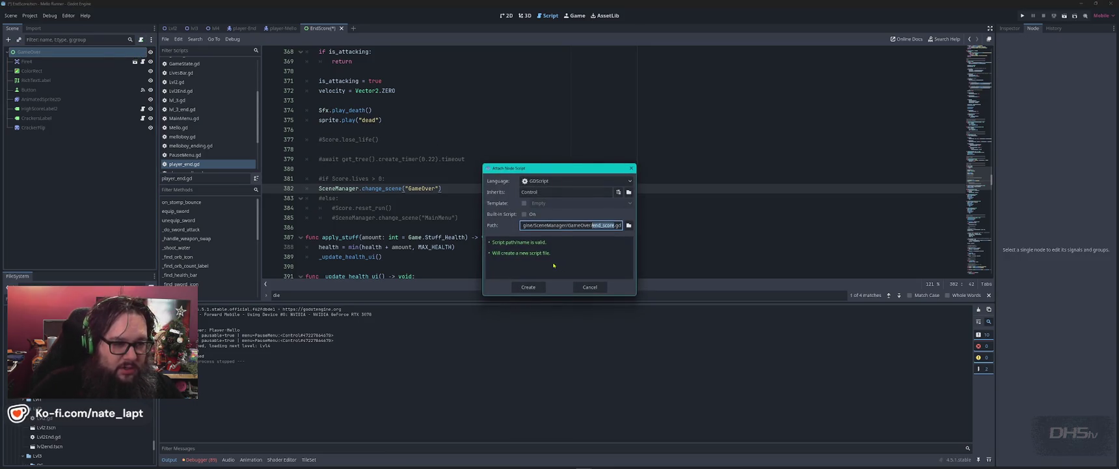
key("Return")
key("ctrl+a")
key("ctrl+v")
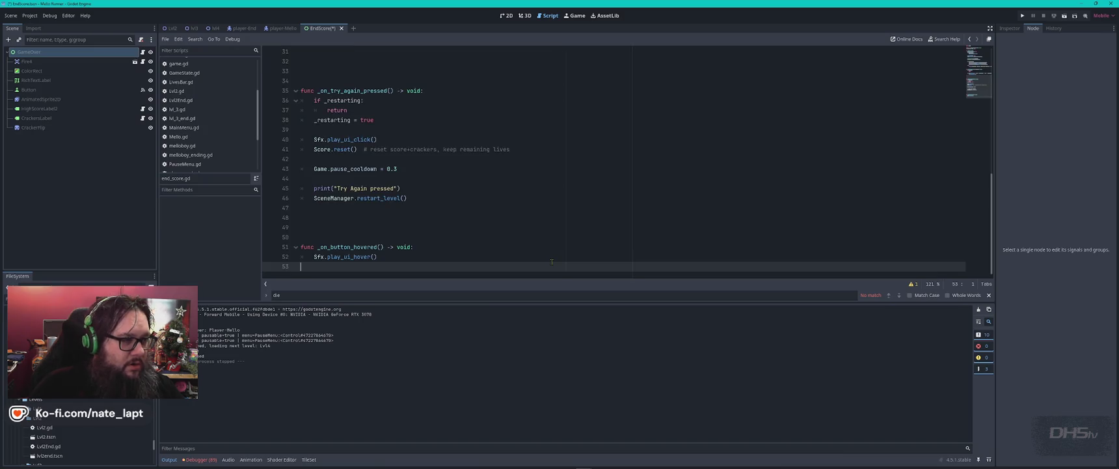
key("ctrl+Home")
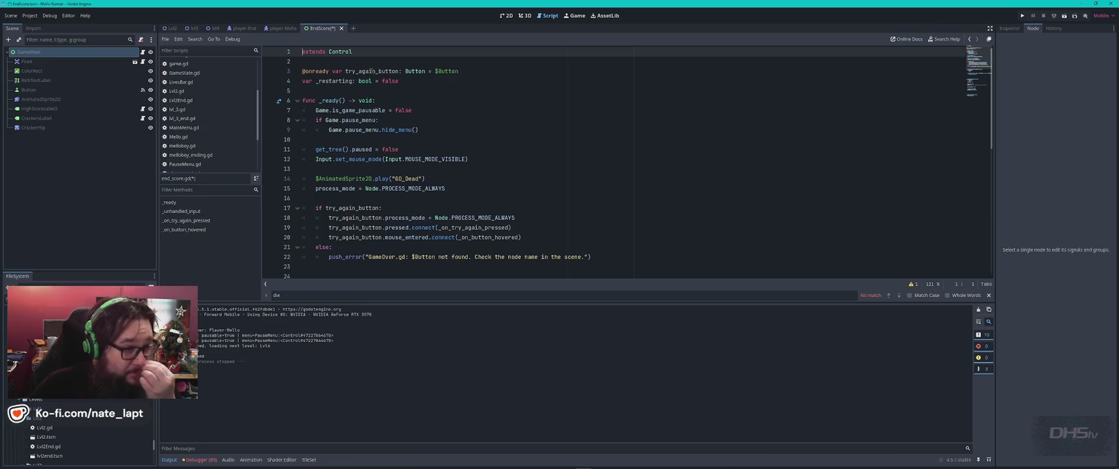
- Review the _ready lines that unpause the game and play GO_Dead, then return to 2D
left_click(415, 110)
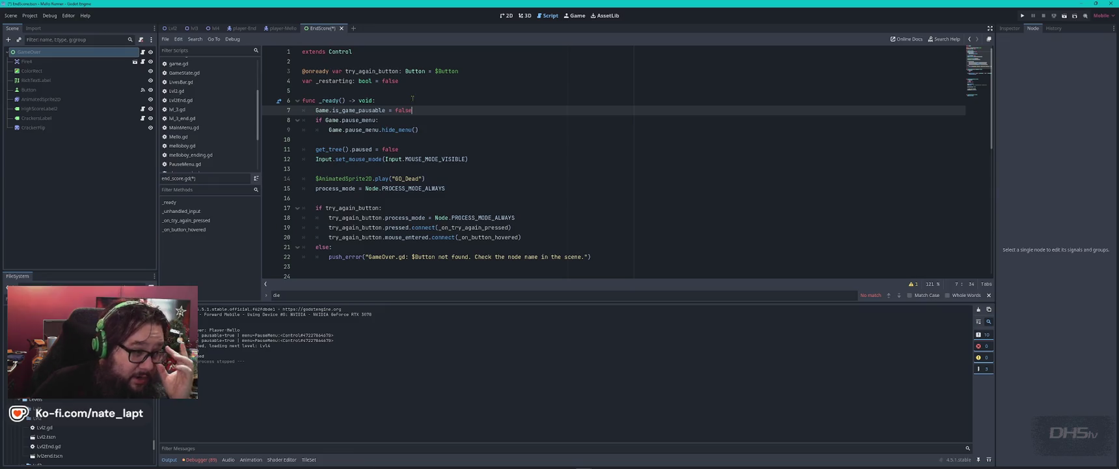
left_click(426, 149)
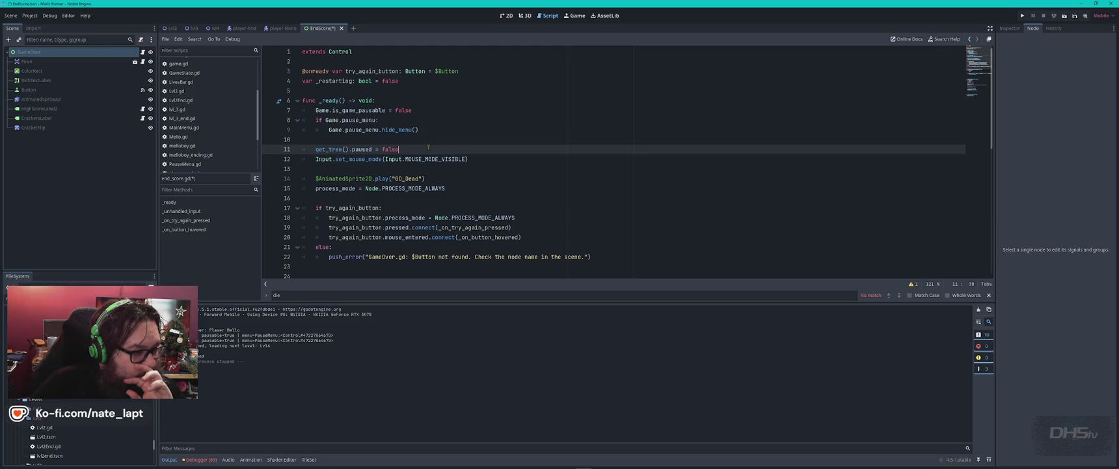
type("e")
left_click(437, 178)
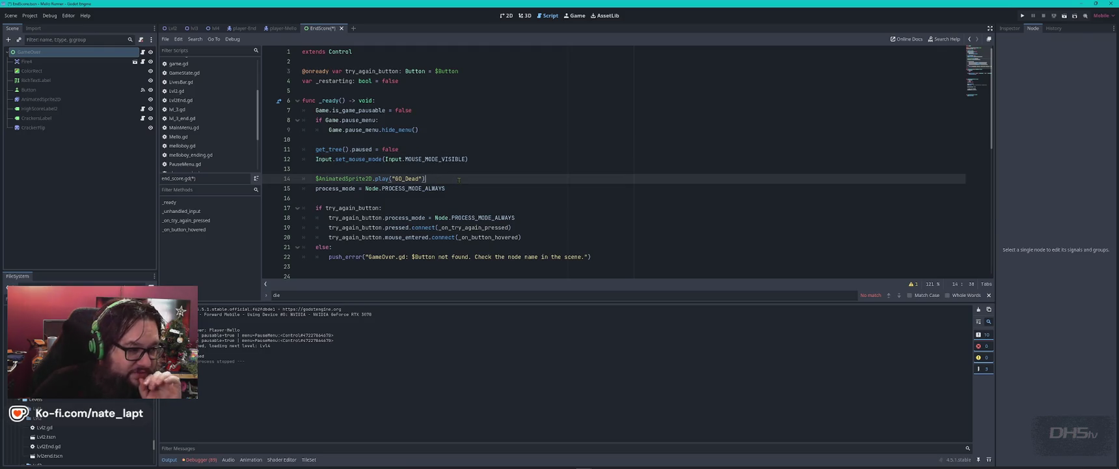
scroll(459, 180, "down", 4)
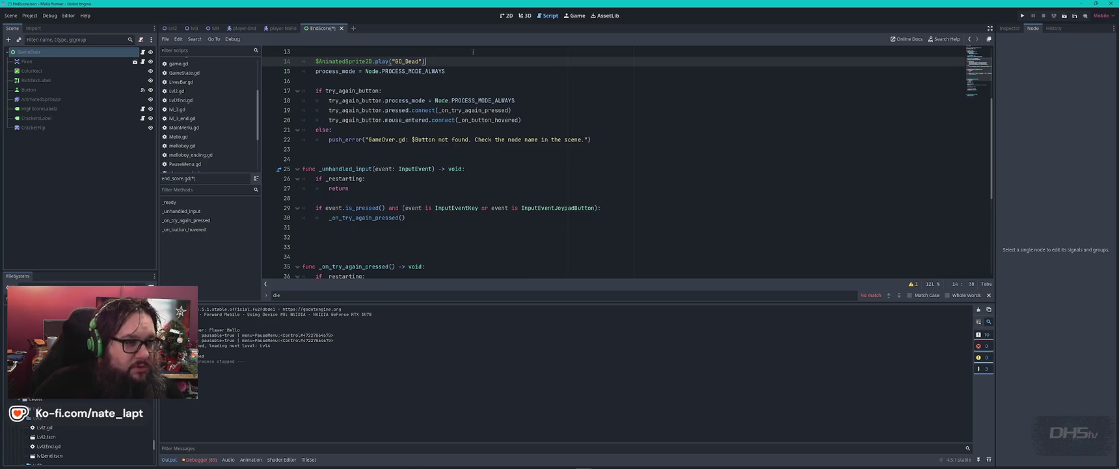
left_click(506, 15)
- Delete the 'You Ded Ded' title label from the end-score canvas
scroll(576, 199, "down", 4)
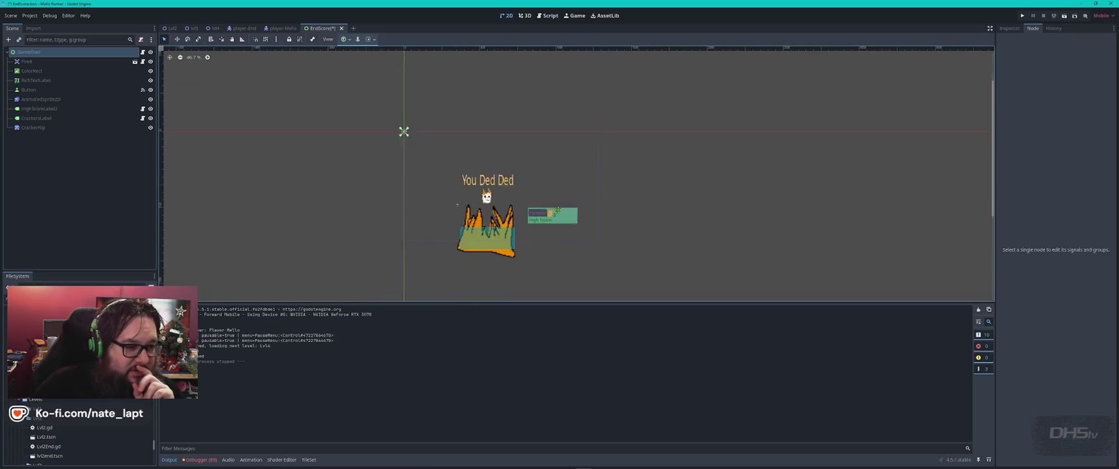
scroll(557, 210, "up", 4)
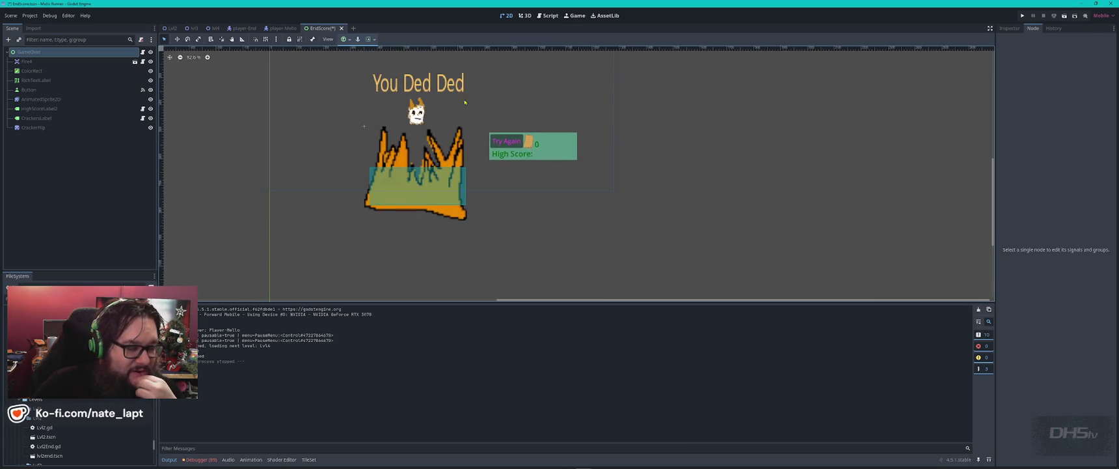
left_click_drag(465, 102, 548, 184)
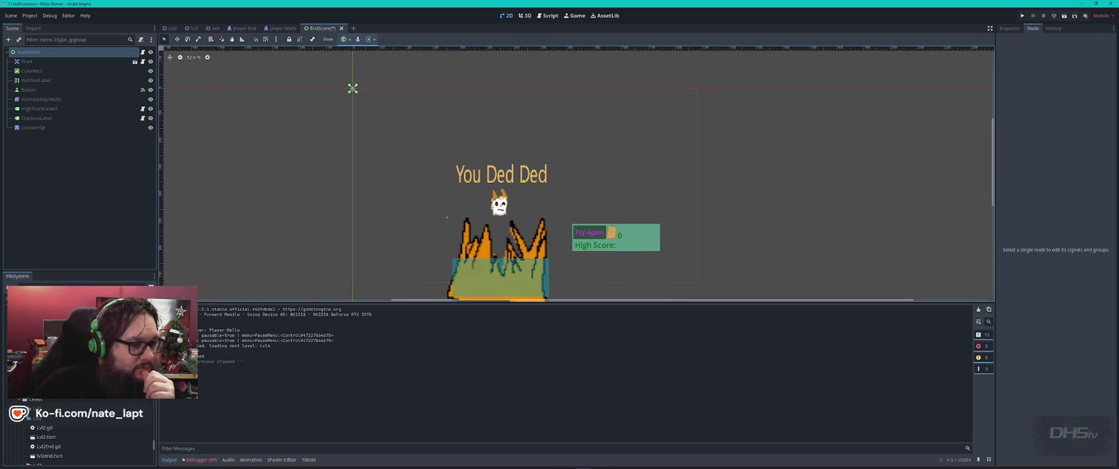
left_click(530, 184)
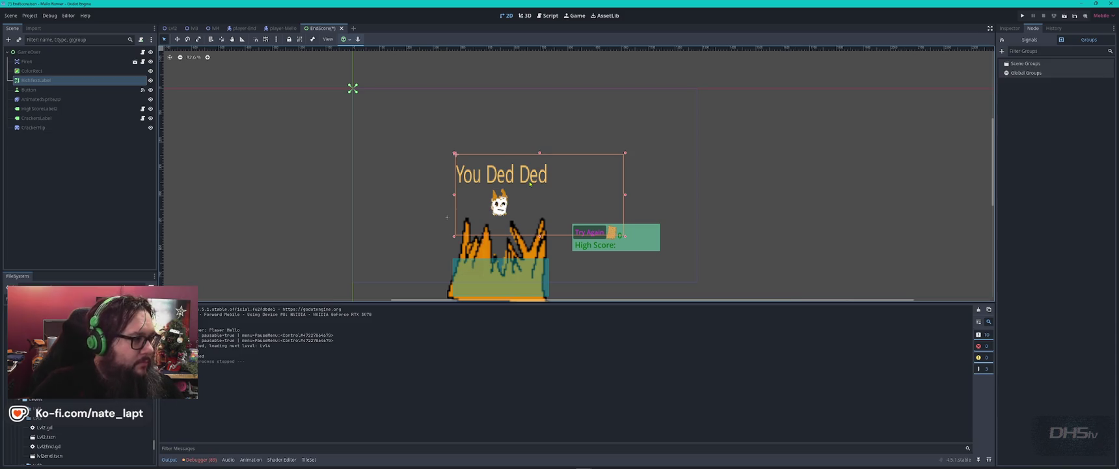
key("Delete")
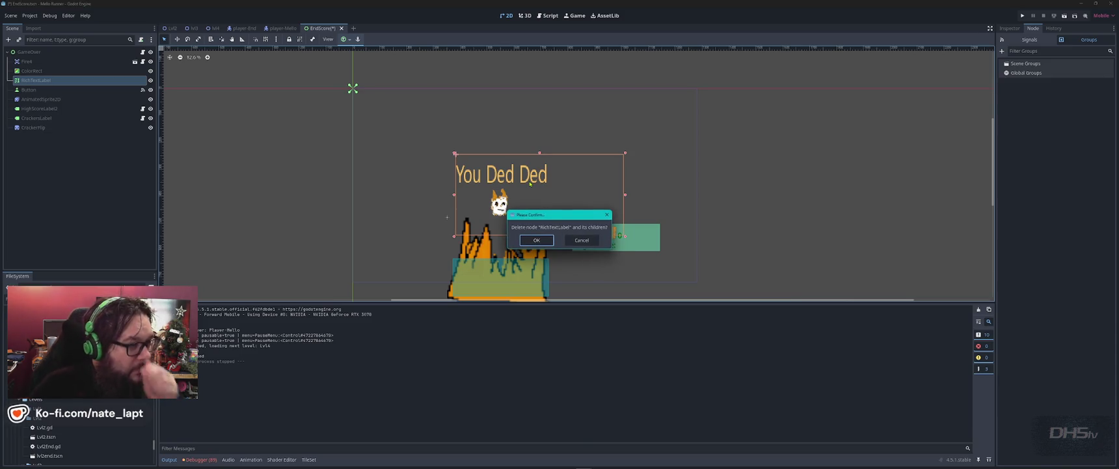
key("Return")
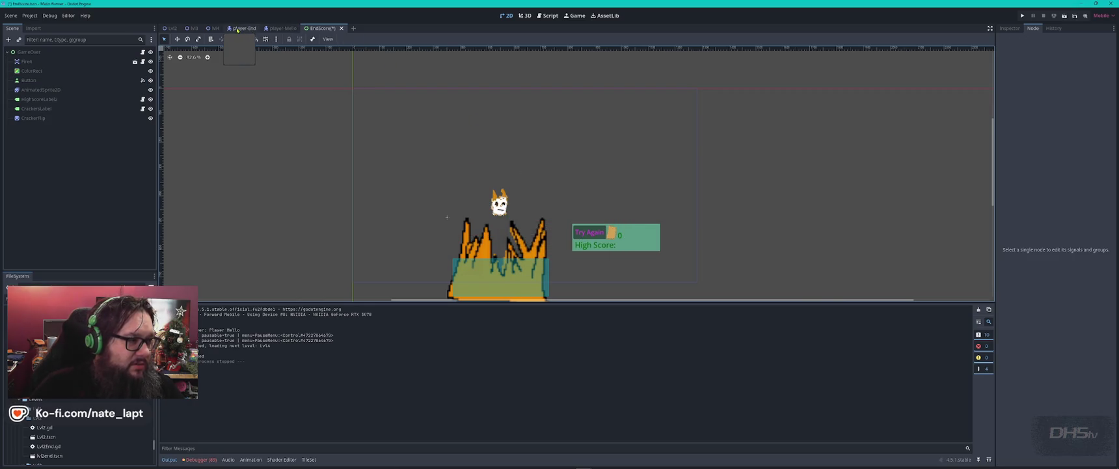
- Cycle through the scene tabs and come back to the end-score scene
left_click(245, 30)
left_click(286, 28)
left_click(324, 28)
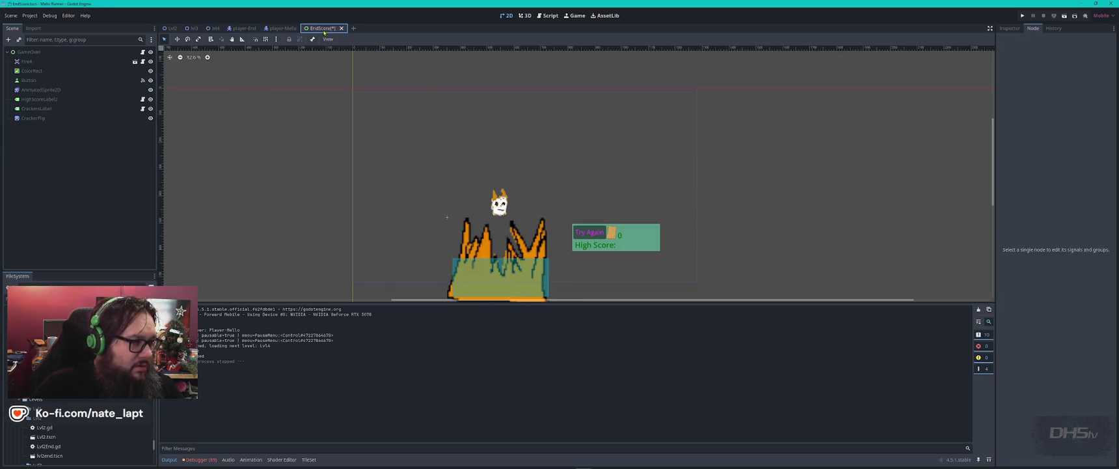
scroll(76, 436, "down", 5)
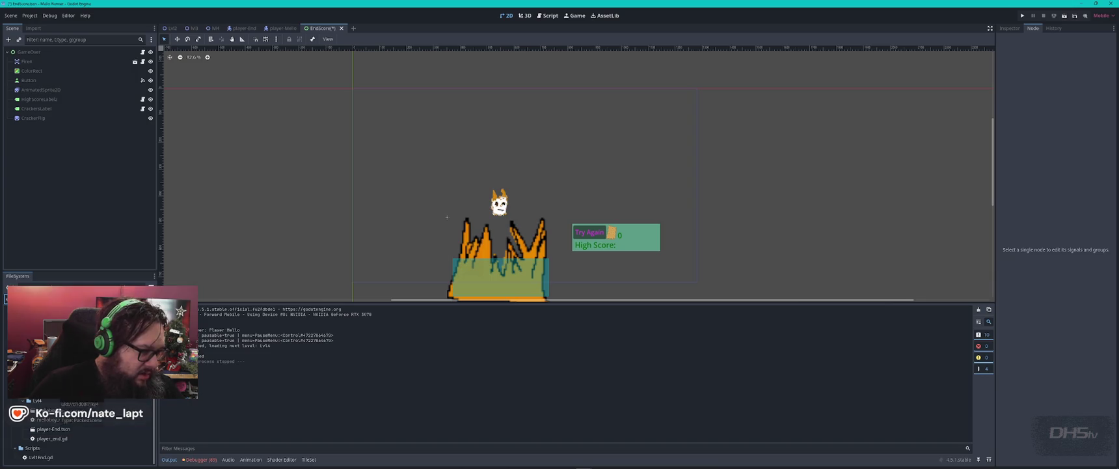
- Copy the 'Congrats You Beat Da Game' text box into EndScore and place it above the fire
double_click(47, 430)
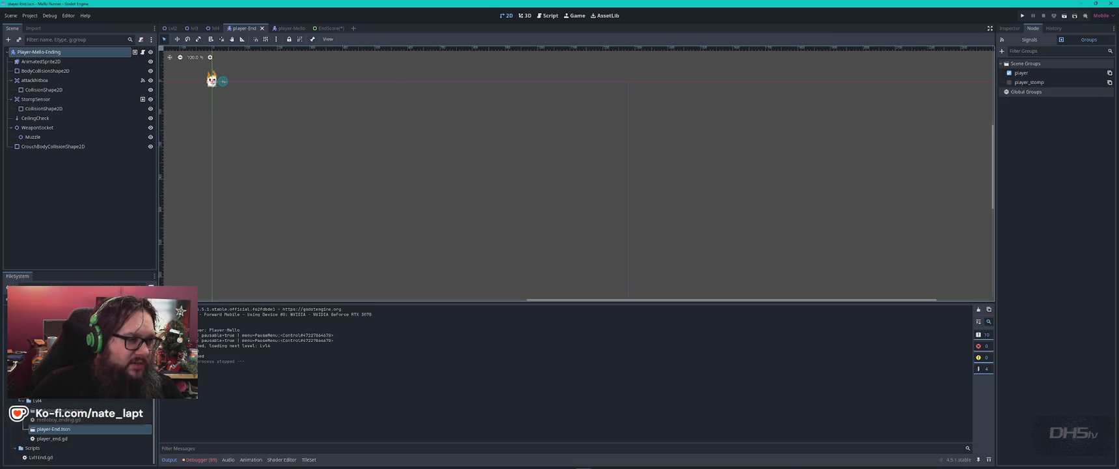
left_click(261, 28)
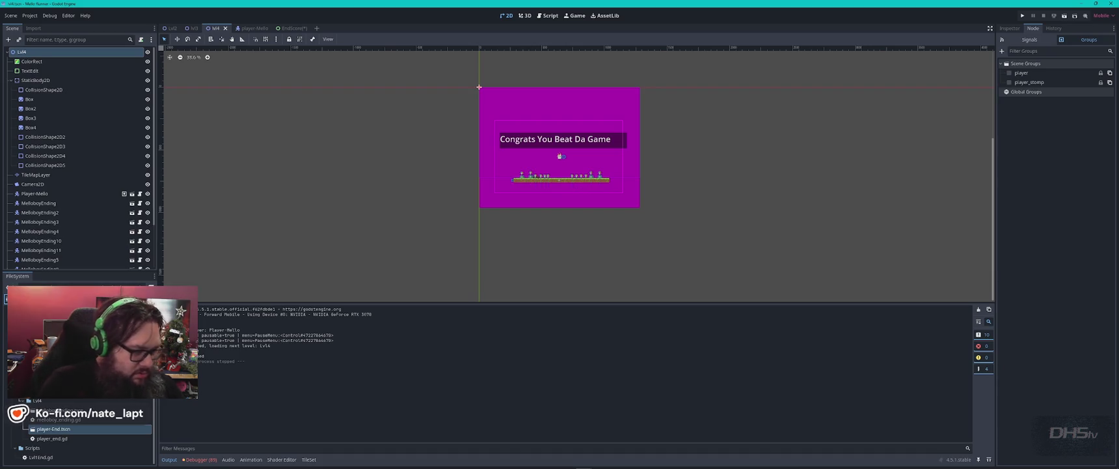
scroll(57, 424, "up", 3)
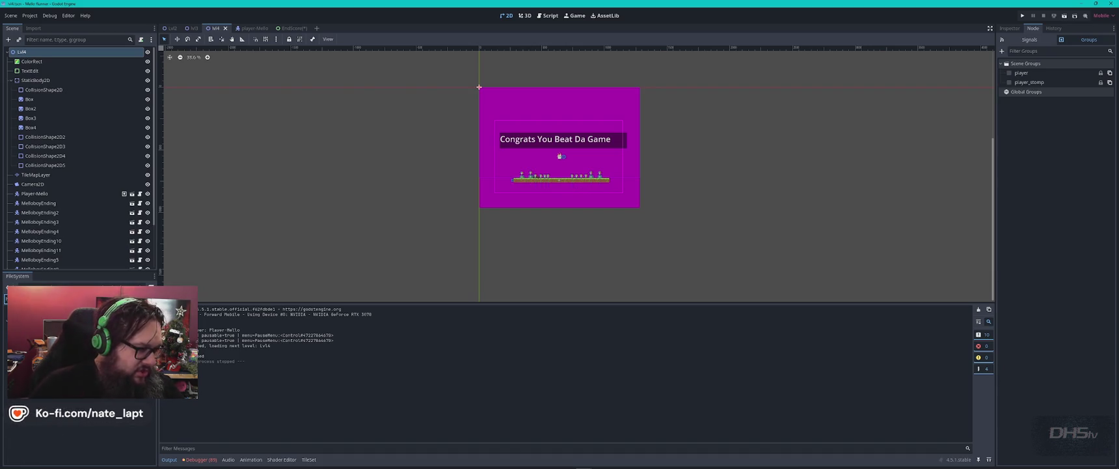
left_click(573, 140)
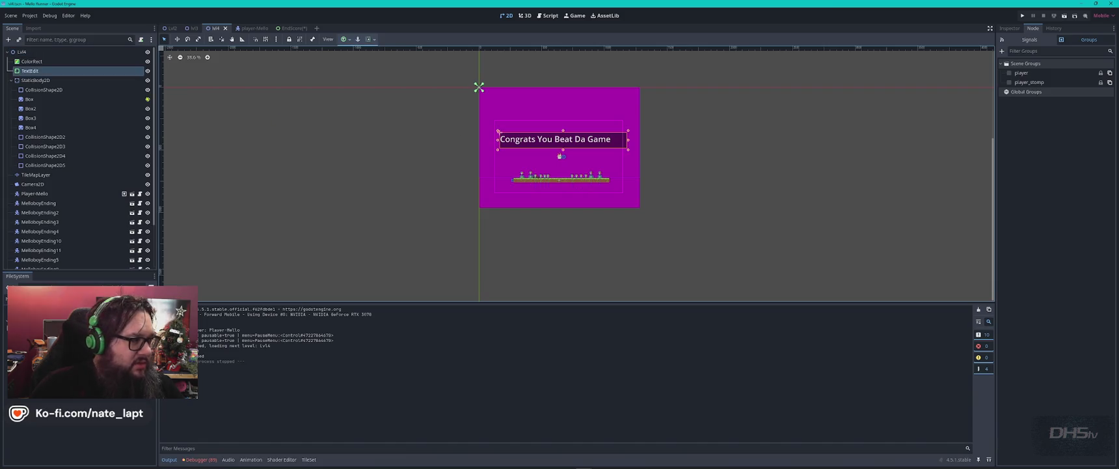
left_click(50, 74)
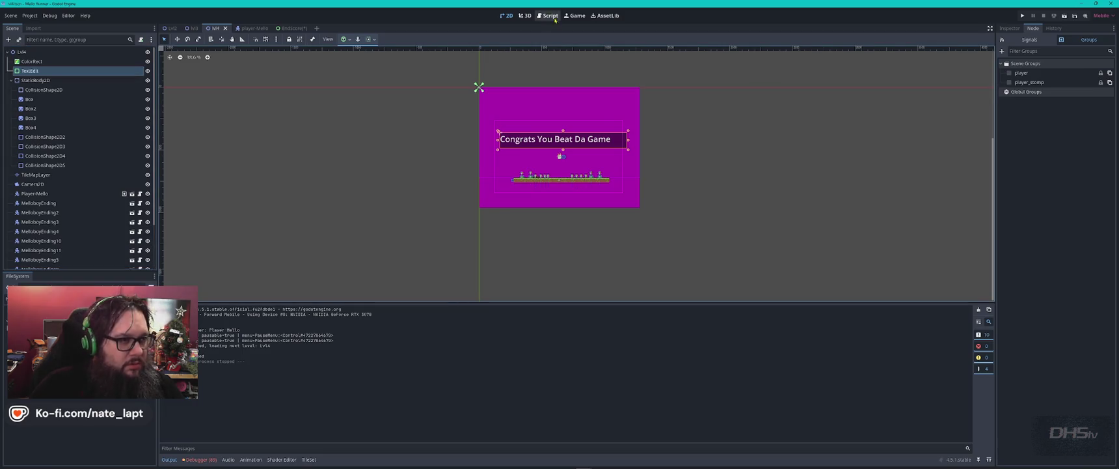
left_click(290, 28)
key("ctrl+v")
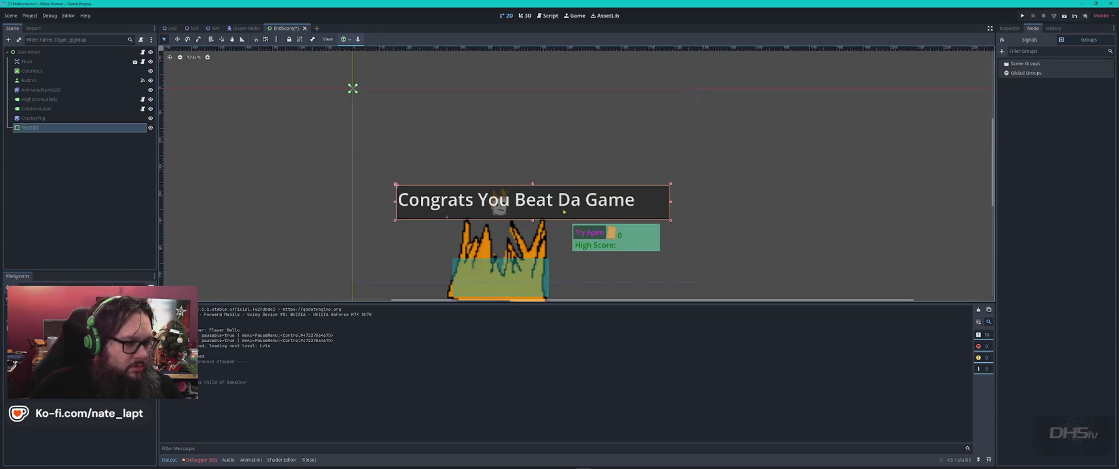
left_click_drag(569, 197, 574, 132)
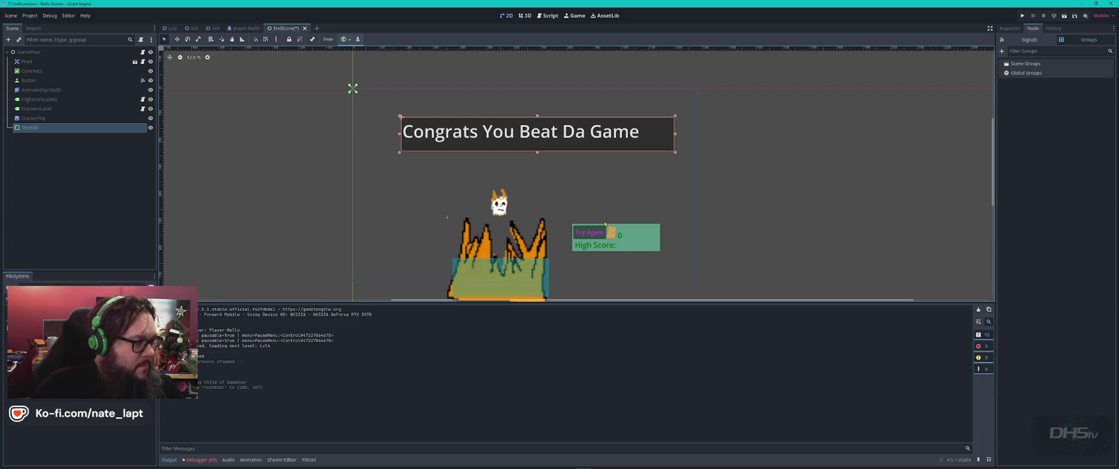
left_click(143, 51)
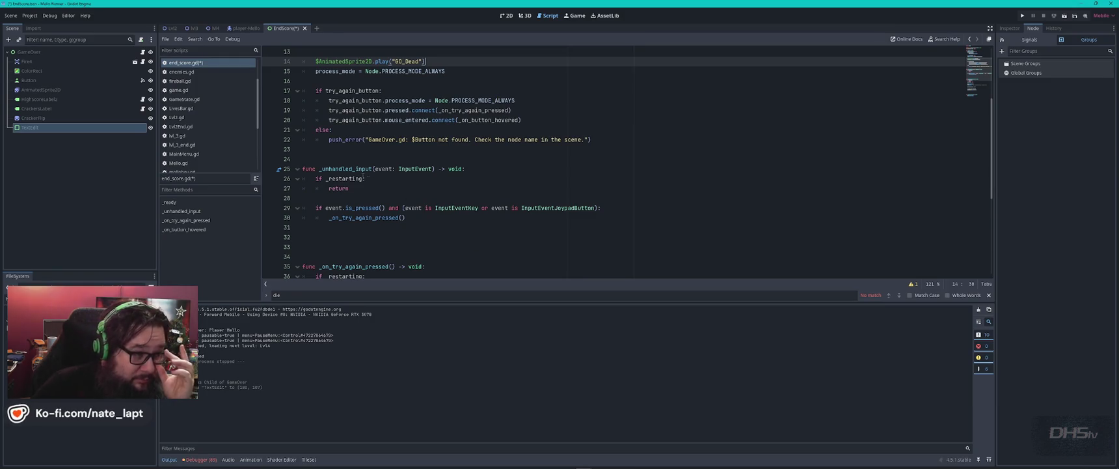
left_click(311, 157)
scroll(313, 156, "down", 3)
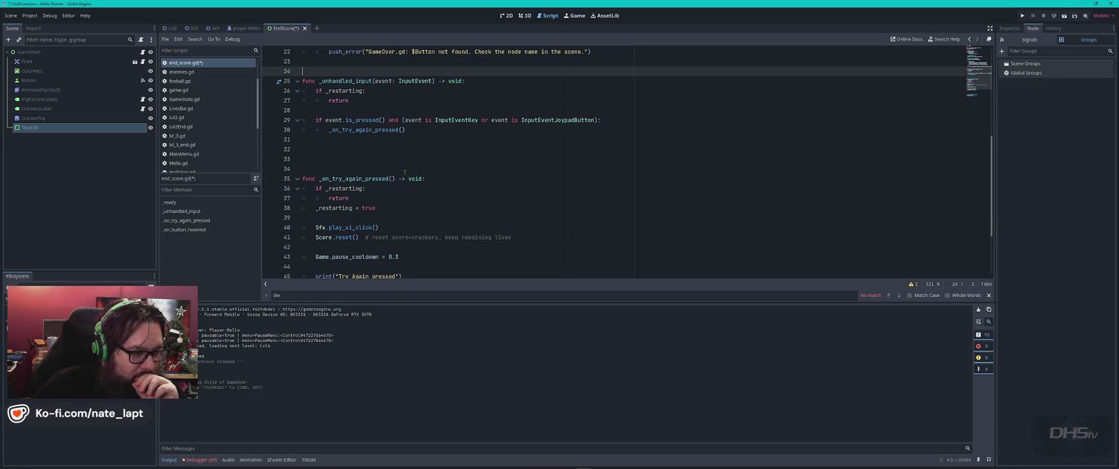
scroll(405, 173, "down", 1)
scroll(405, 172, "down", 1)
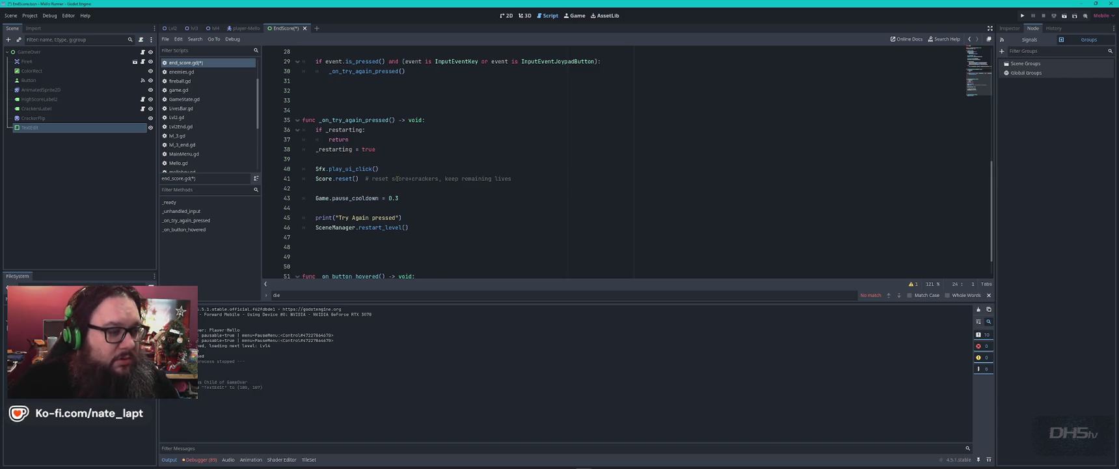
left_click(423, 227)
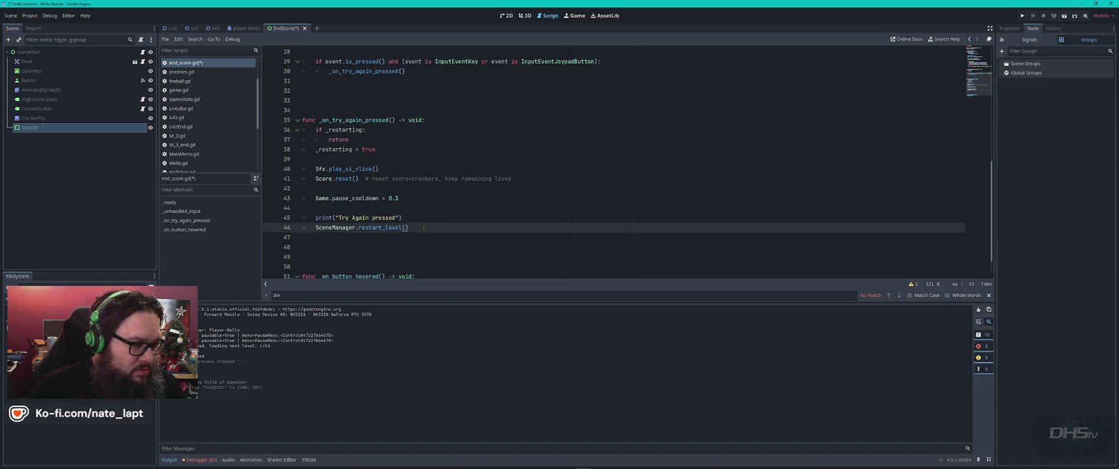
scroll(423, 227, "down", 1)
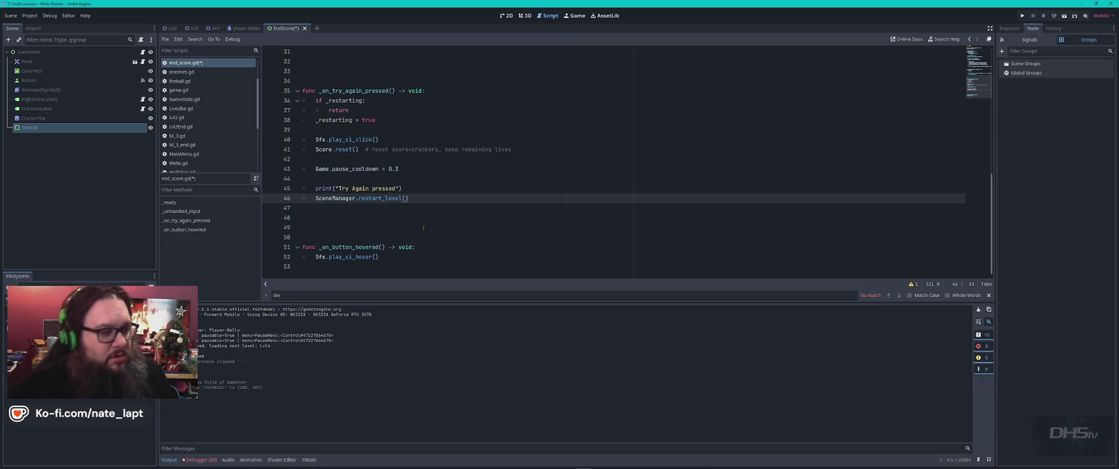
left_click(507, 15)
scroll(579, 176, "up", 1)
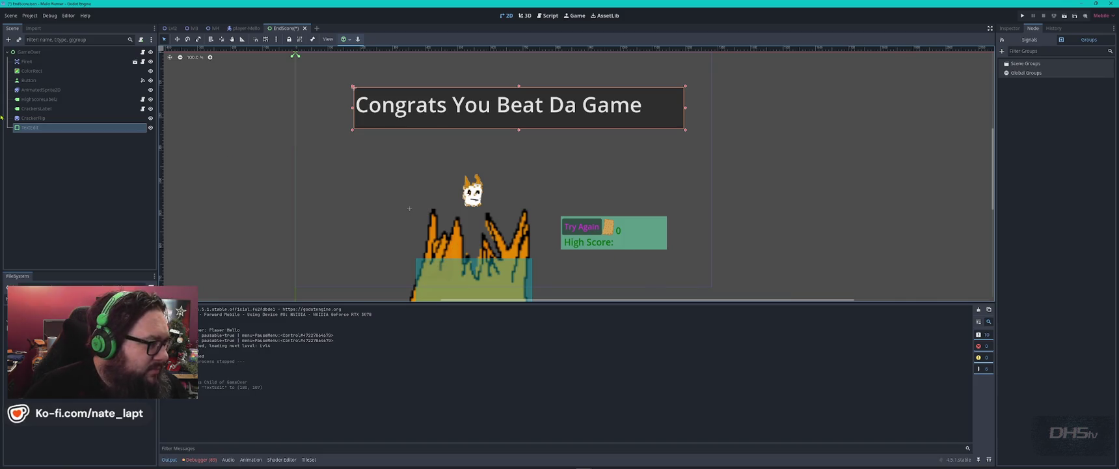
- Change the end-screen button's text from 'Try Again' to 'Play Again'
left_click(39, 80)
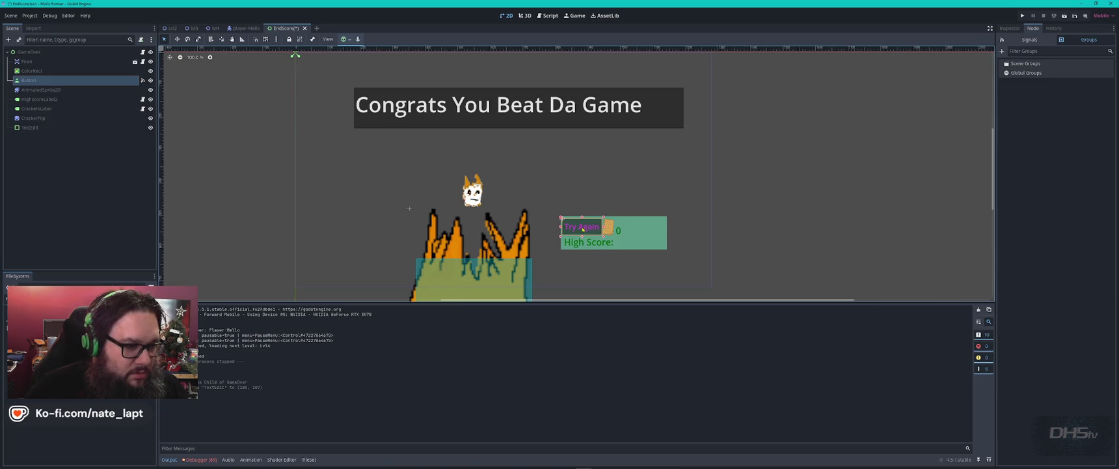
left_click(45, 100)
left_click(30, 128)
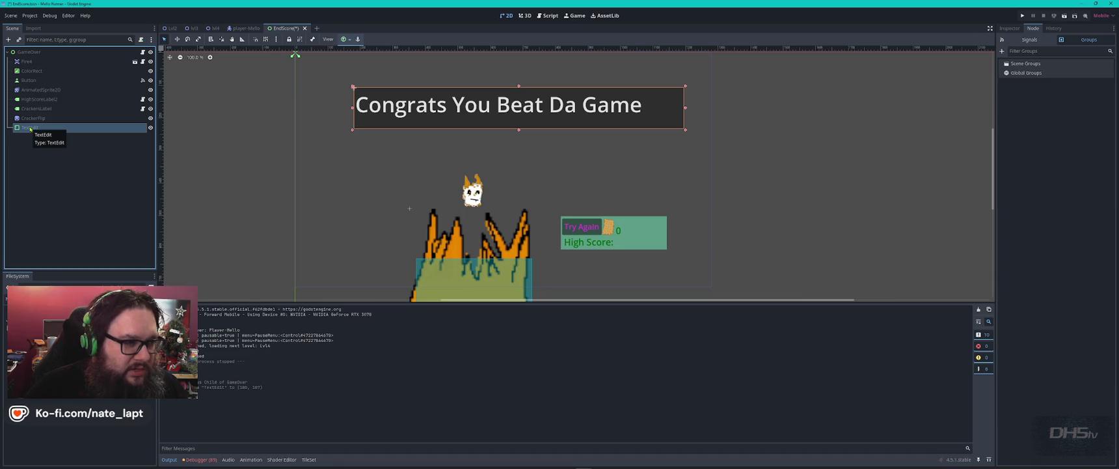
left_click(29, 61)
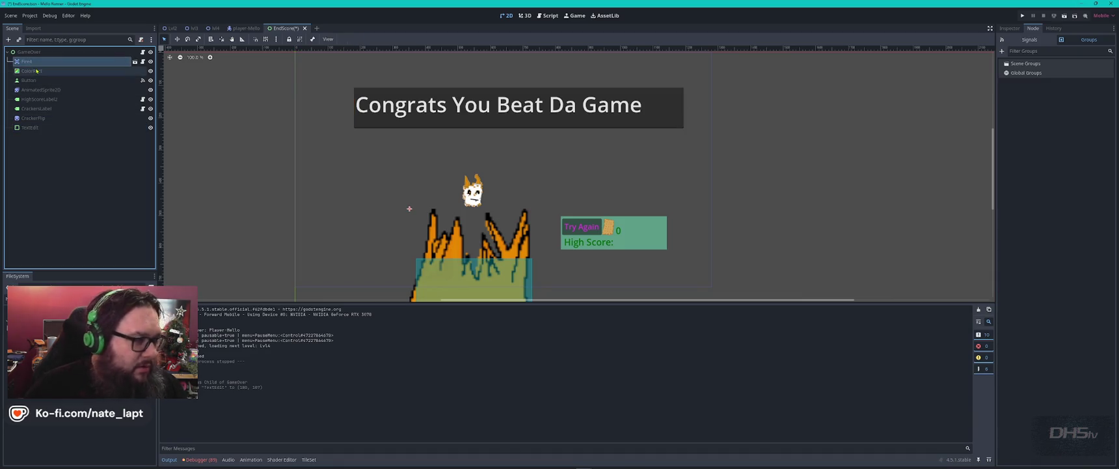
left_click(32, 80)
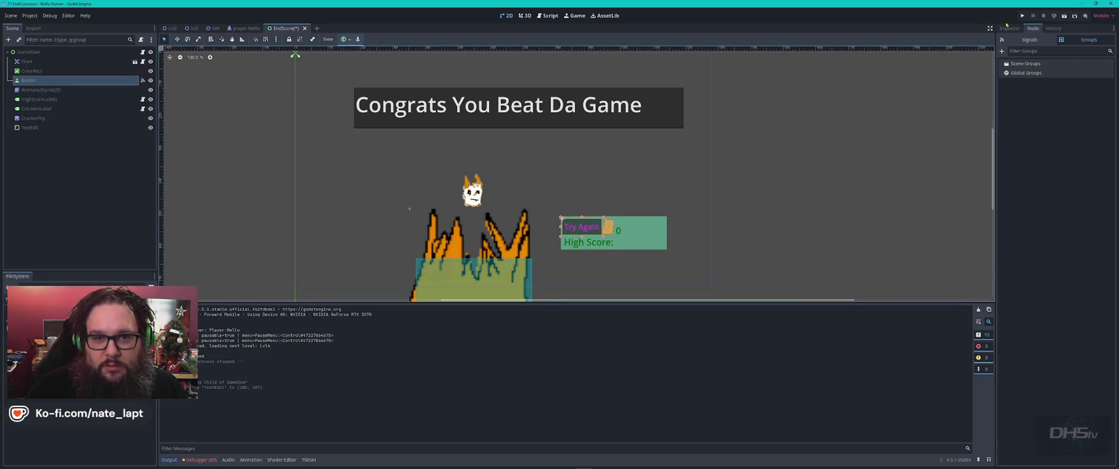
left_click(1009, 28)
left_click_drag(1051, 95, 942, 100)
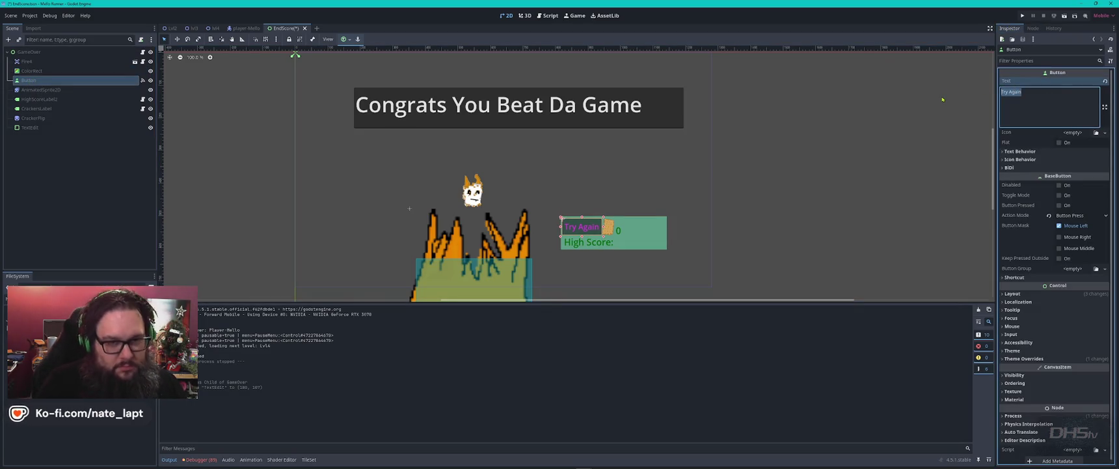
type("Play")
type("gain")
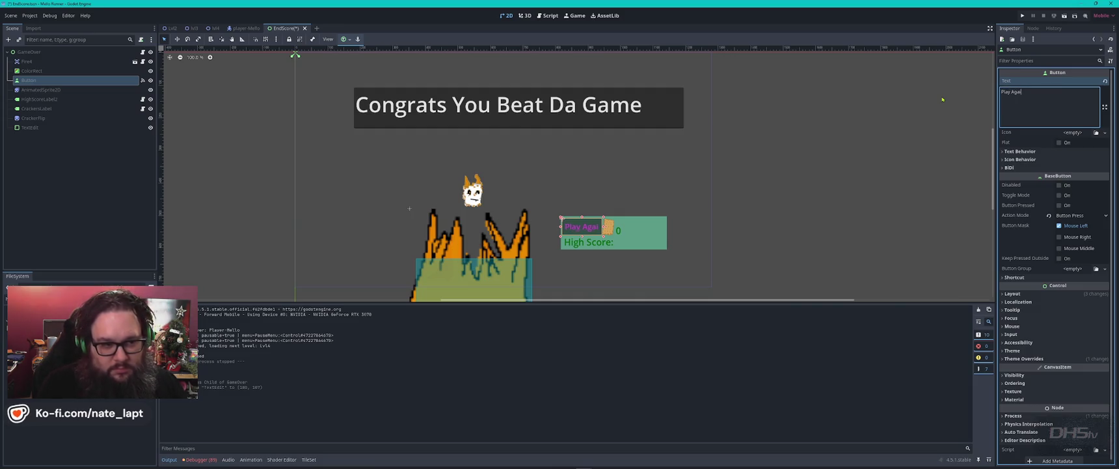
- Nudge the cracker icon, its 0 counter and the High Score label into place, then save
scroll(579, 237, "up", 3)
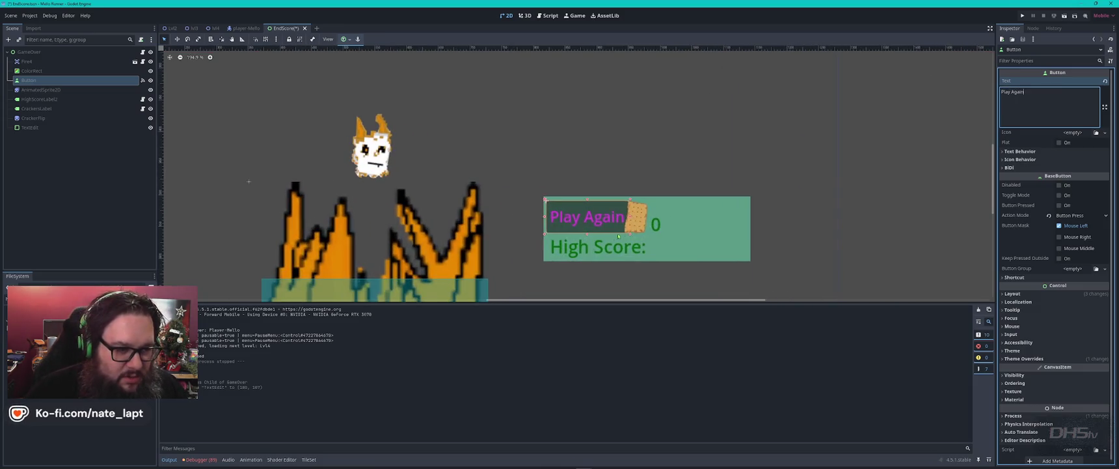
left_click(645, 220)
left_click_drag(646, 221, 665, 222)
left_click(666, 221)
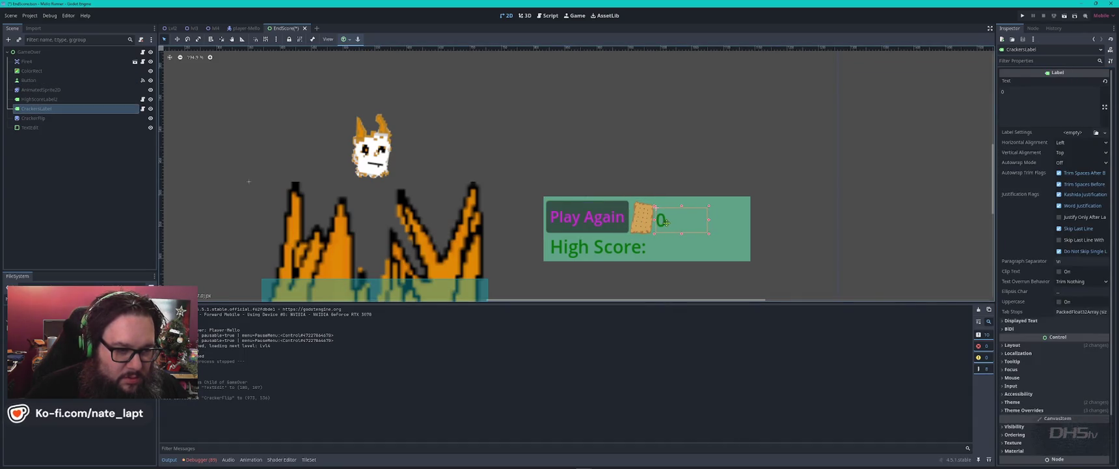
left_click(647, 221)
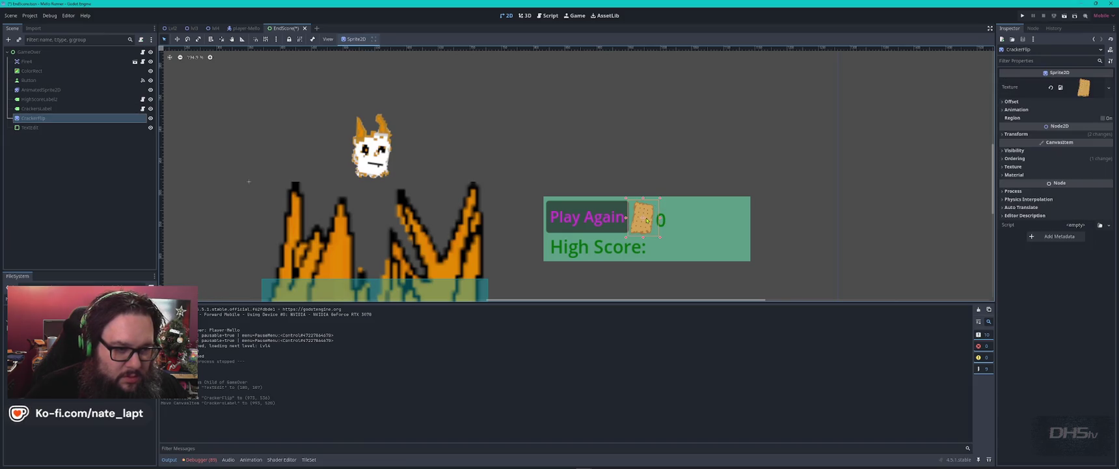
left_click(620, 259)
left_click_drag(580, 247, 576, 247)
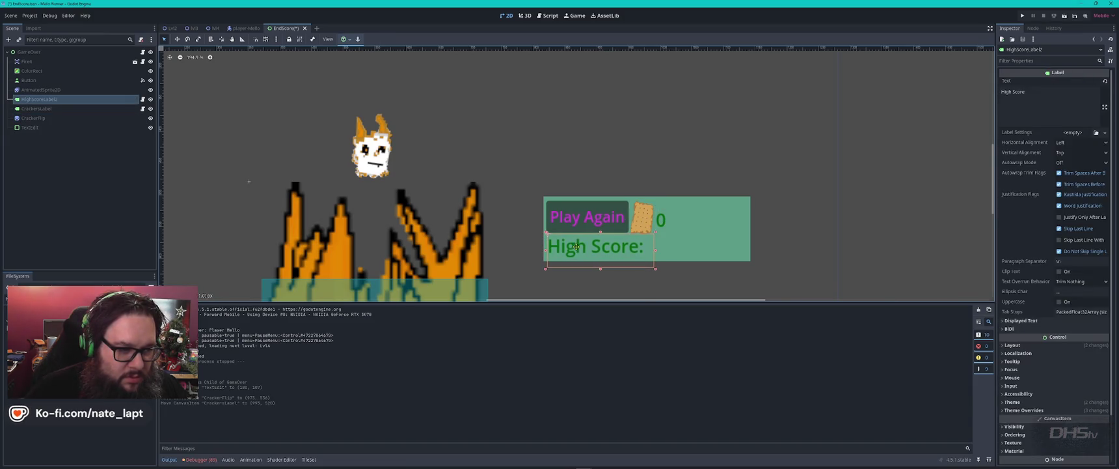
left_click(643, 174)
scroll(644, 175, "down", 8)
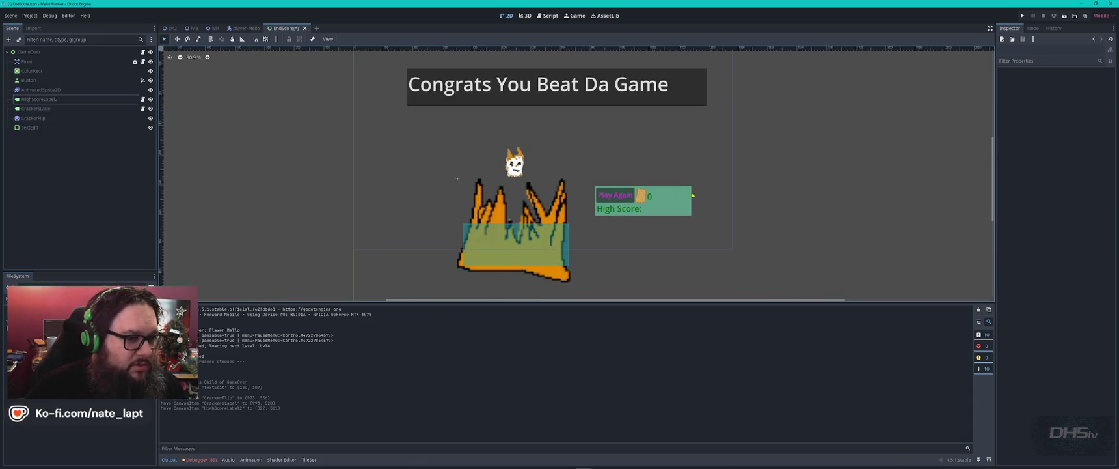
left_click(615, 192)
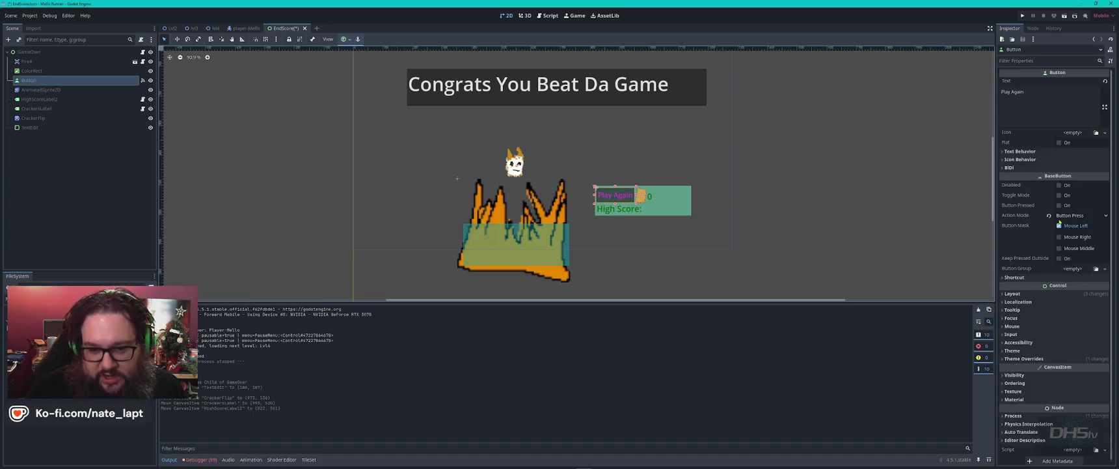
key("ctrl+s")
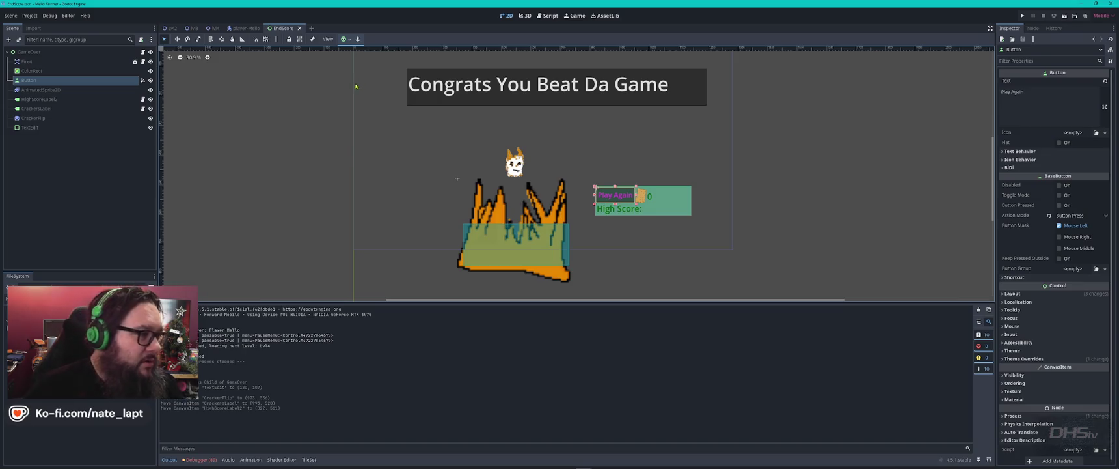
- In end_score.gd, make the print message say 'Play Again pressed' and set pause_cooldown to 5.3
left_click(548, 16)
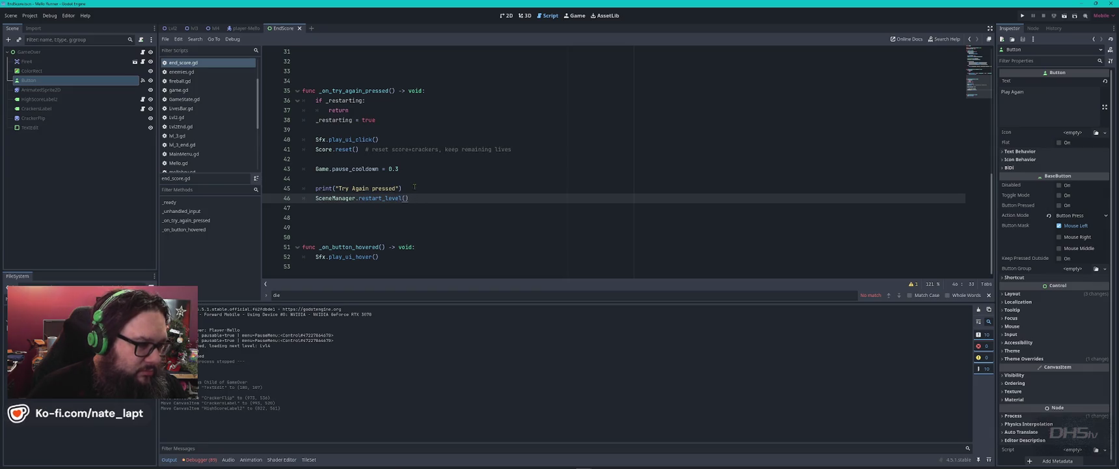
double_click(344, 188)
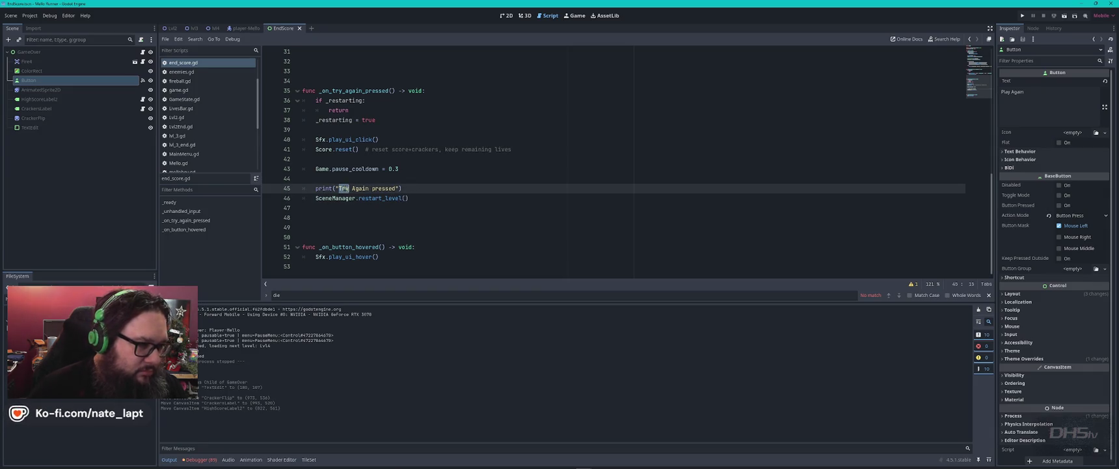
type("Play")
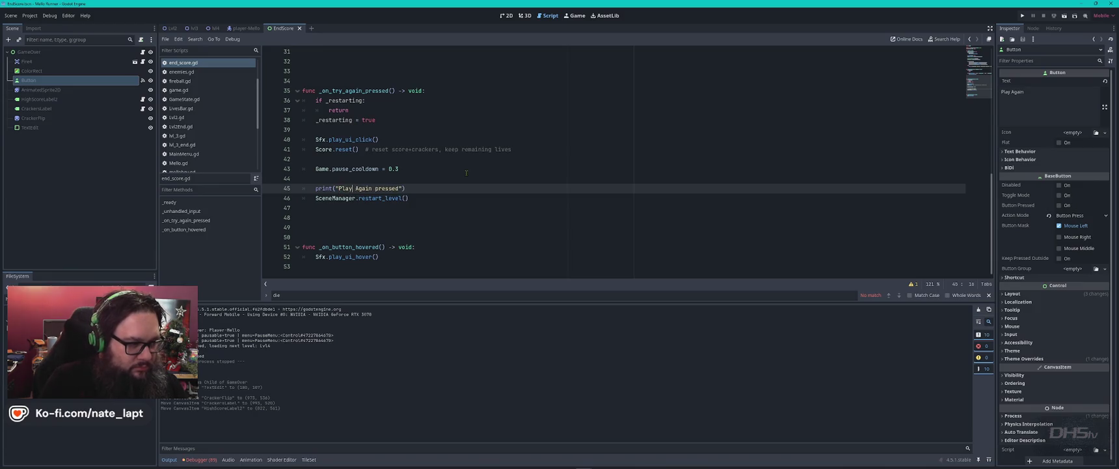
left_click(466, 172)
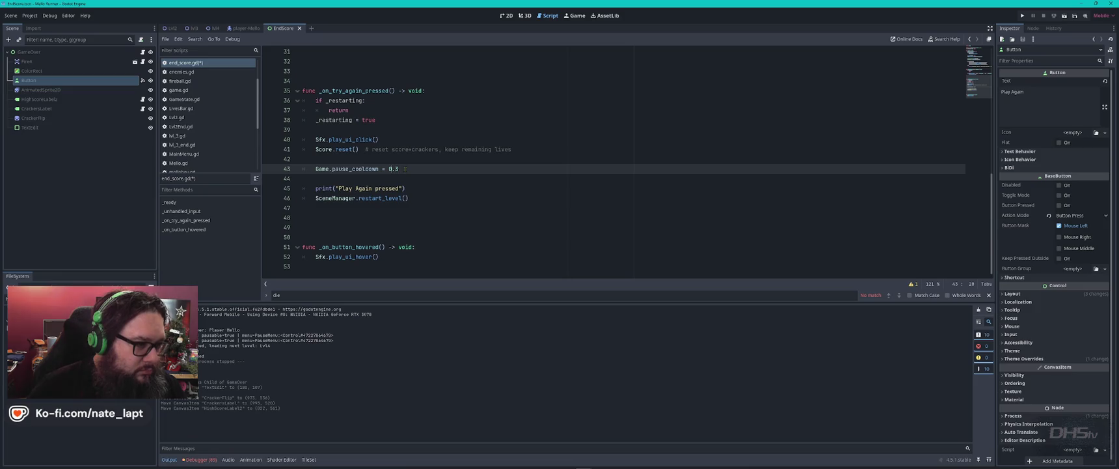
key("Left")
key("Left")
key("Left")
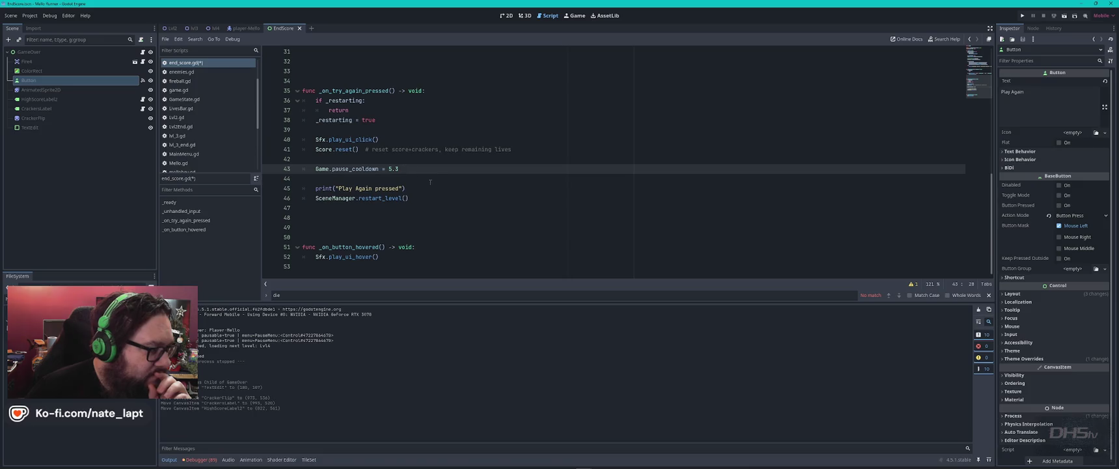
scroll(461, 201, "up", 3)
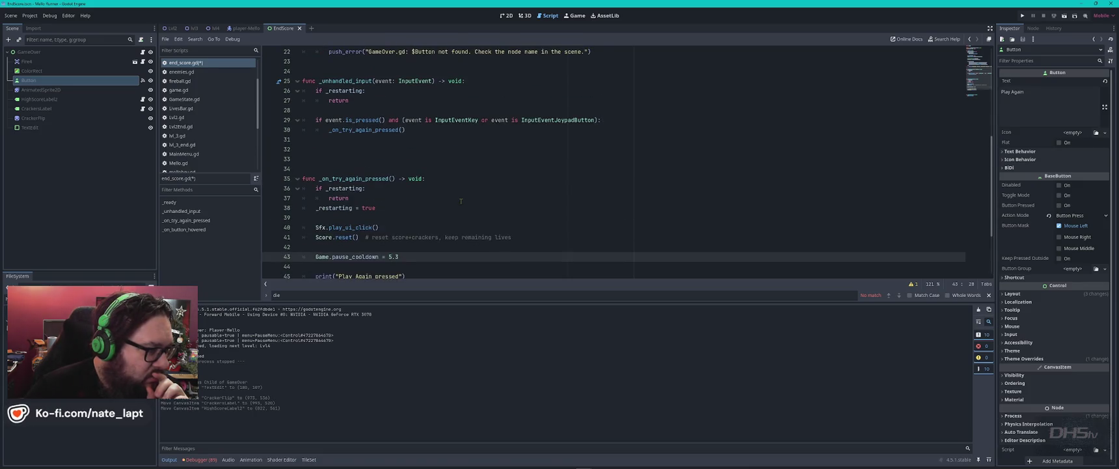
scroll(461, 201, "up", 7)
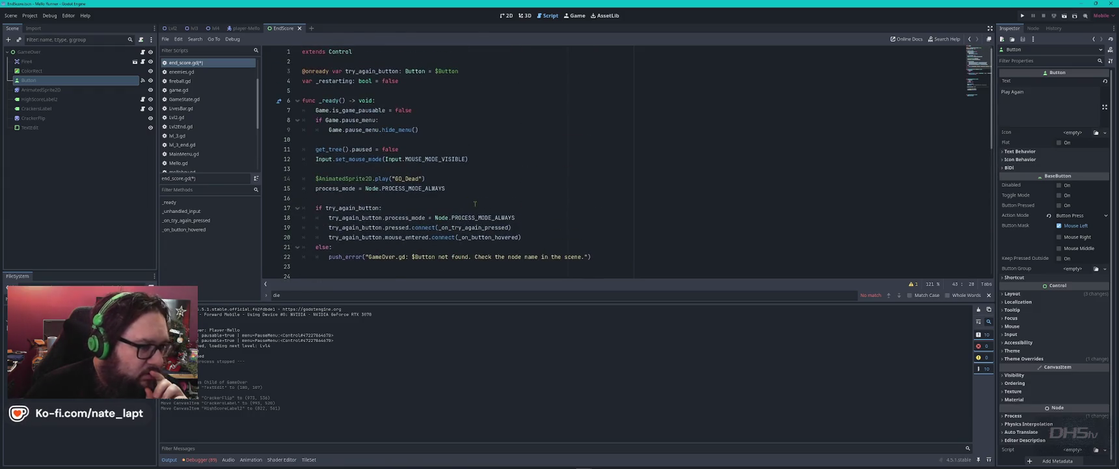
- Review end_score.gd's _ready code: BG_Dead animation, pause check, hide_menu and mouse mode
left_click(442, 172)
left_click(472, 180)
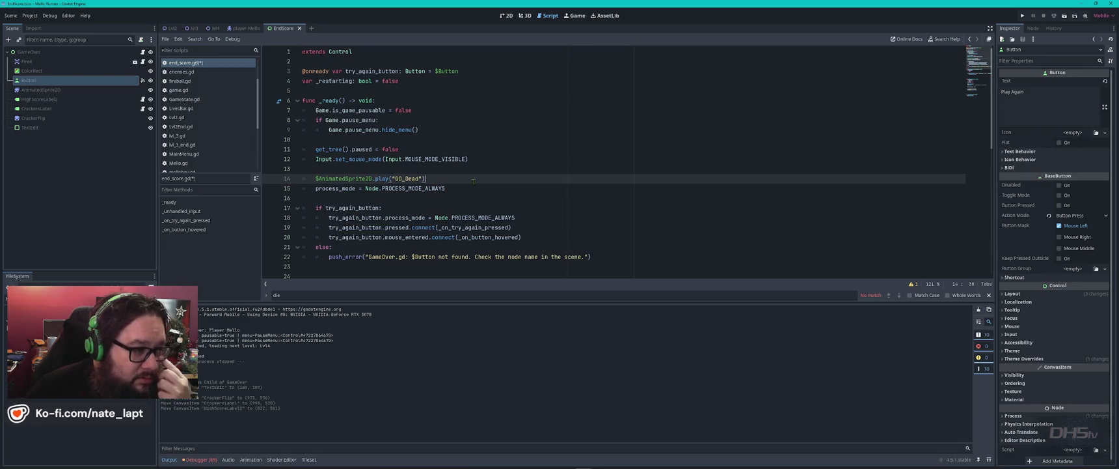
left_click(396, 120)
left_click(449, 129)
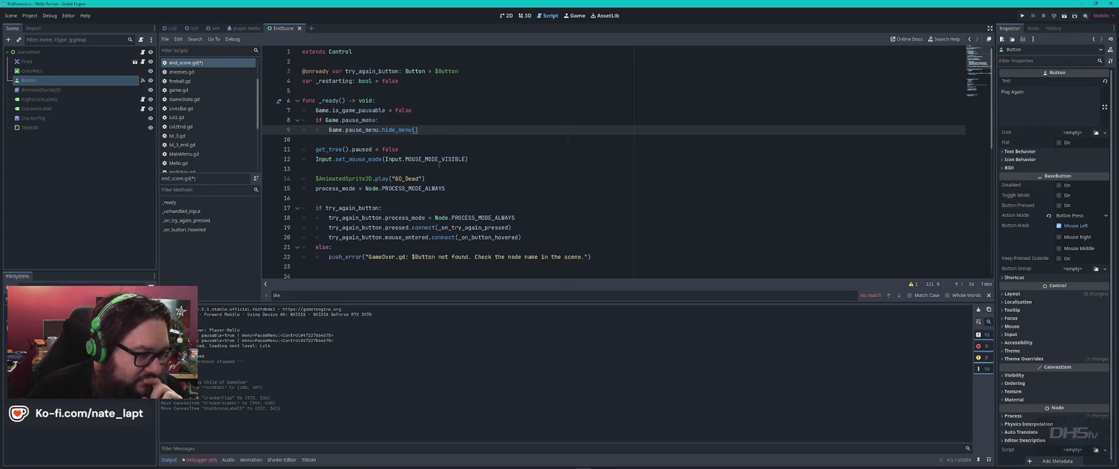
left_click(483, 159)
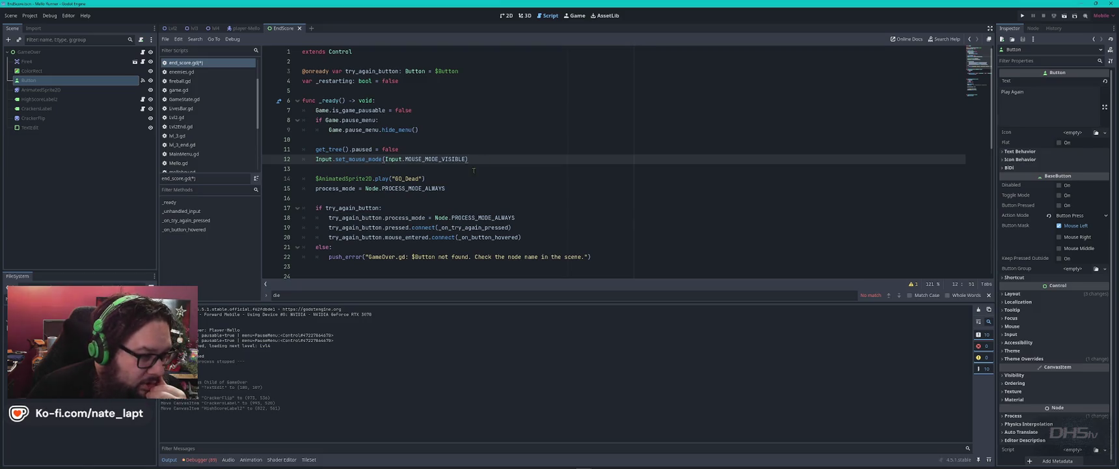
scroll(474, 170, "down", 2)
left_click(418, 139)
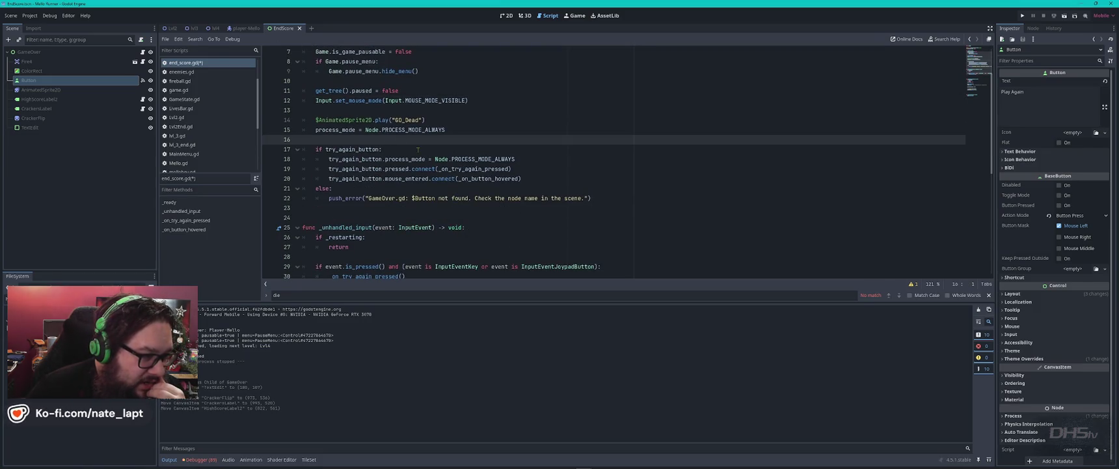
- Replace all try_again_button occurrences with Play_Again_Button
double_click(338, 149)
key("ctrl+c")
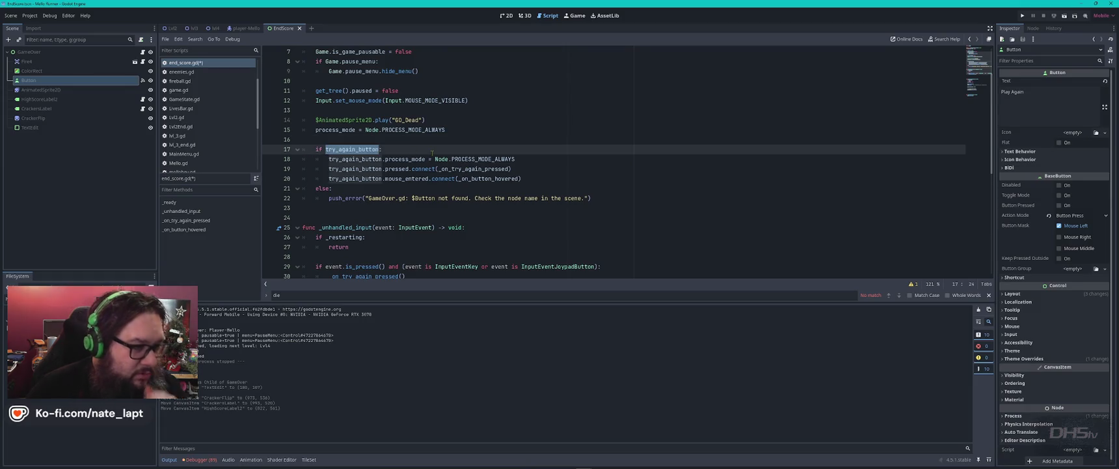
key("ctrl+f")
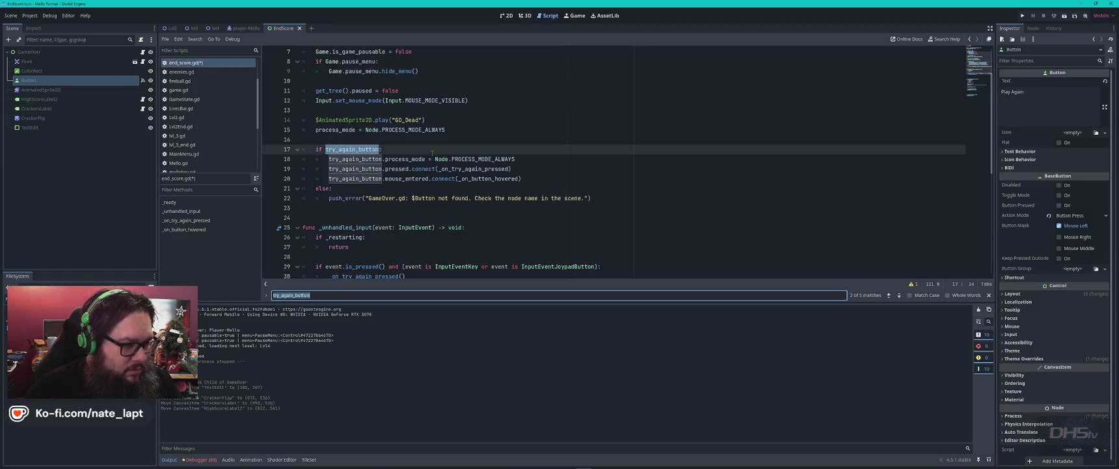
key("Return")
key("Return")
key("Return")
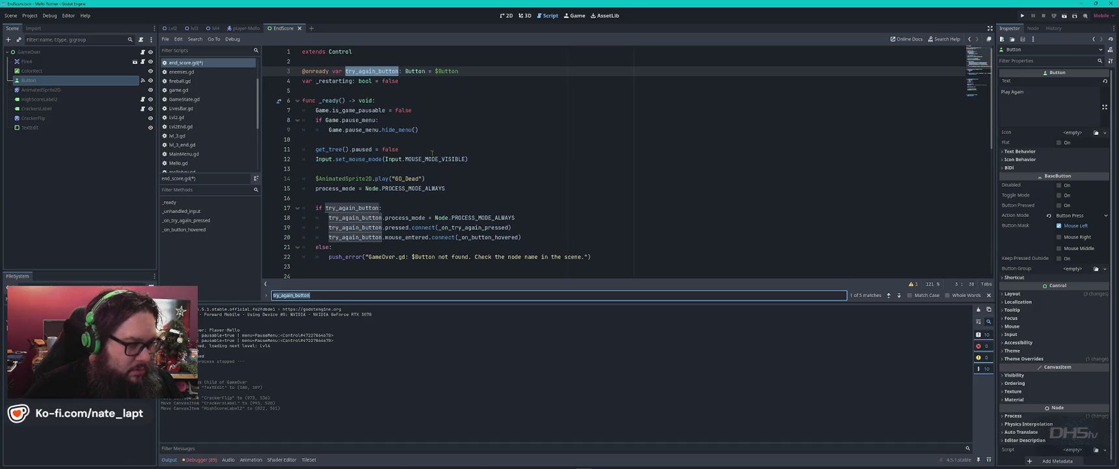
key("Return")
key("Return")
key("Return")
key("Return")
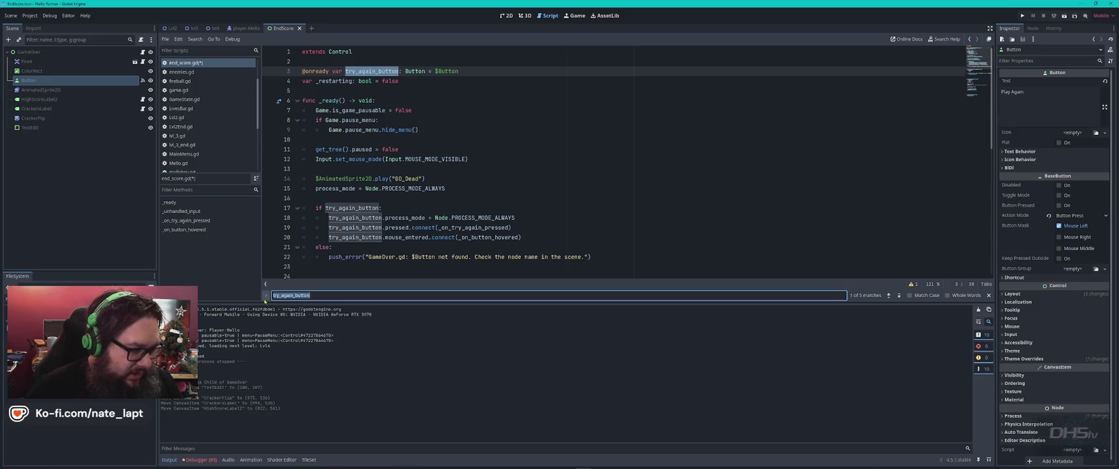
key("ctrl+r")
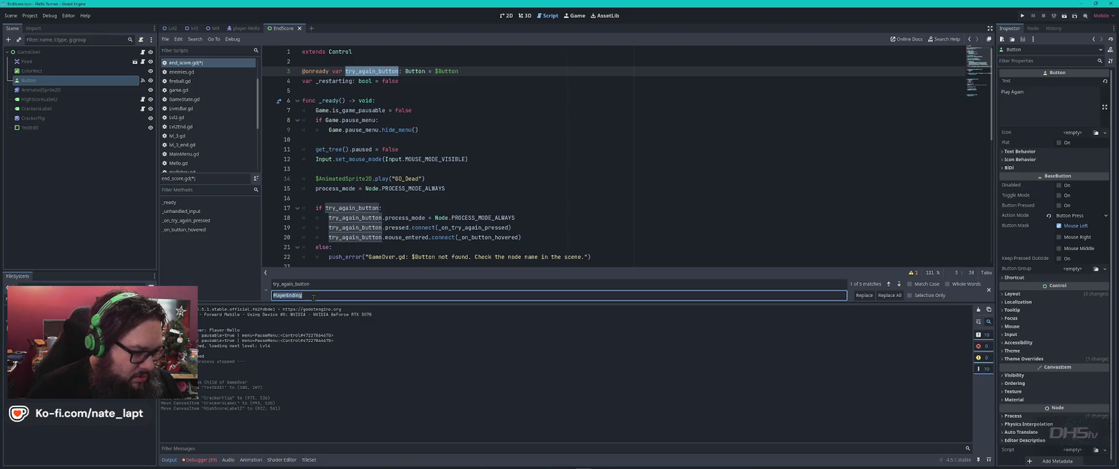
key("ctrl+v")
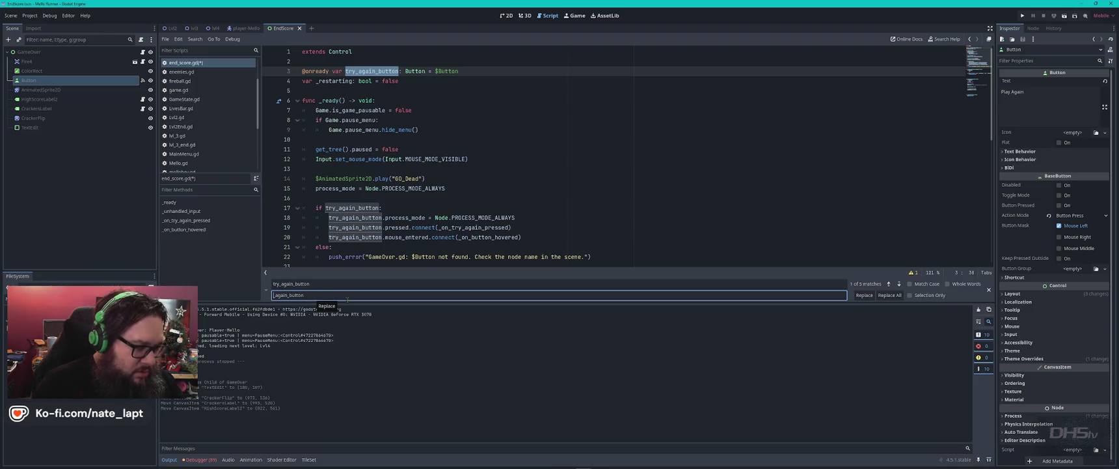
type("Play")
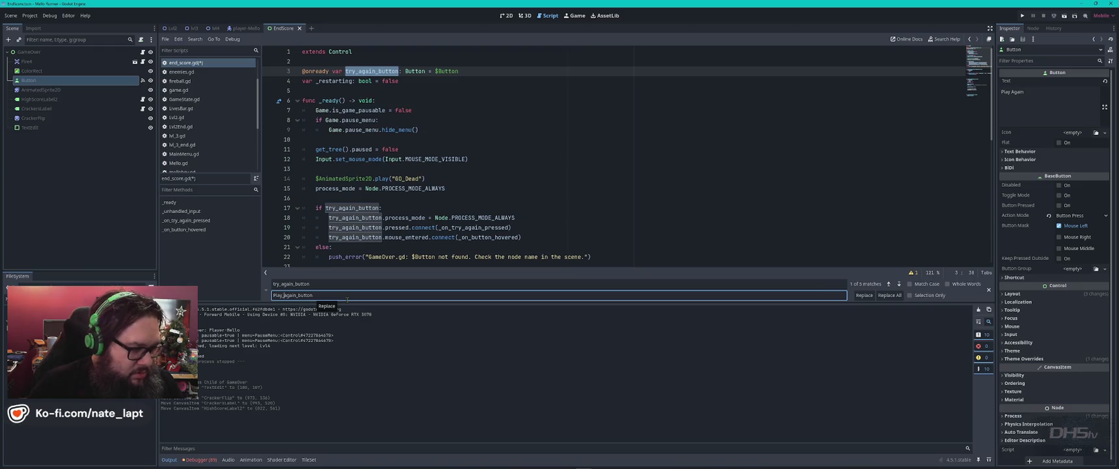
key("Right")
key("Delete")
type("A")
key("Right")
key("Right")
key("Right")
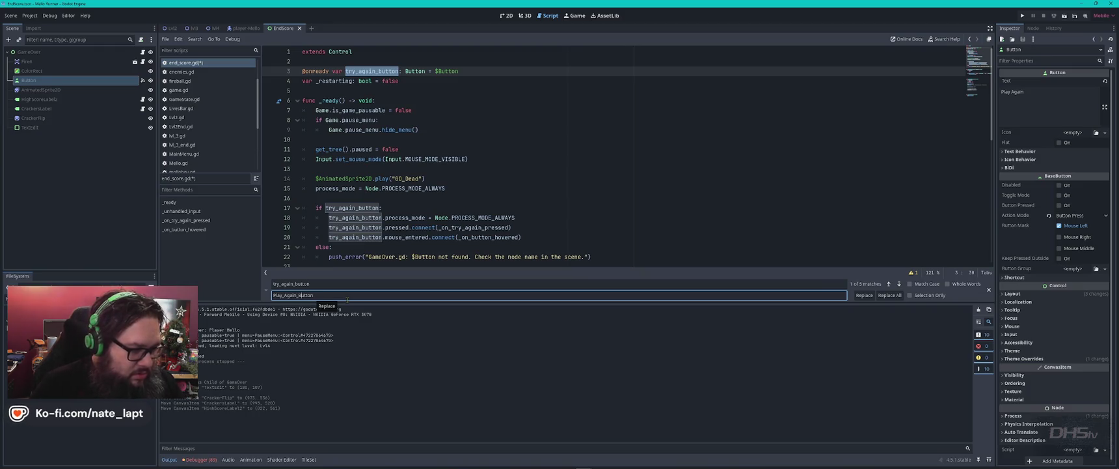
left_click(889, 295)
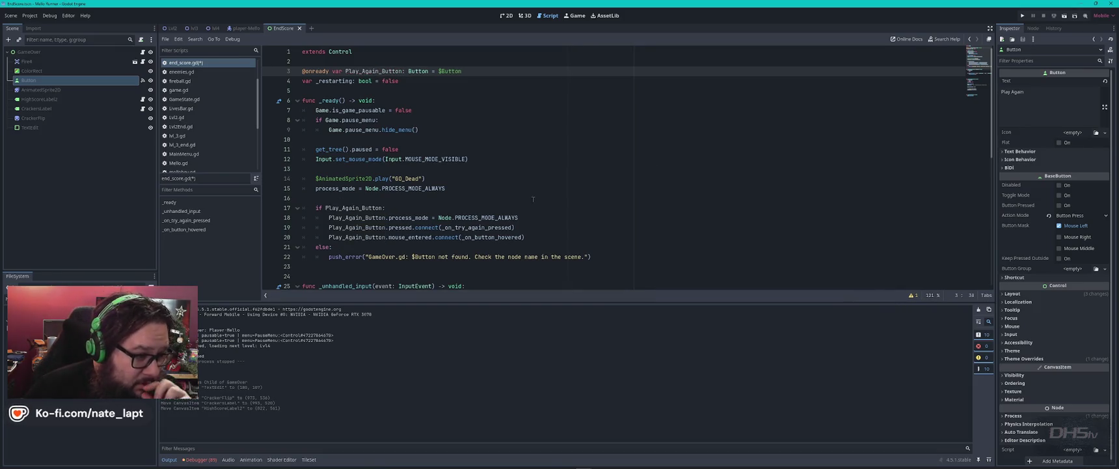
- Replace every remaining try_again with Play_Again, renaming the handler to _on_Play_Again_pressed
double_click(457, 227)
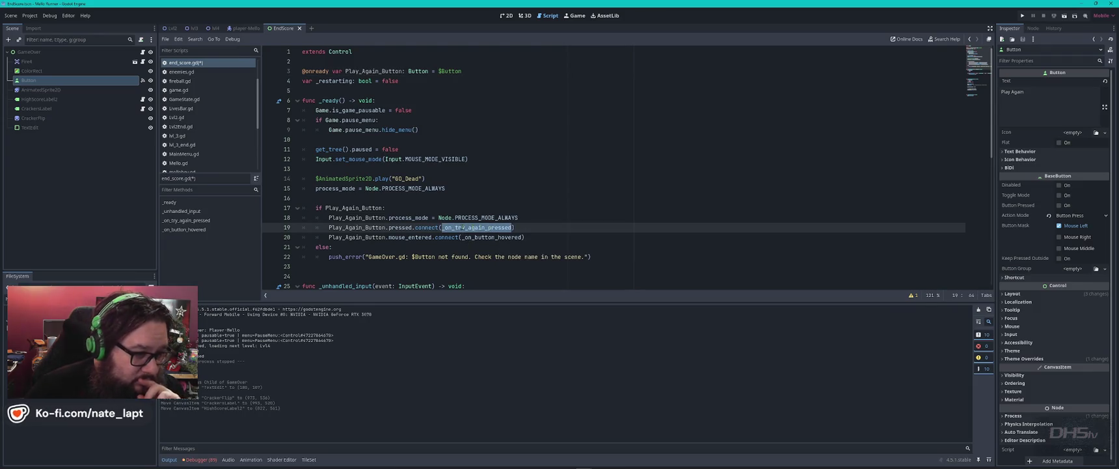
left_click(455, 227)
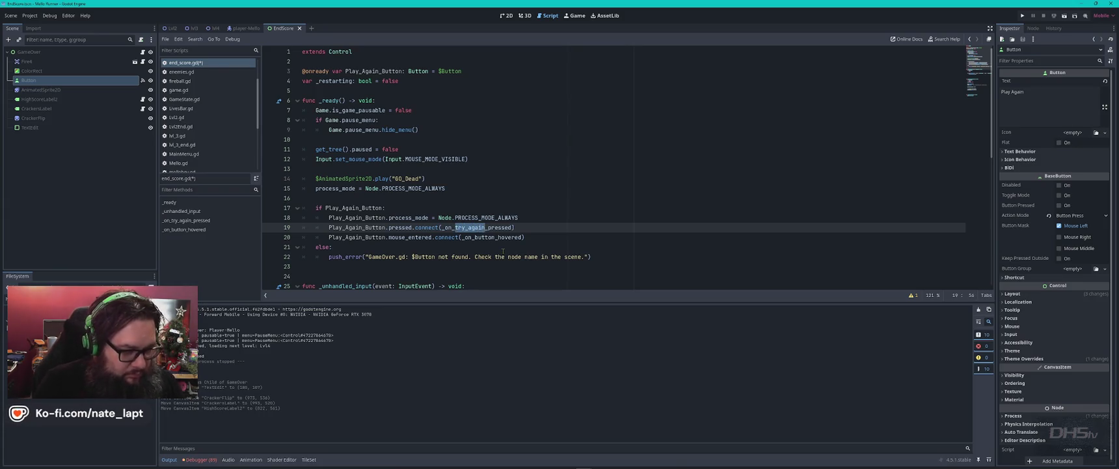
key("ctrl+f")
key("Return")
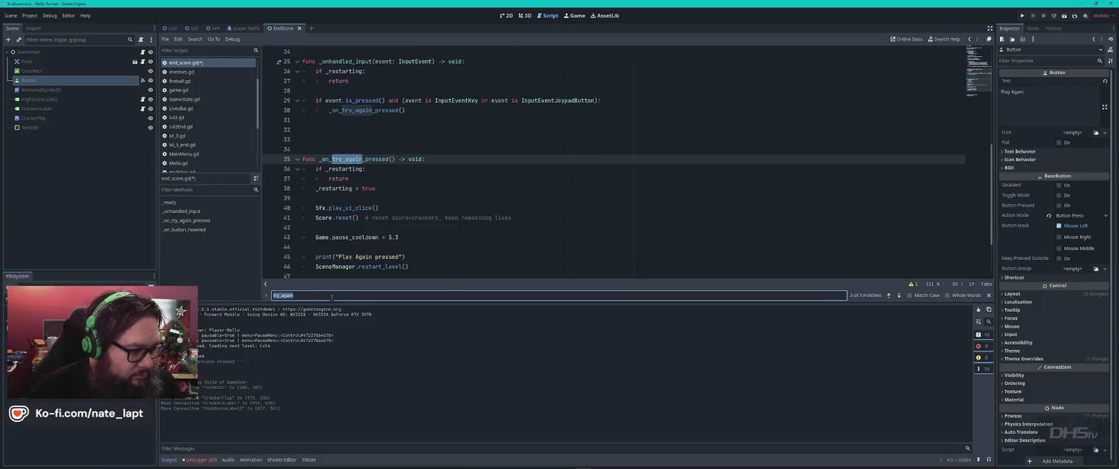
left_click(267, 296)
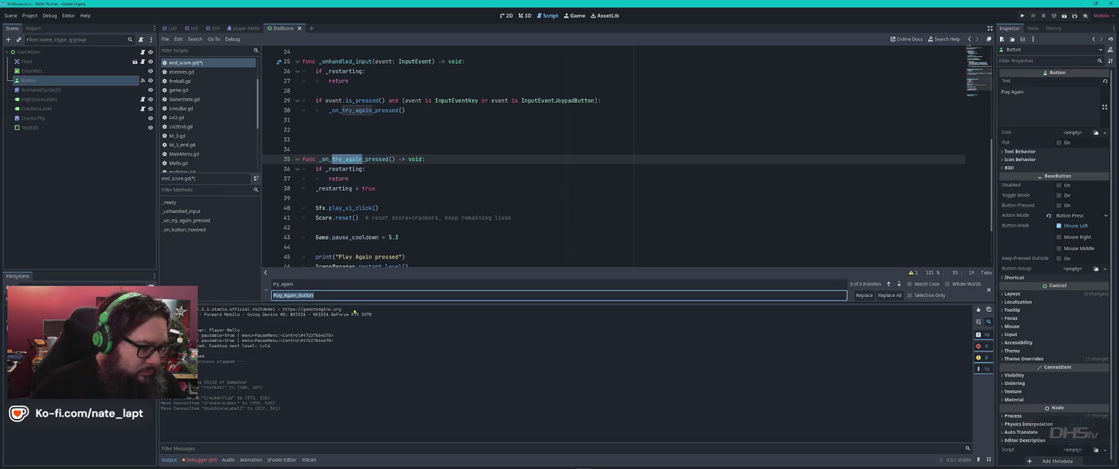
type("Play_Again")
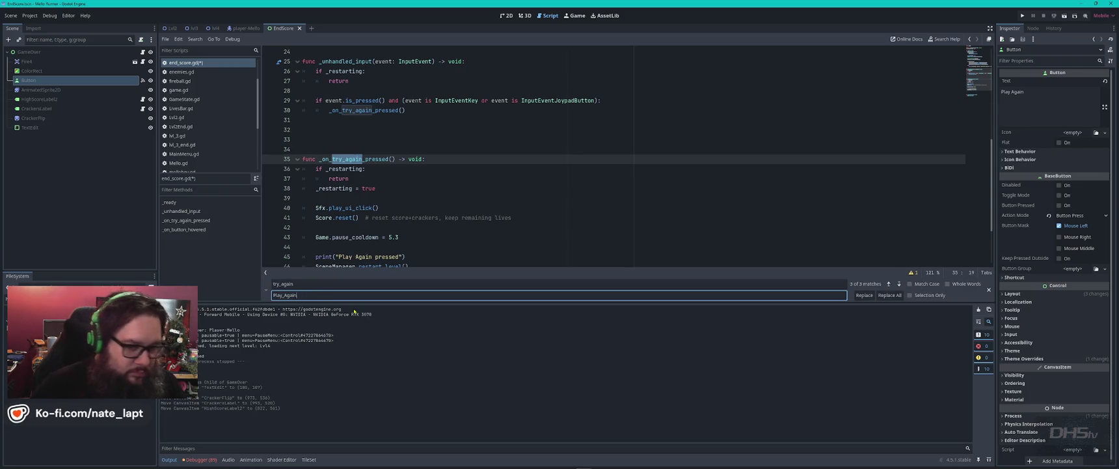
left_click(890, 294)
key("Escape")
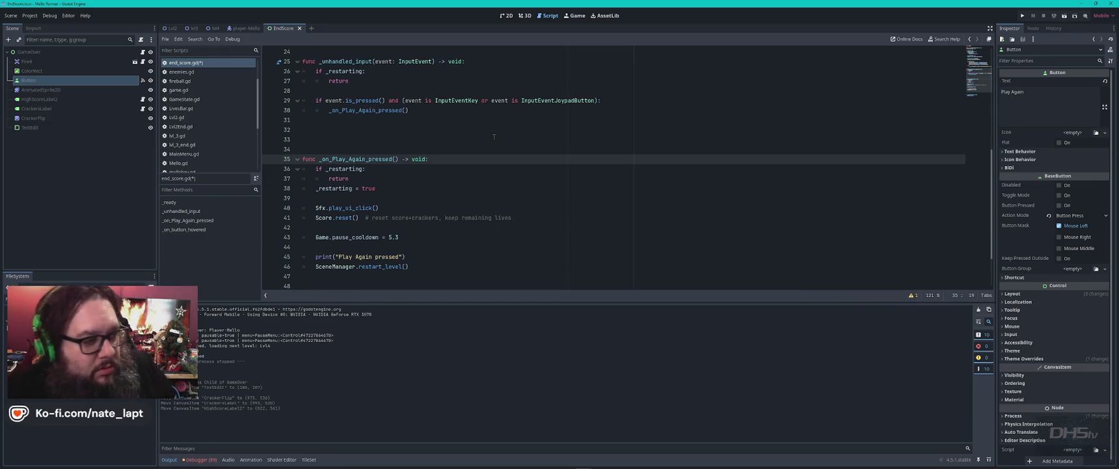
left_click(499, 180)
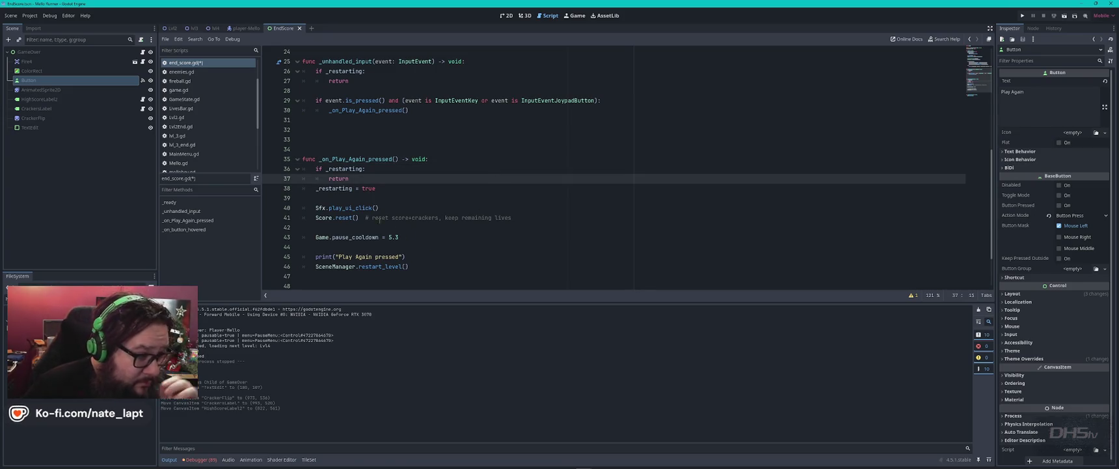
- Comment out Score.reset() and add the note '#PLAYER KEEPS SCORE ON PLAY AGAIN!'
left_click(316, 217)
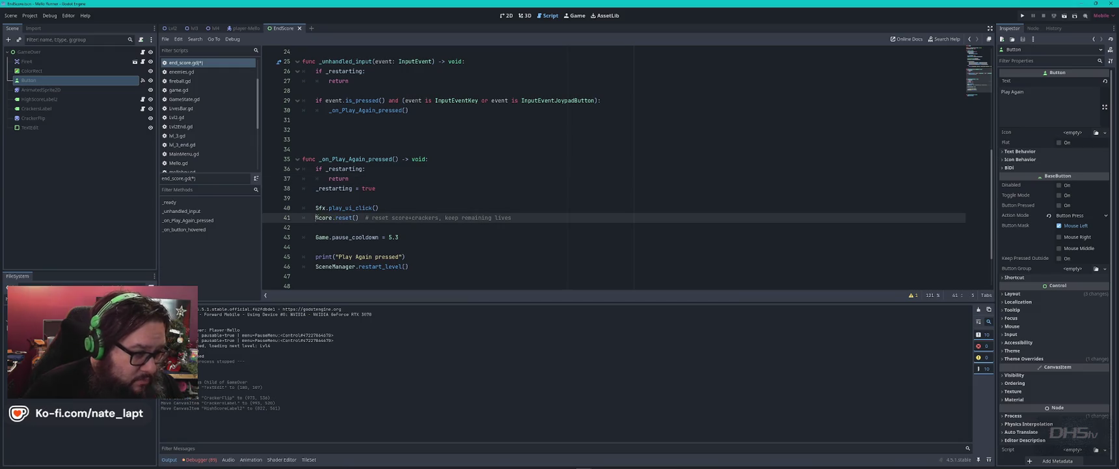
type("#")
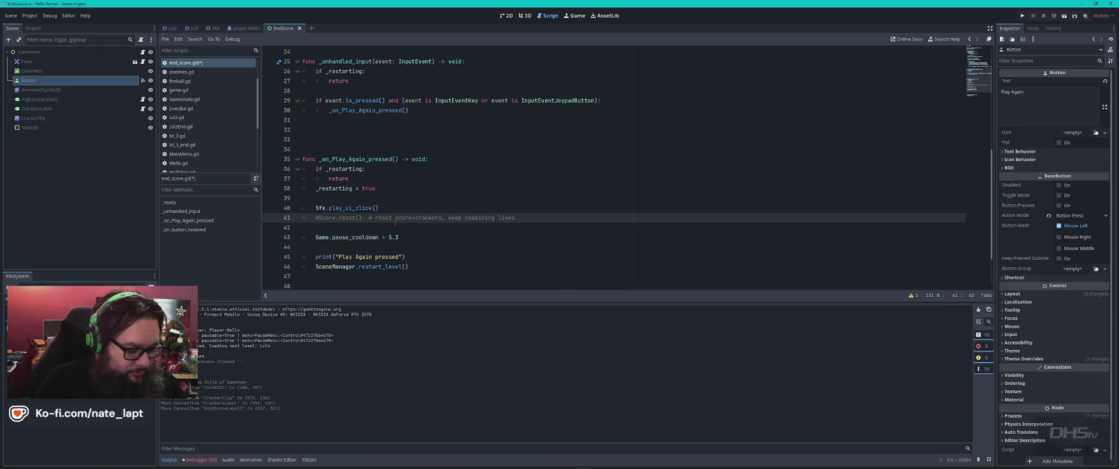
type("#")
key("Caps_Lock")
type("PLAYER ")
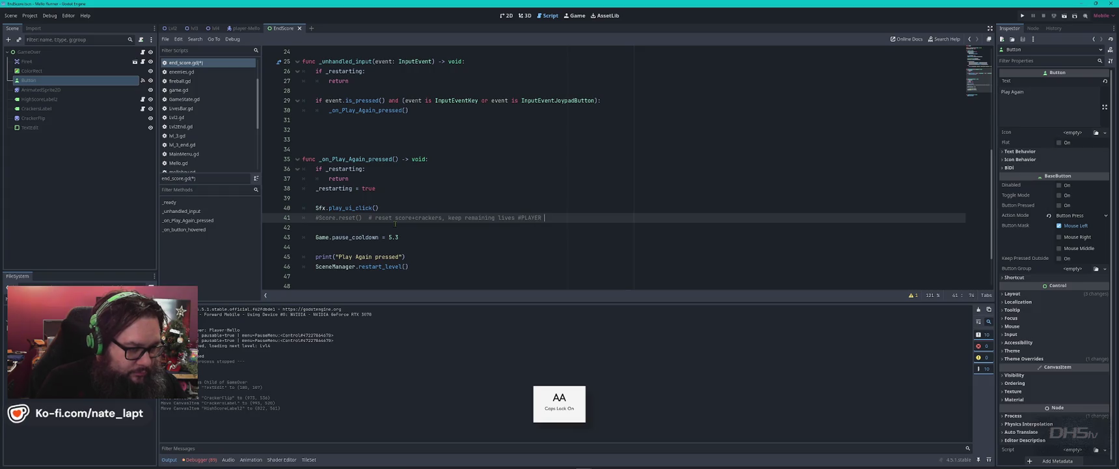
type("KEEPS SO")
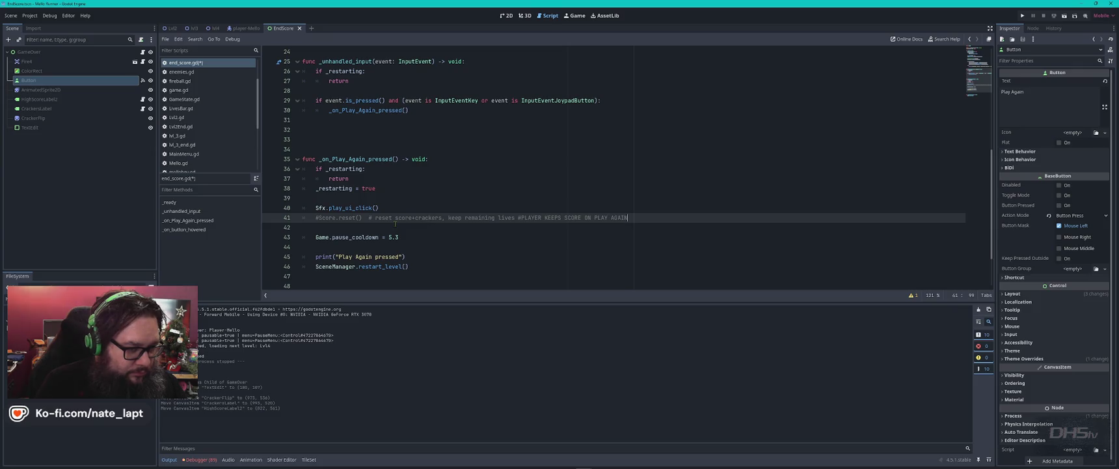
type("!")
- Check the pause_cooldown line and the restart_level() call on line 46
left_click(607, 238)
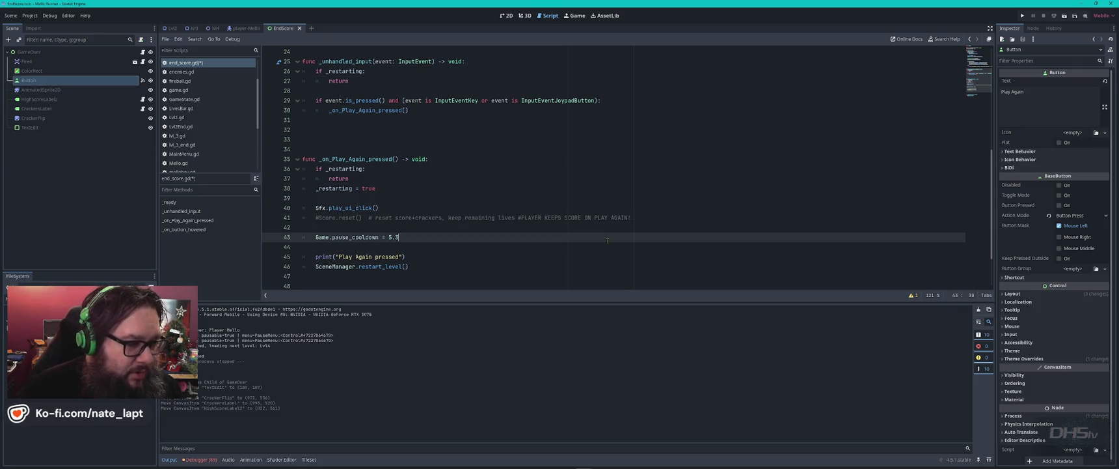
scroll(568, 228, "down", 2)
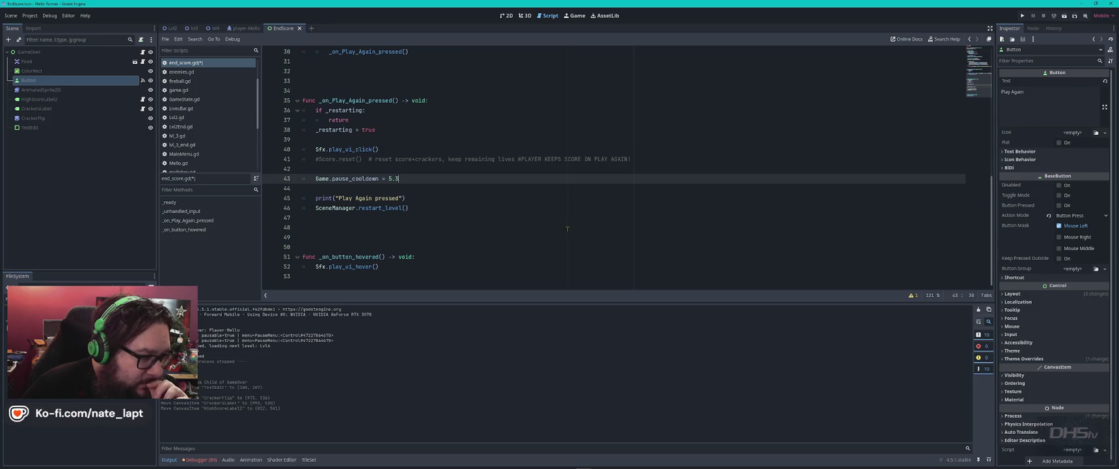
type("3")
left_click(422, 207)
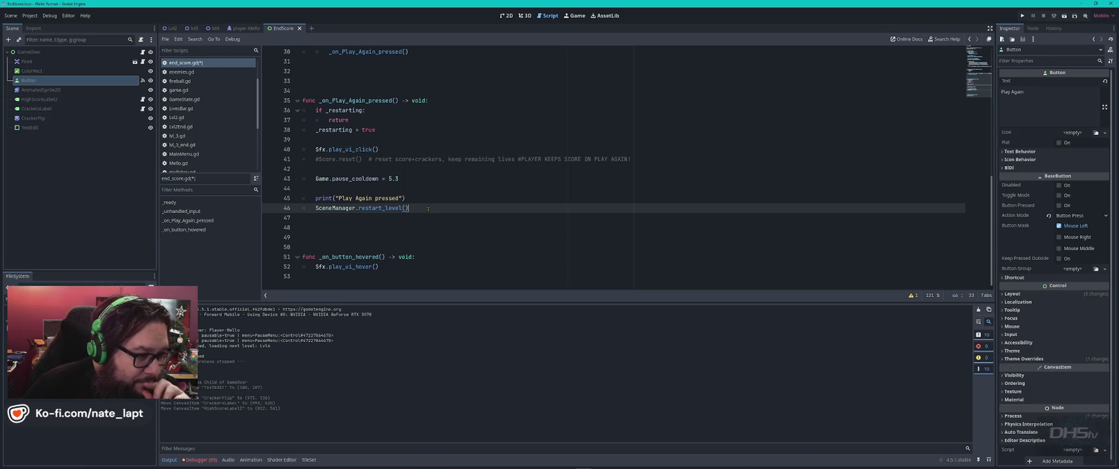
left_click_drag(414, 206, 304, 208)
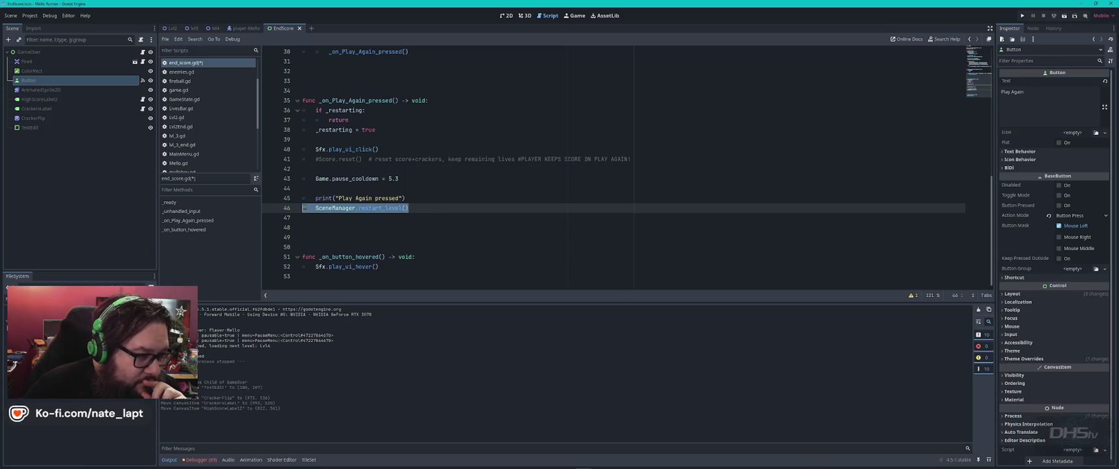
left_click(415, 208)
- Copy SceneManager.change_scene("Lvl3") from MainMenu.gd line 143, then go back to end_score.gd
scroll(196, 102, "up", 1)
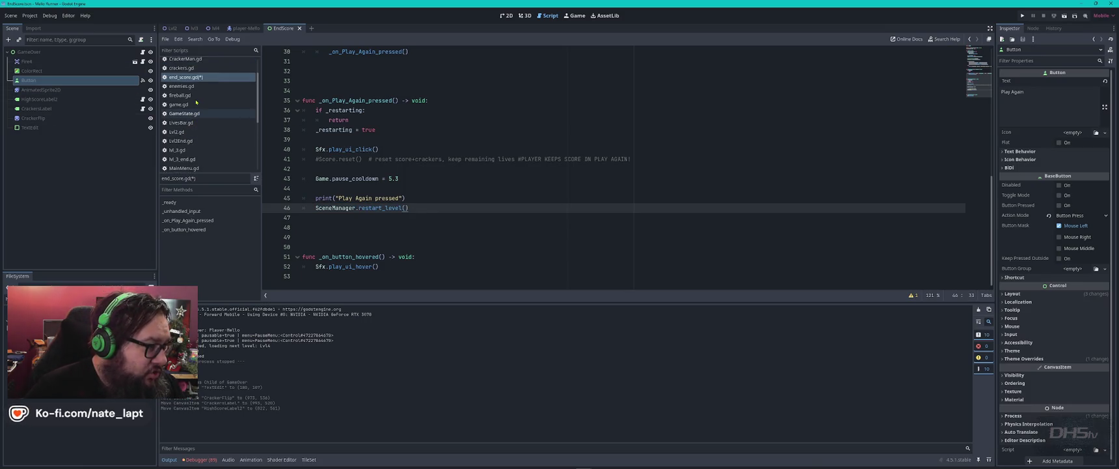
scroll(196, 102, "down", 3)
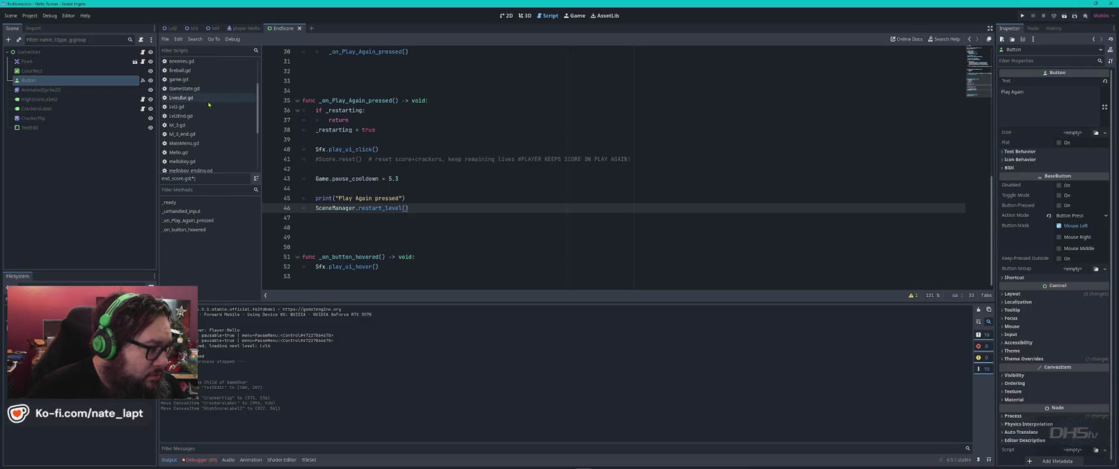
left_click(184, 142)
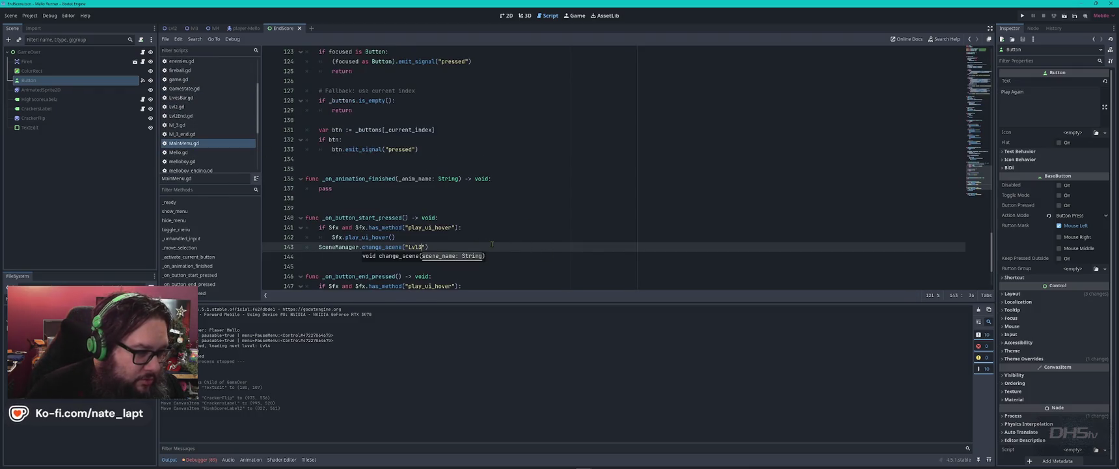
left_click(435, 247)
key("shift+Home")
key("ctrl+c")
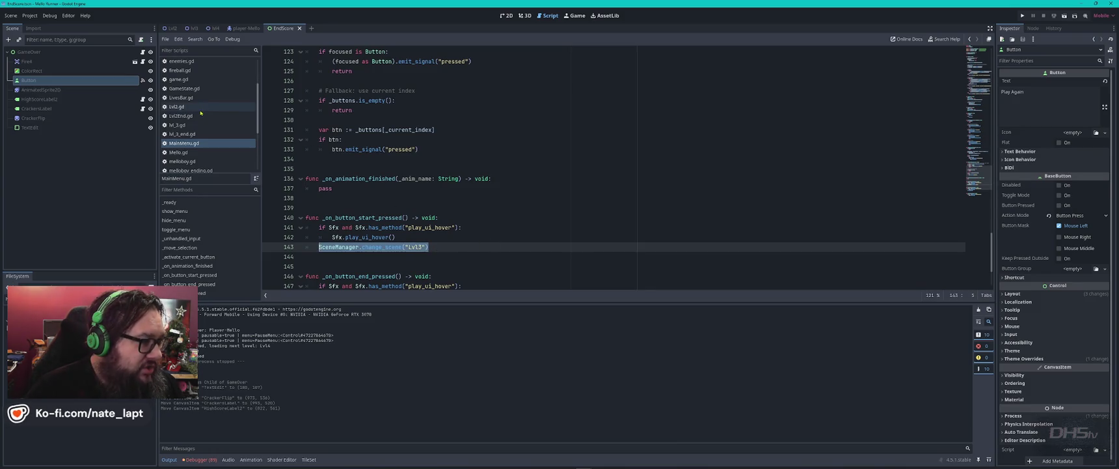
scroll(189, 121, "down", 1)
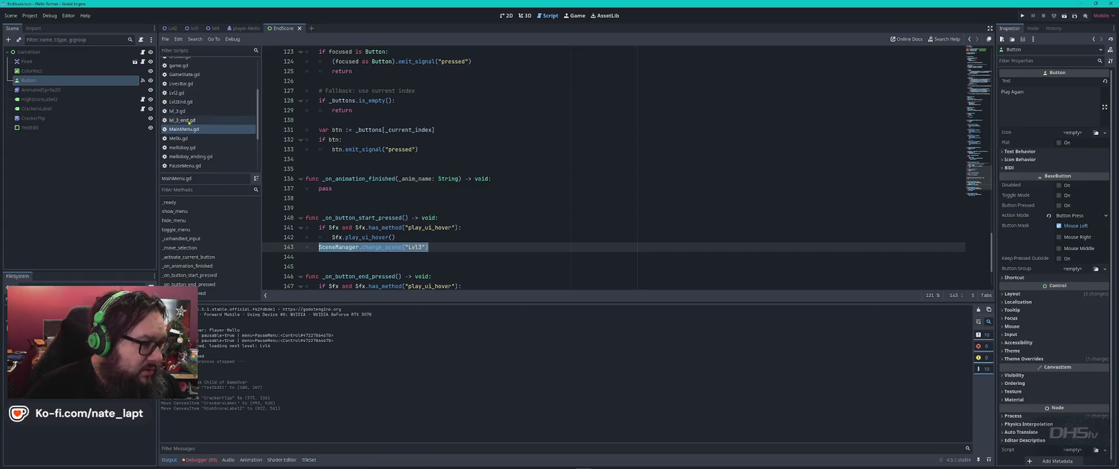
scroll(189, 130, "down", 5)
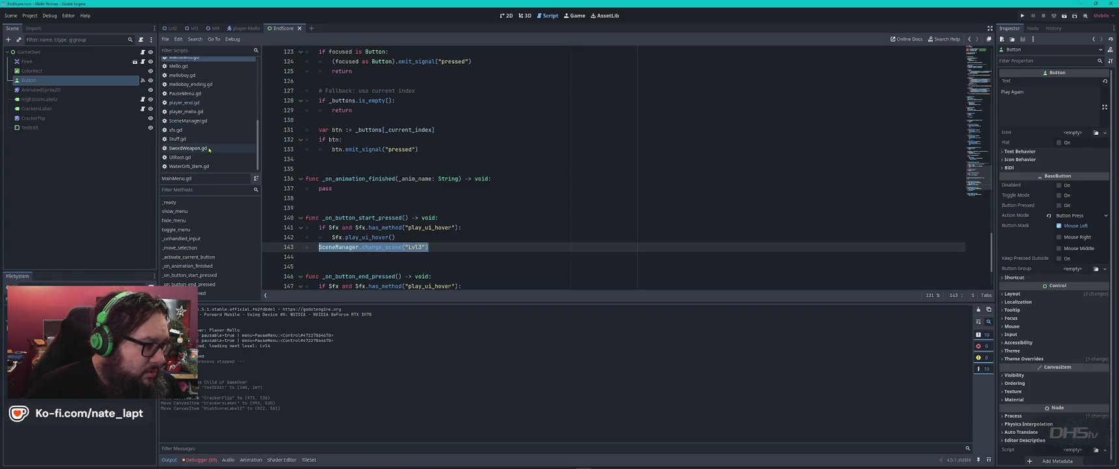
scroll(207, 153, "up", 7)
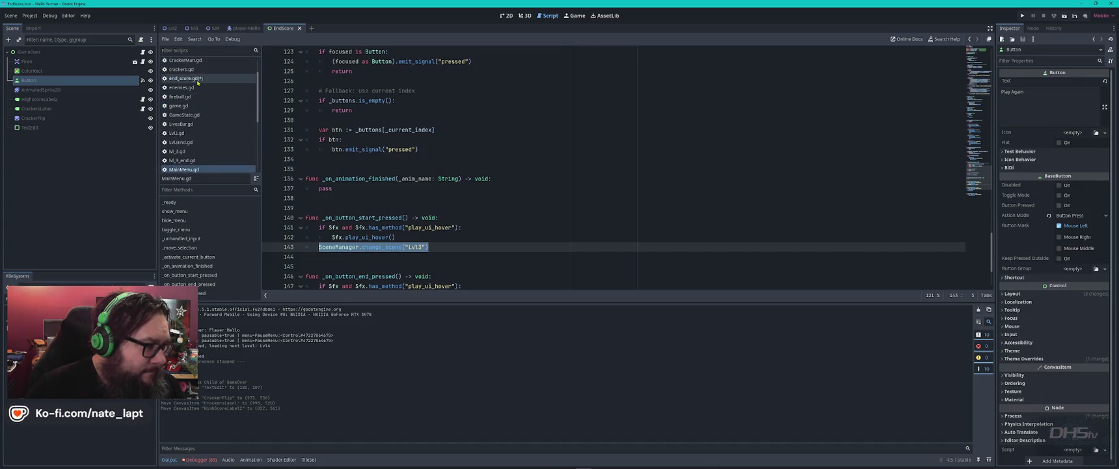
left_click(202, 78)
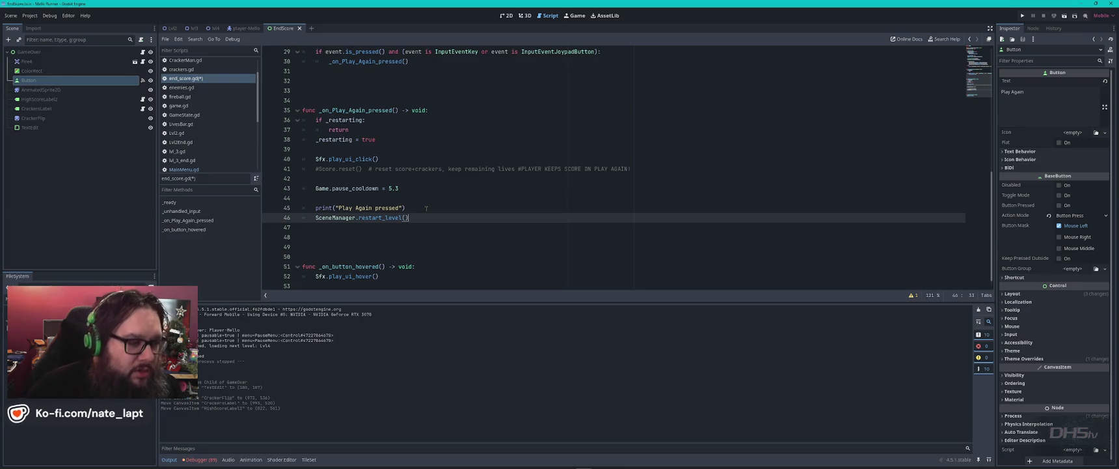
- Replace line 46's restart_level call with the pasted scene-change line, edit it to 2, and save end_score.gd
key("shift+Home")
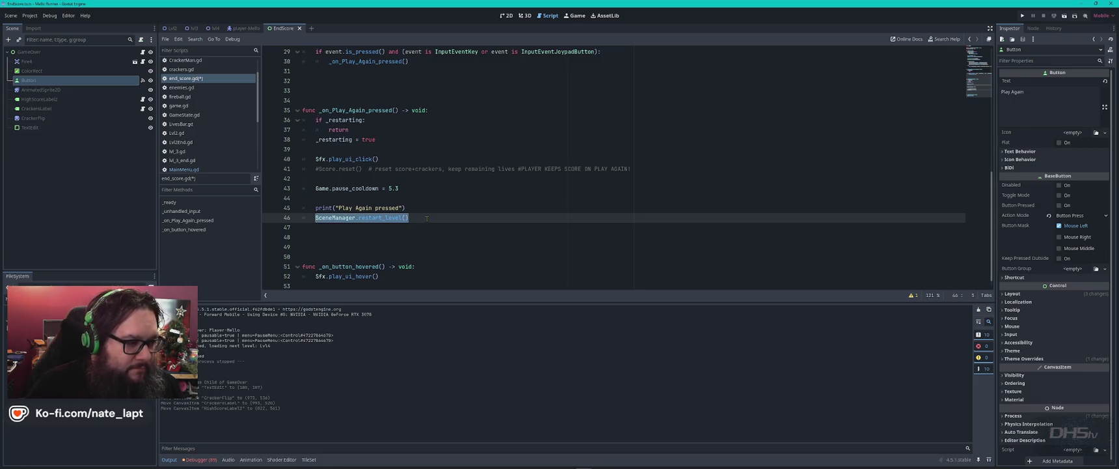
key("ctrl+v")
type("2")
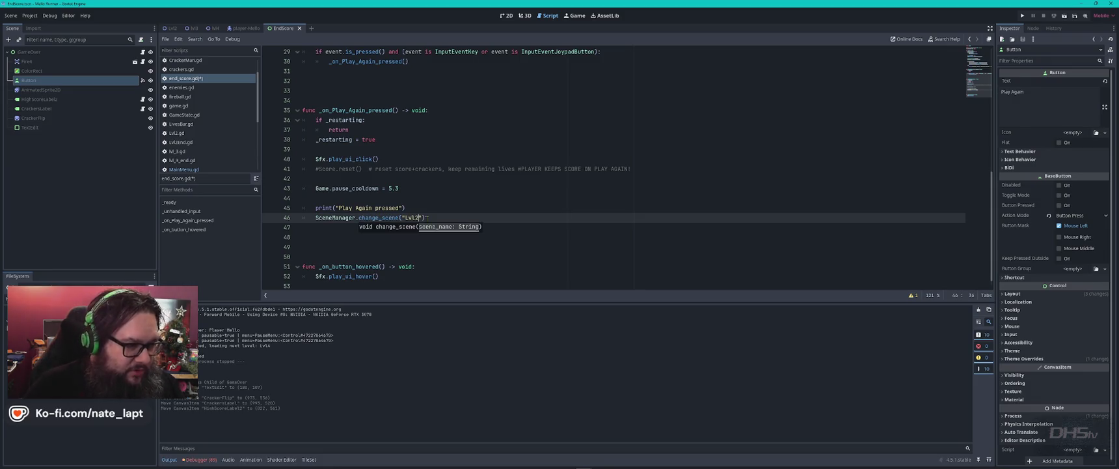
key("ctrl+s")
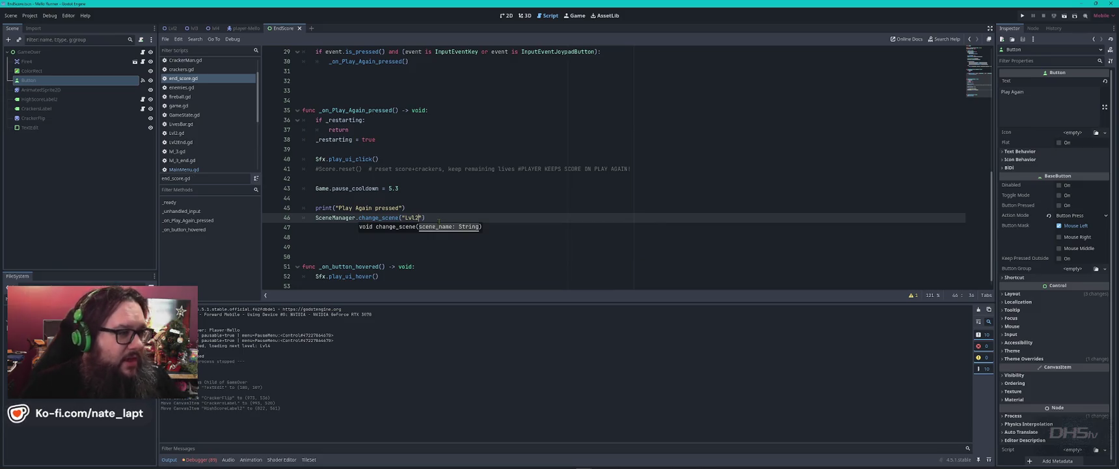
- Glance at the browser video, then return to the Godot editor
key("super")
left_click(319, 88)
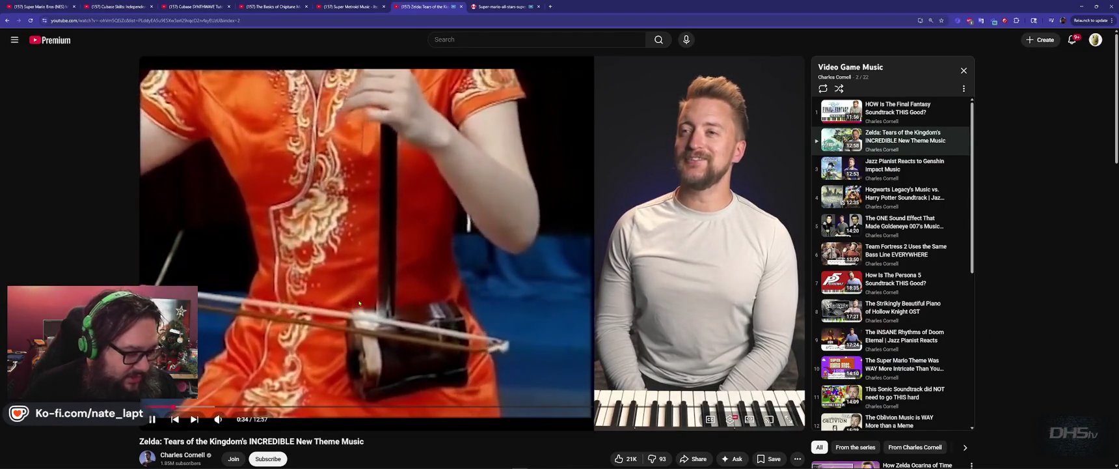
key("alt+Tab")
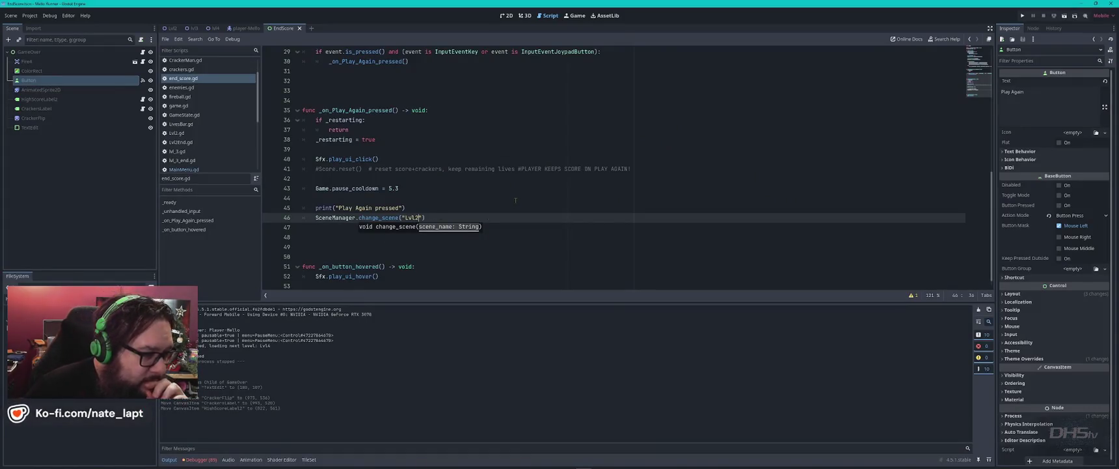
- Review the _restarting early-return checks in end_score.gd's _unhandled_input and Play Again handler
left_click(516, 197)
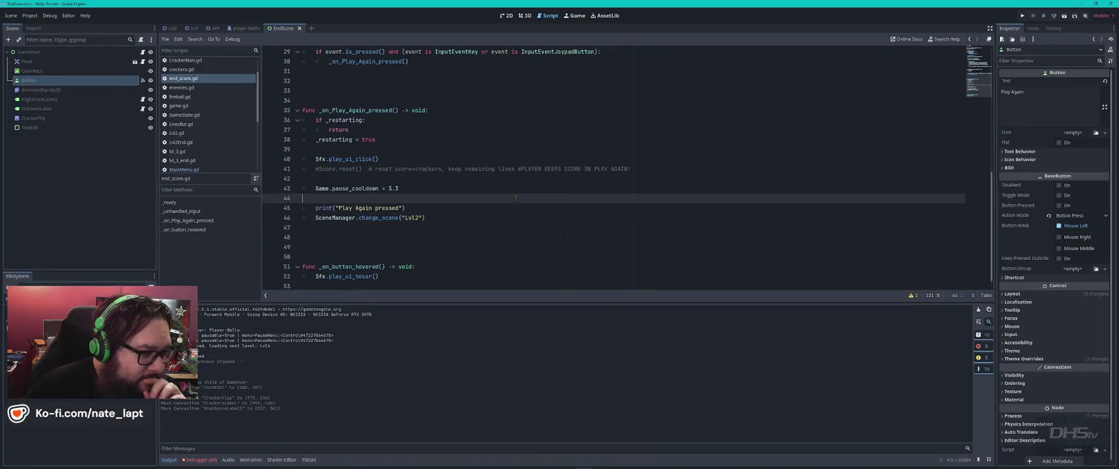
left_click(456, 192)
scroll(456, 192, "up", 4)
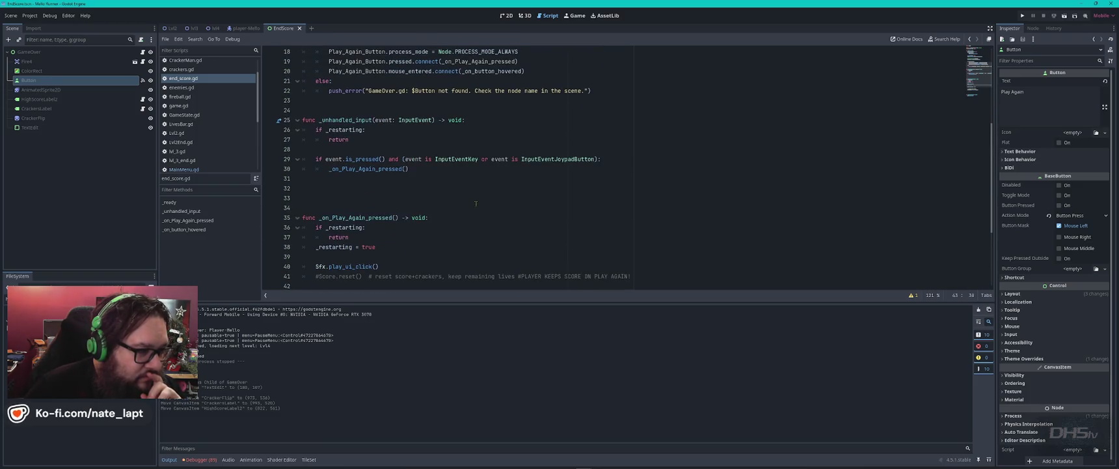
left_click(469, 179)
scroll(469, 180, "up", 2)
scroll(475, 185, "up", 1)
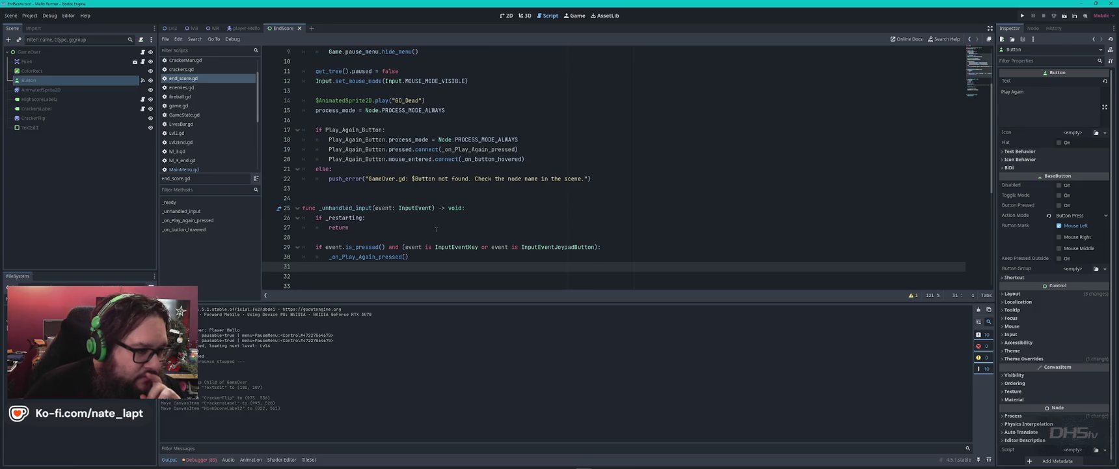
left_click(415, 222)
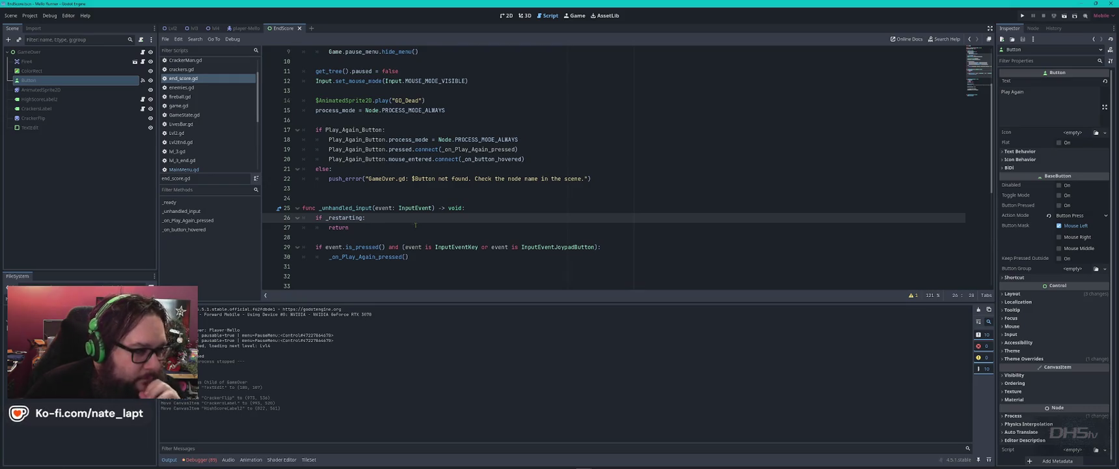
key("Up")
key("Down")
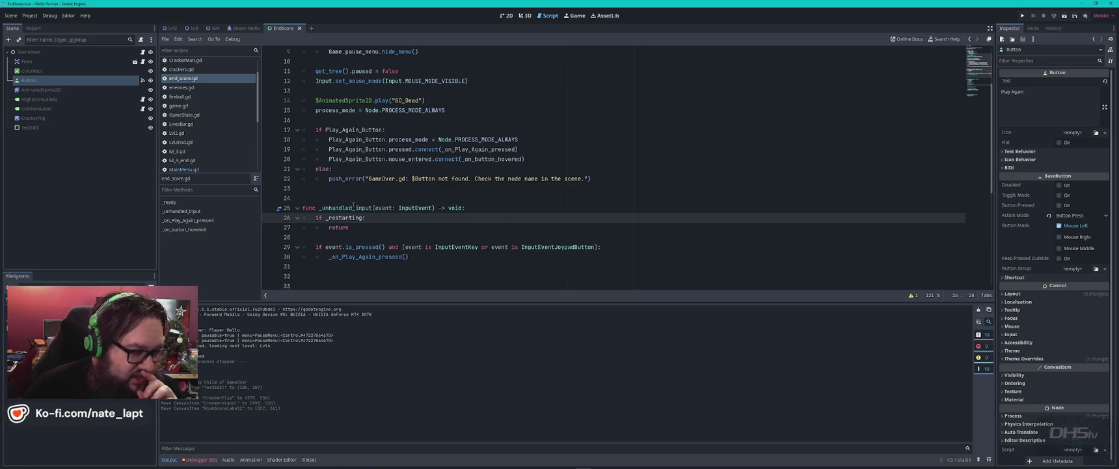
mouse_move(354, 207)
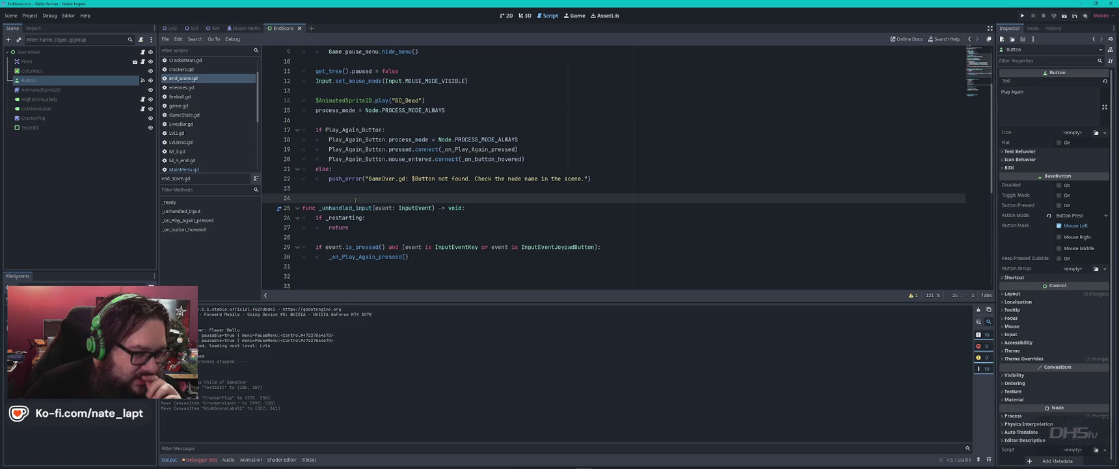
left_click(376, 223)
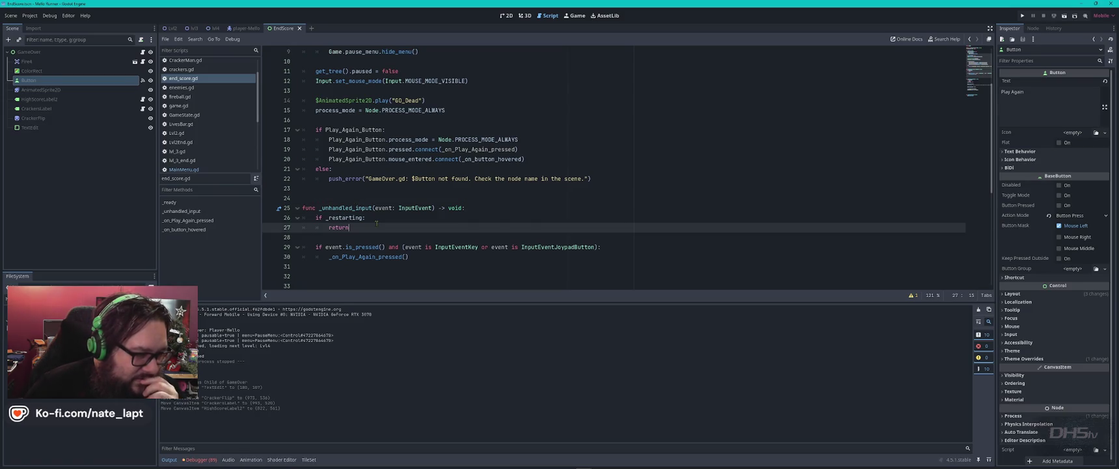
scroll(376, 223, "down", 3)
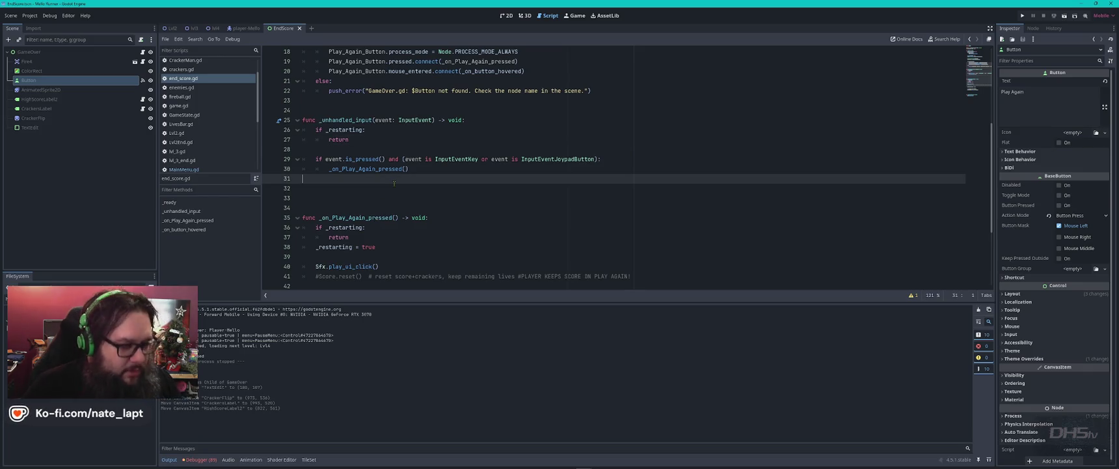
key("alt+Tab")
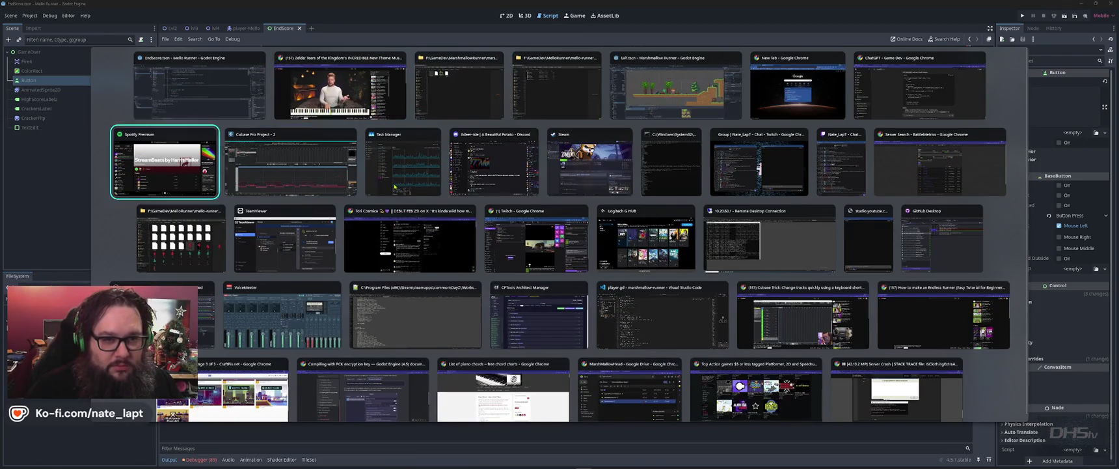
- Ask ChatGPT how to insert a delay after a button press
key("Left")
scroll(439, 234, "down", 2)
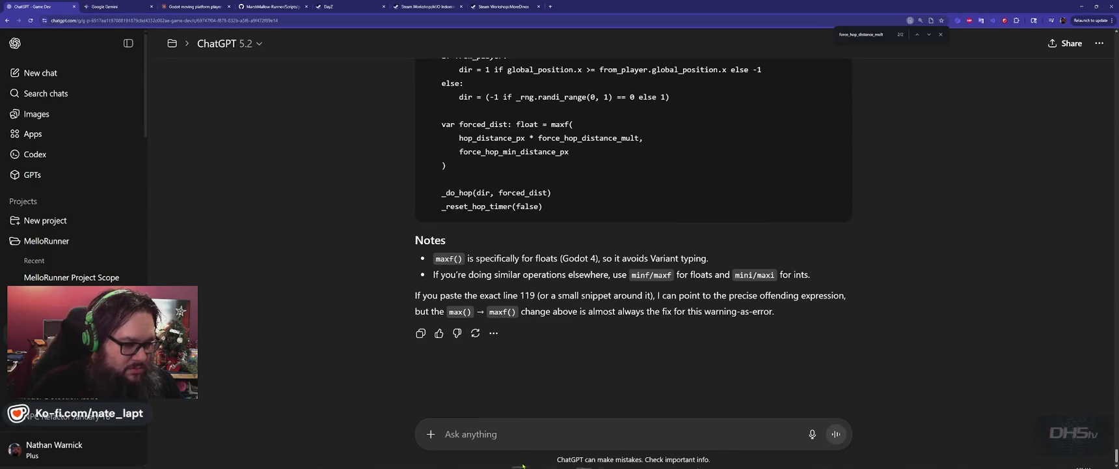
left_click(536, 430)
type("HOW DO")
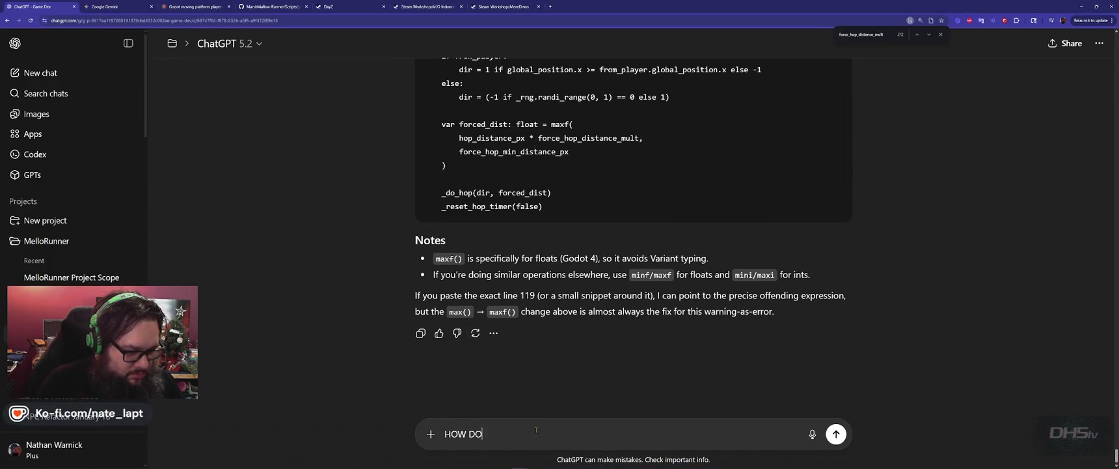
key("Caps_Lock")
key("BackSpace")
key("BackSpace")
key("BackSpace")
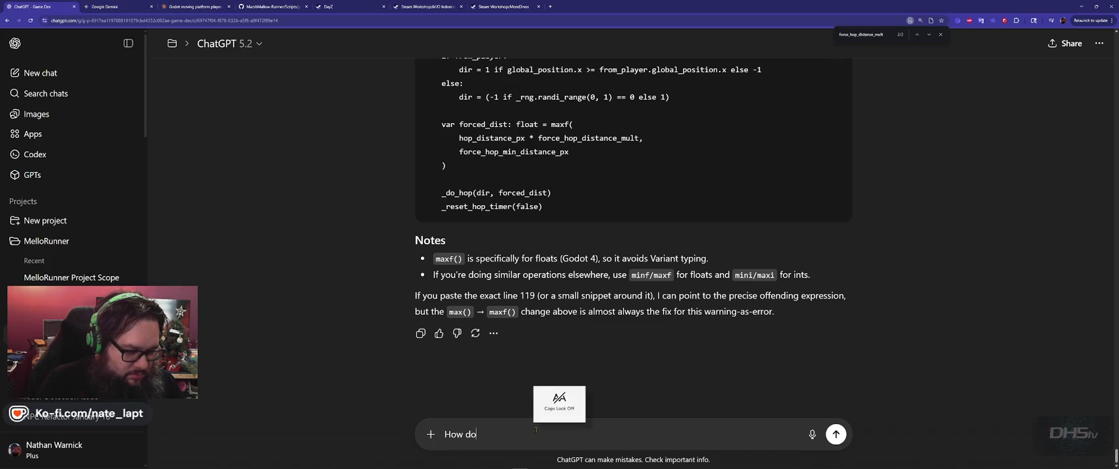
type("I insert a da")
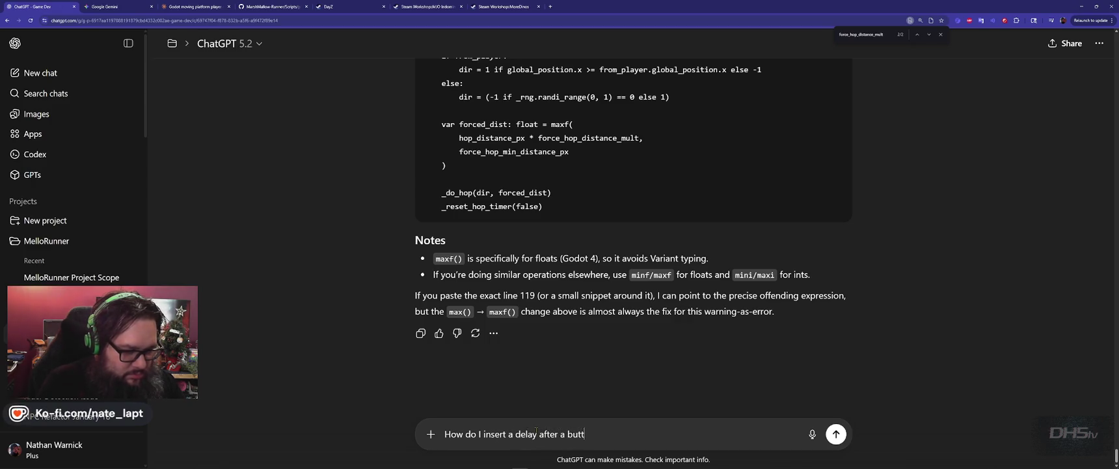
type("ess")
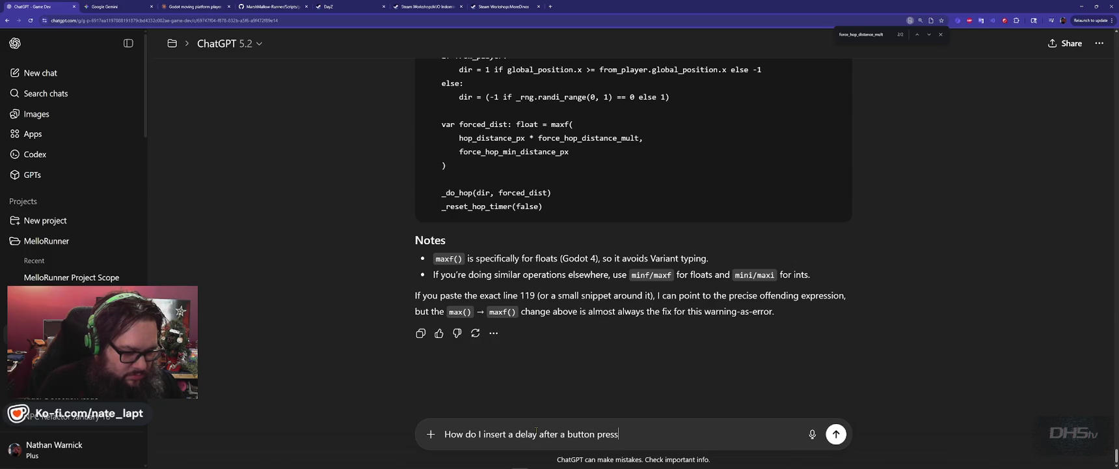
key("Return")
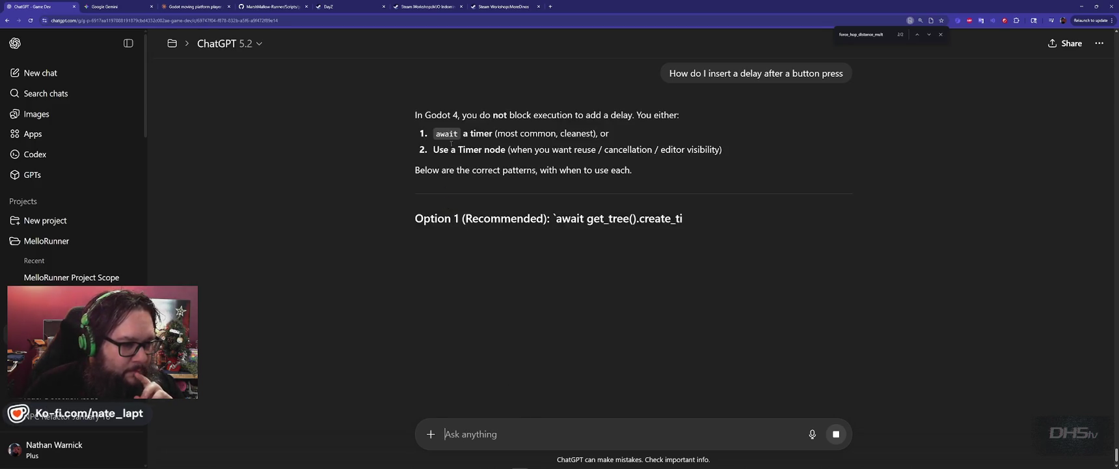
- Search end_score.gd, Lvl2.gd and Lvl2End.gd for existing 'await' usages
key("alt+Tab")
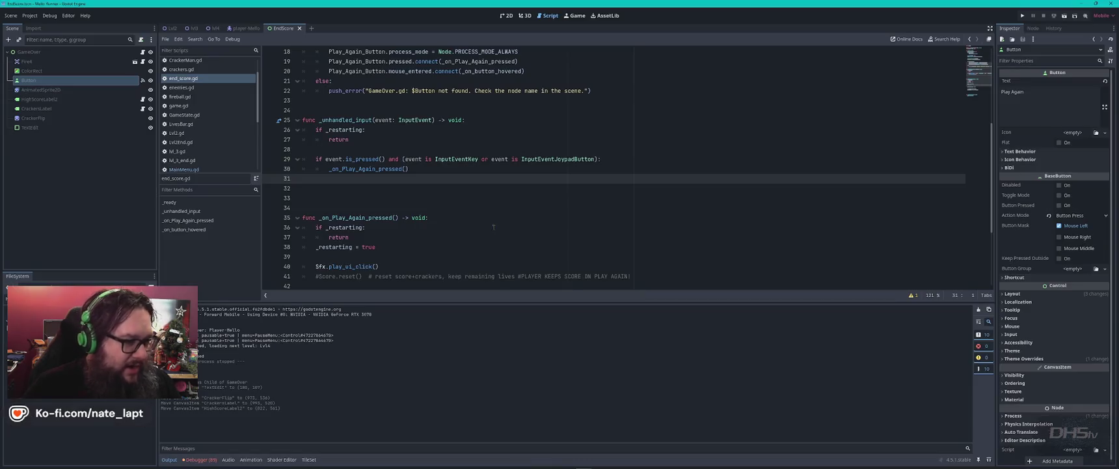
left_click(468, 206)
key("ctrl+f")
type("await")
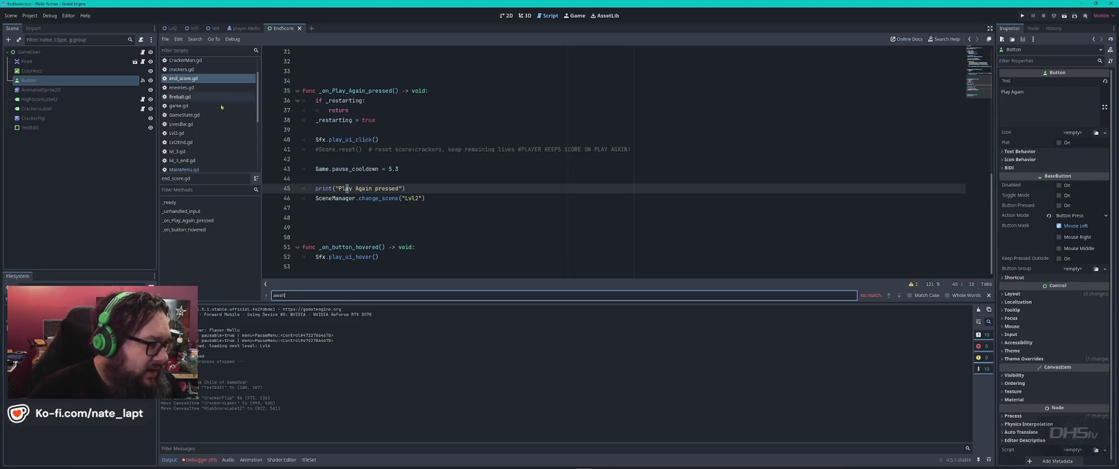
scroll(190, 156, "up", 2)
left_click(196, 150)
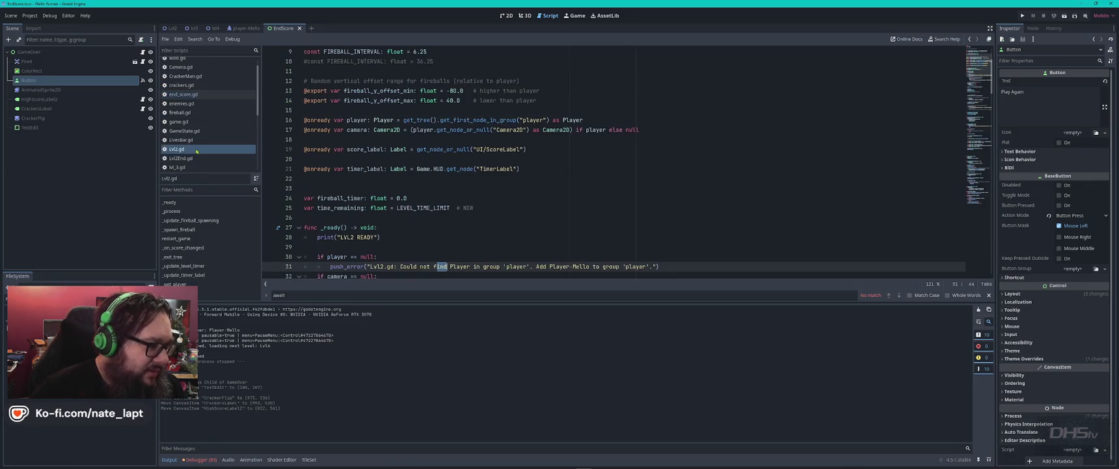
key("ctrl+f")
type("awai")
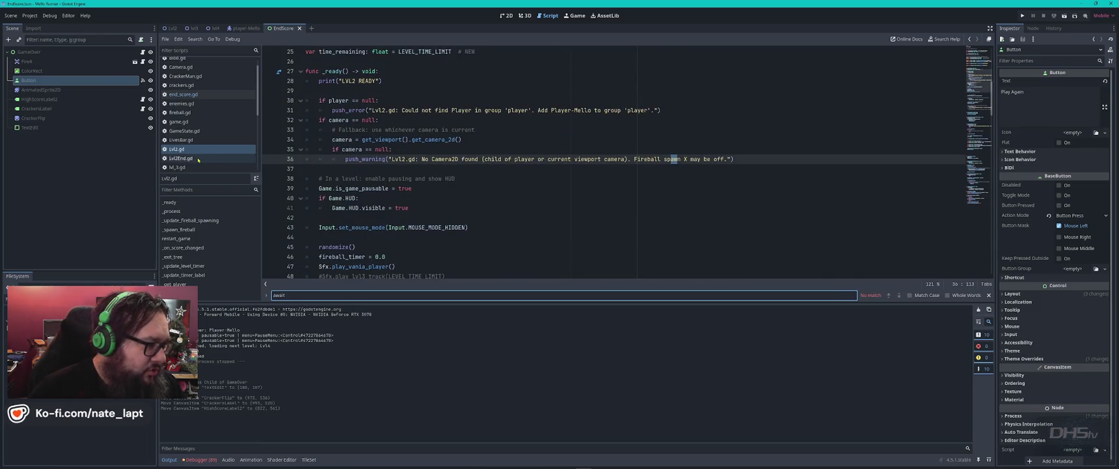
left_click(181, 158)
left_click(510, 167)
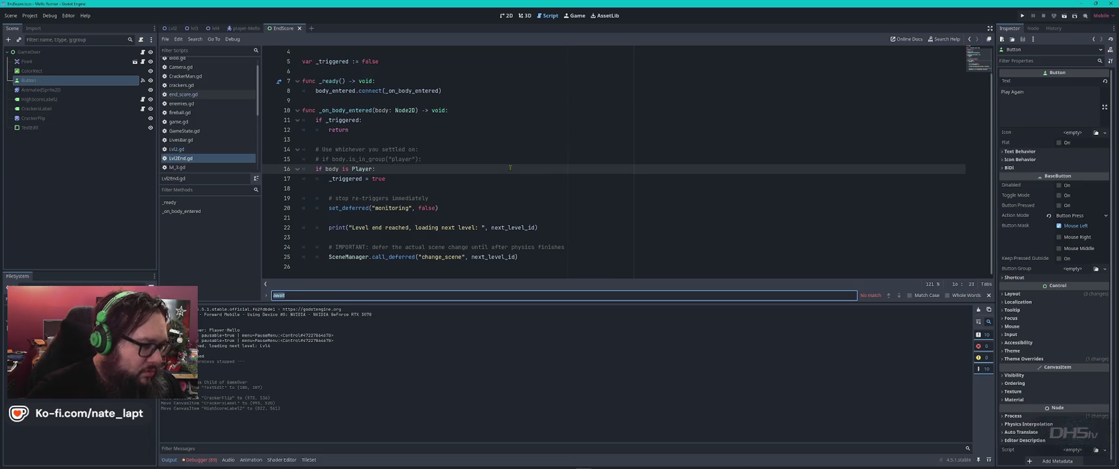
scroll(208, 122, "up", 1)
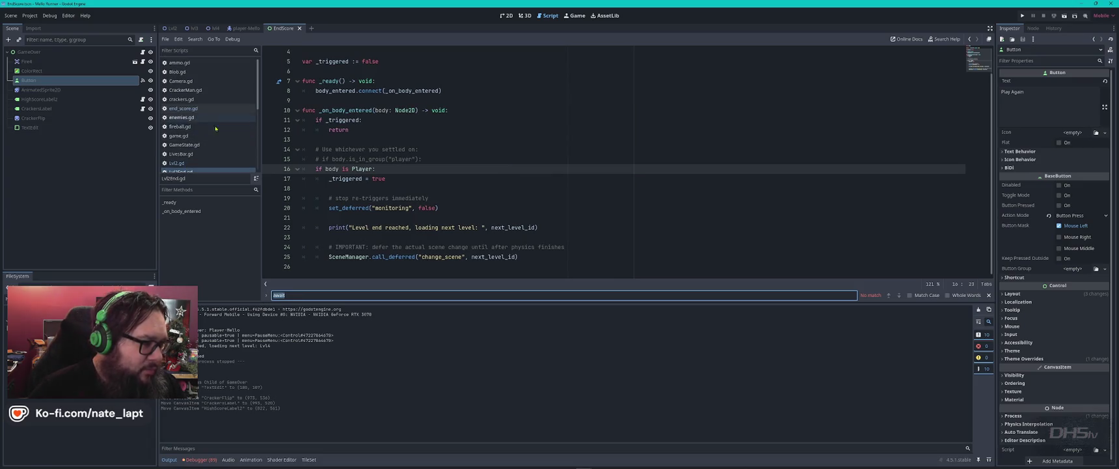
- Check GameState.gd, PauseMenu.gd and MainMenu.gd for 'await' lines
left_click(206, 145)
scroll(206, 146, "down", 4)
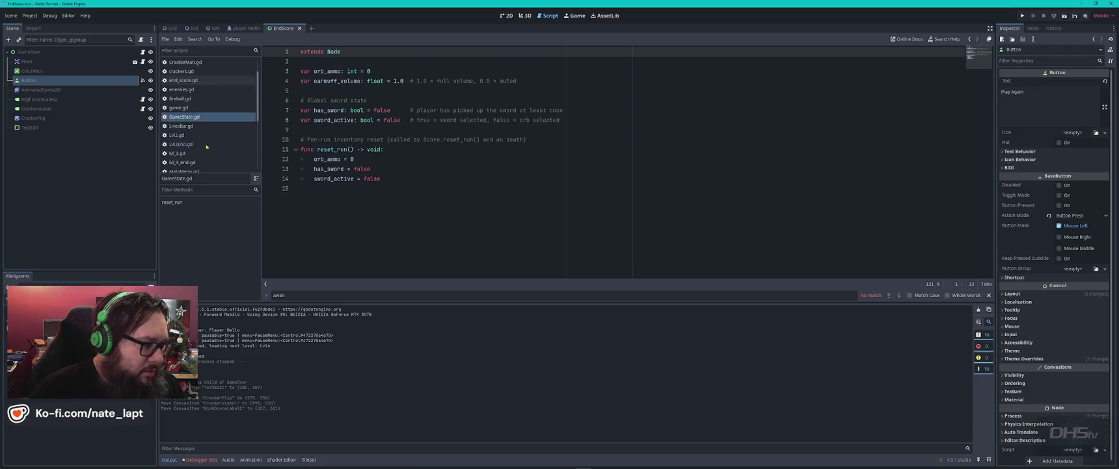
scroll(206, 146, "down", 4)
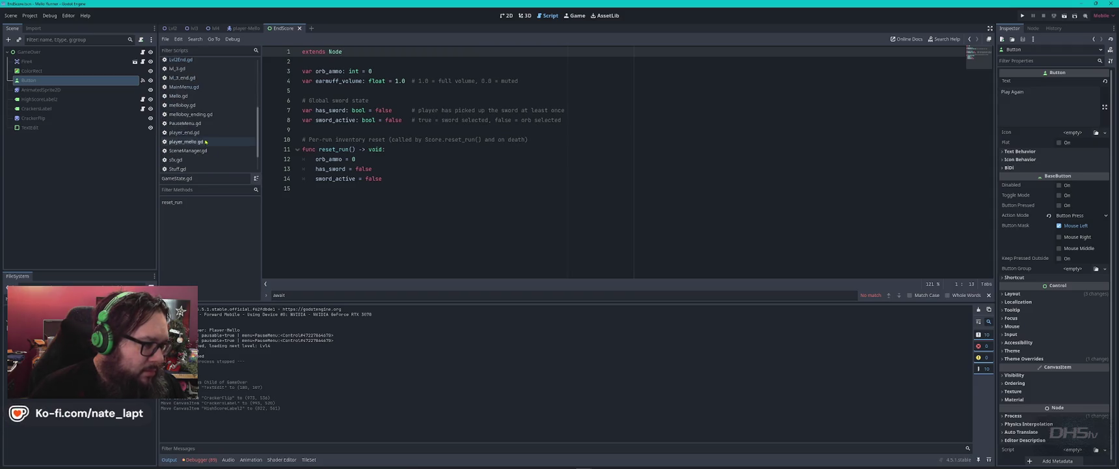
left_click(186, 123)
left_click(537, 183)
key("ctrl+f")
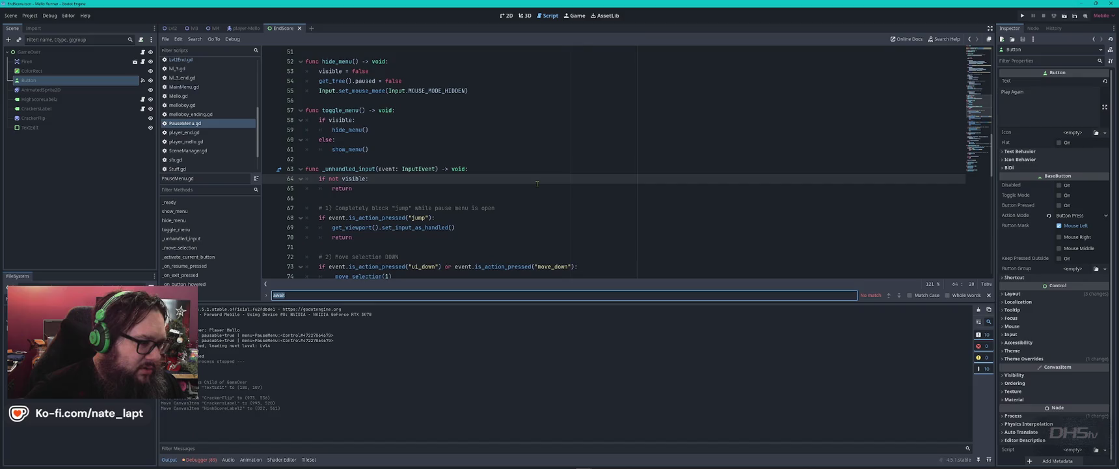
scroll(217, 156, "down", 2)
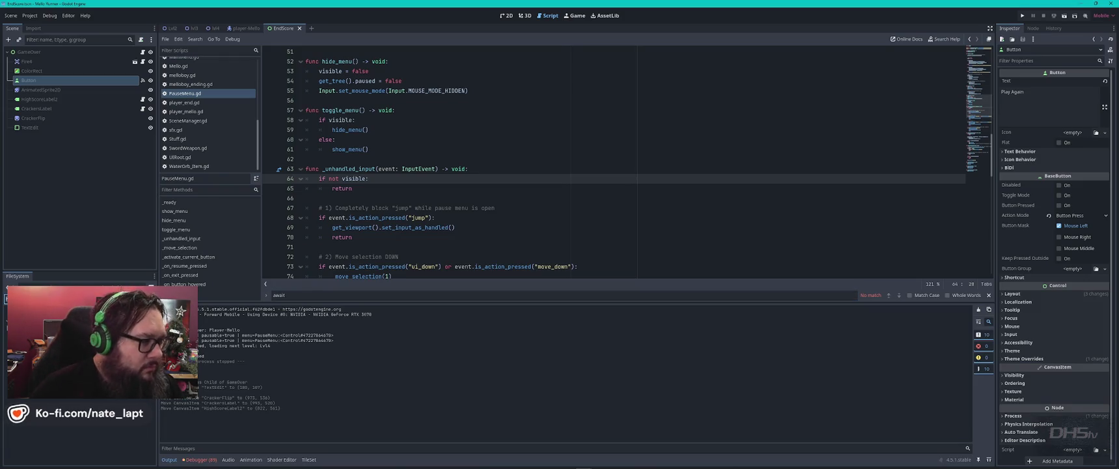
scroll(195, 76, "up", 1)
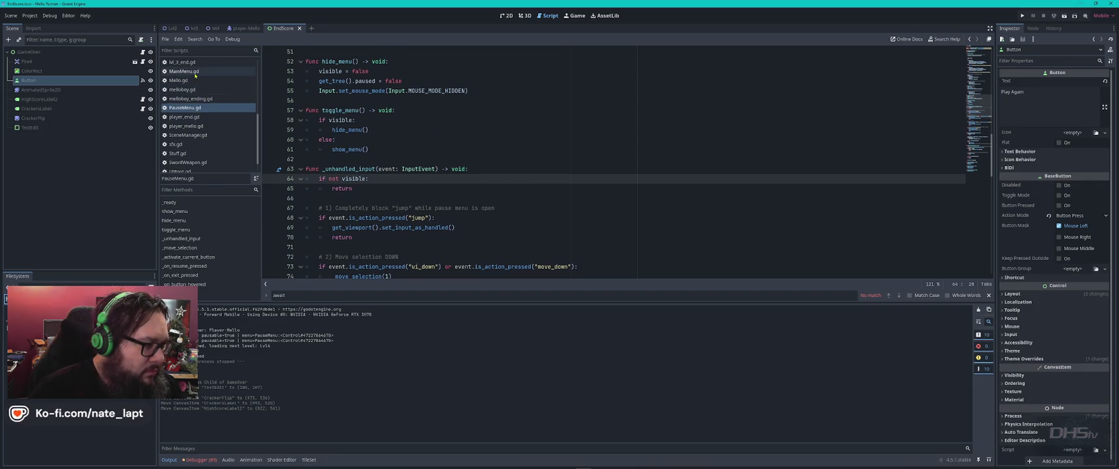
left_click(194, 74)
key("ctrl+f")
key("Escape")
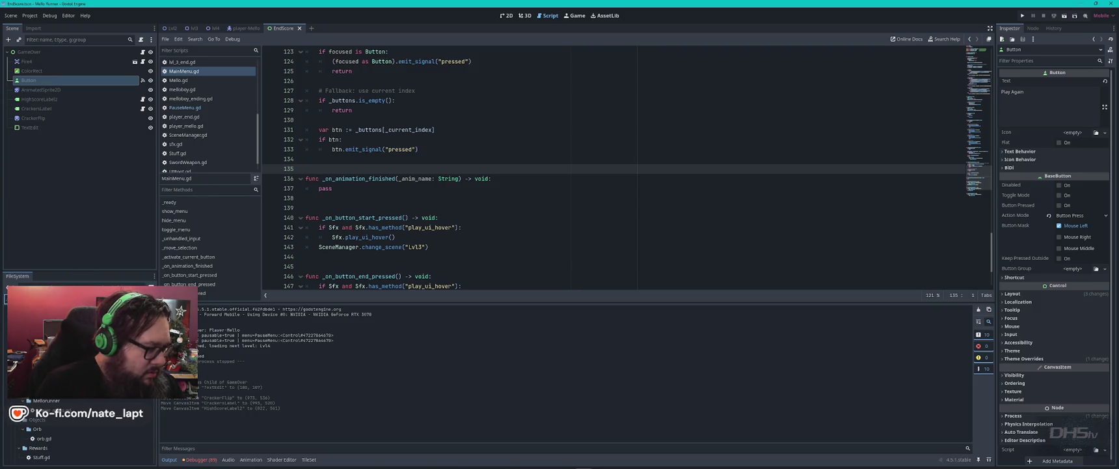
- Search LogoSplash.gd for 'await', then settle on SceneManager.gd's level-start lock code
scroll(78, 433, "down", 5)
scroll(78, 433, "down", 5)
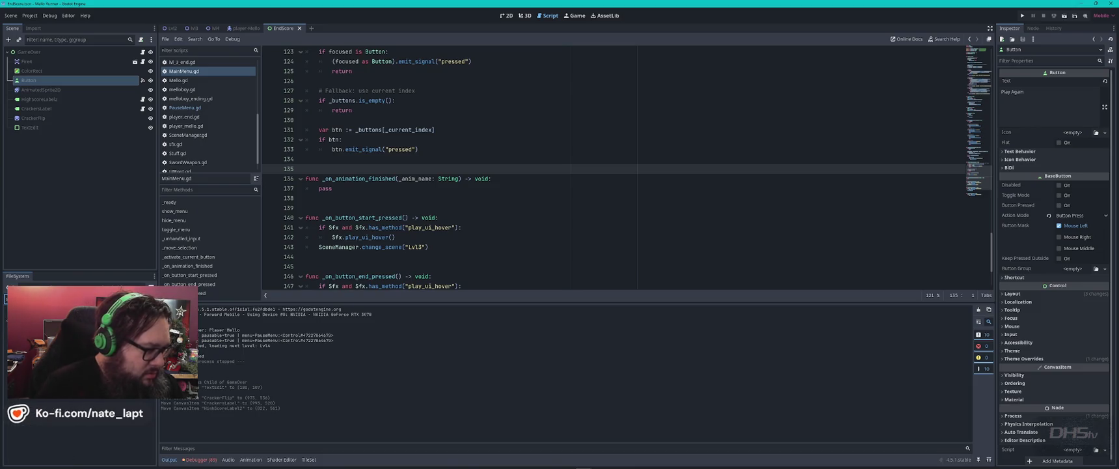
left_click(78, 433)
double_click(78, 433)
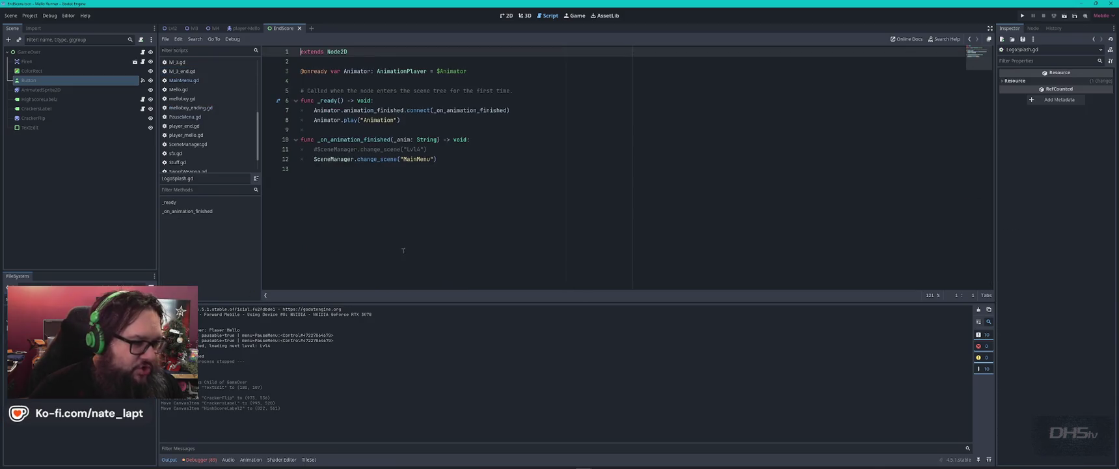
left_click(498, 214)
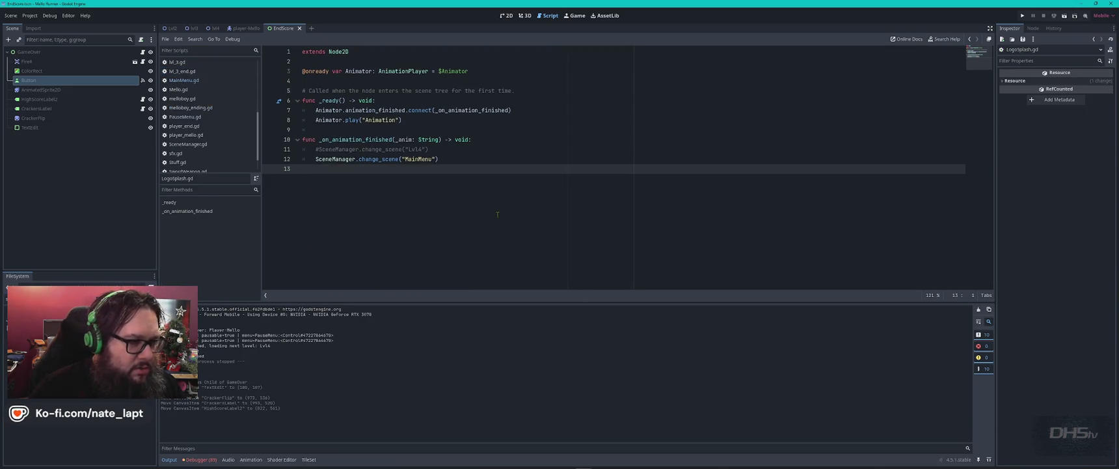
key("ctrl+f")
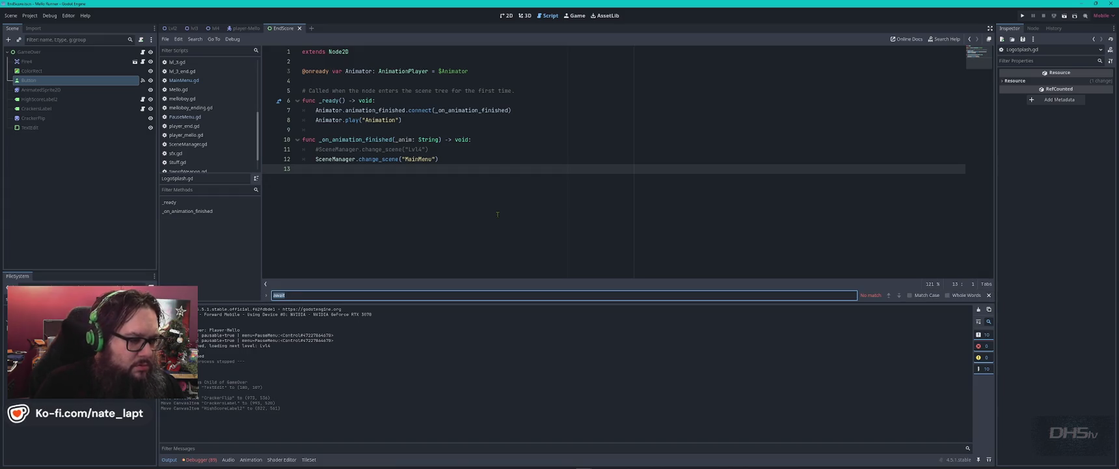
type("awa")
key("Escape")
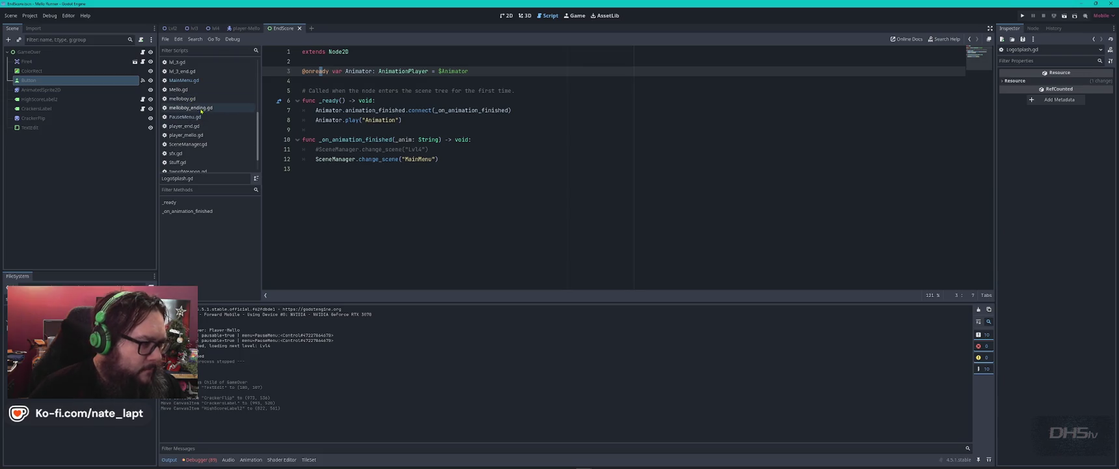
scroll(214, 154, "down", 2)
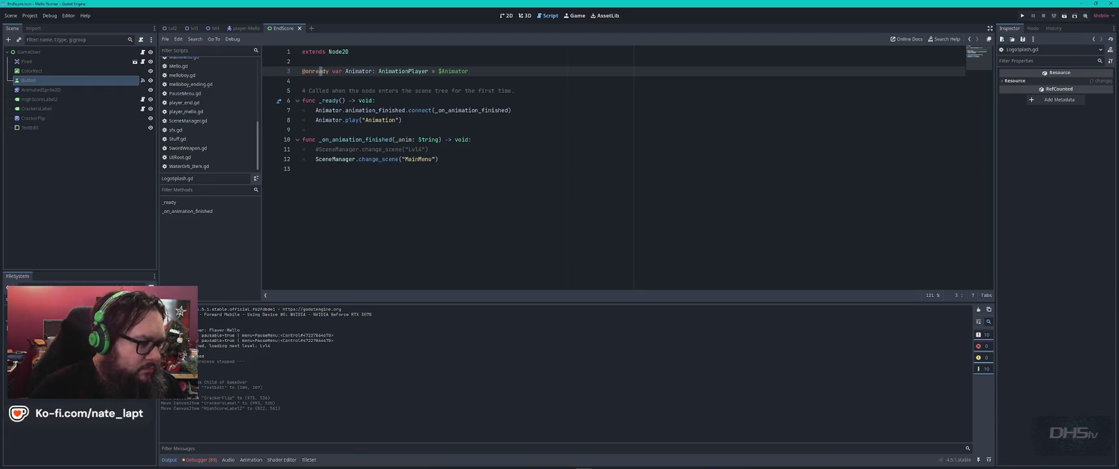
scroll(208, 111, "up", 3)
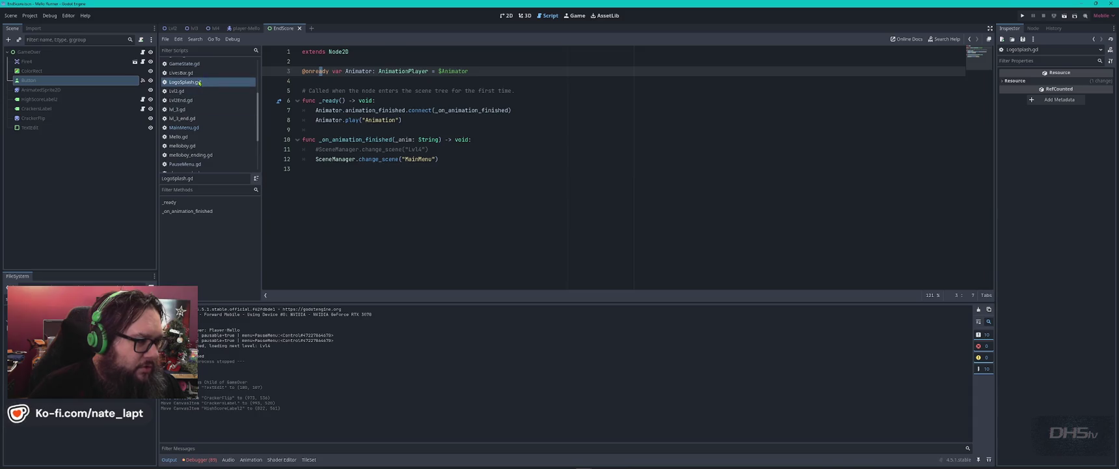
left_click(189, 118)
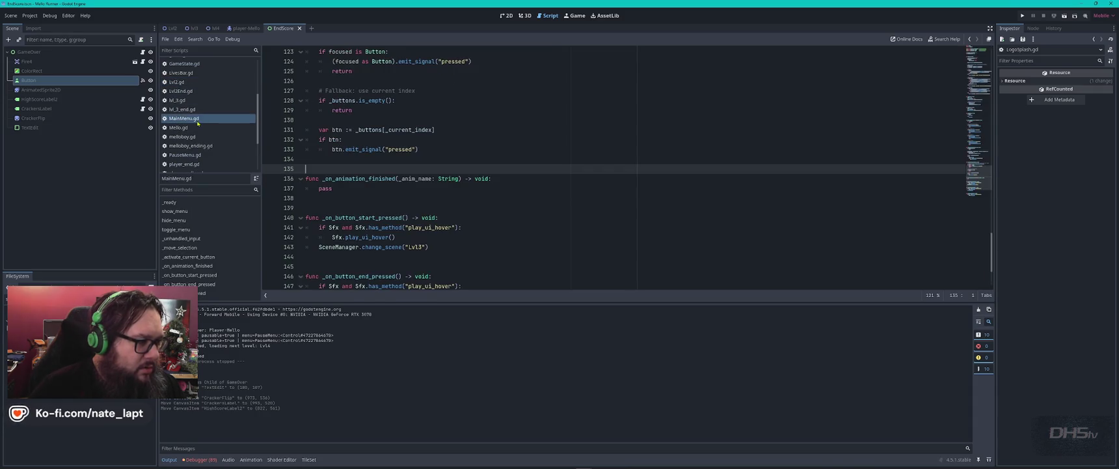
scroll(210, 140, "down", 3)
left_click(188, 140)
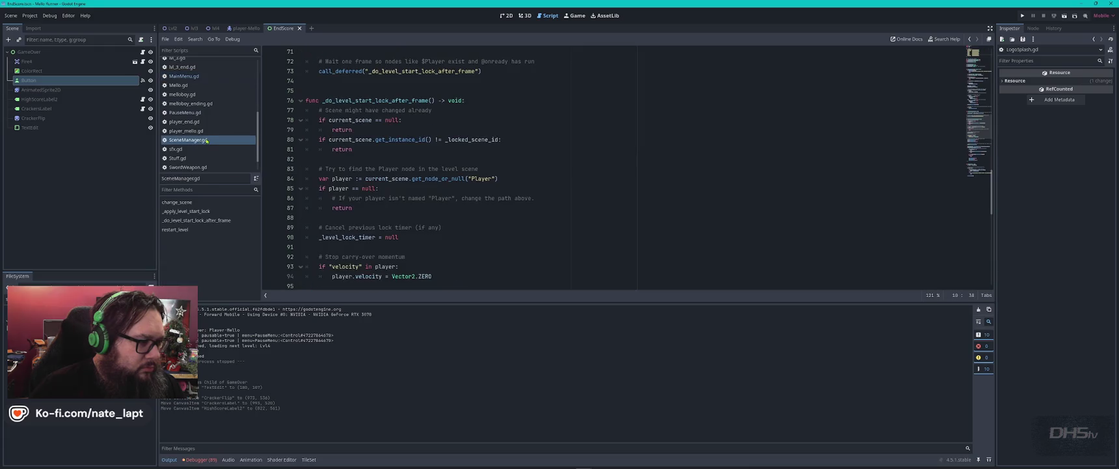
key("ctrl+f")
key("Escape")
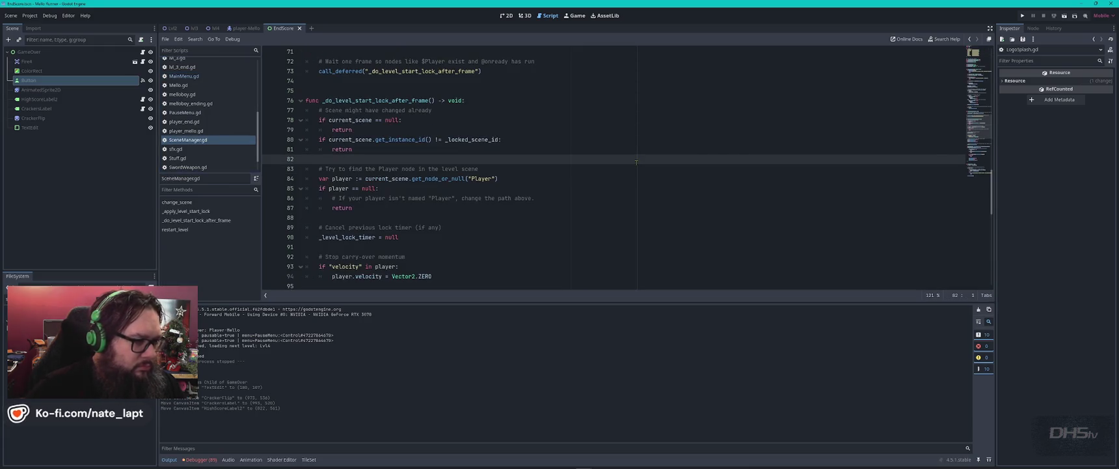
- Launch Visual Studio Code from the system search
key("super")
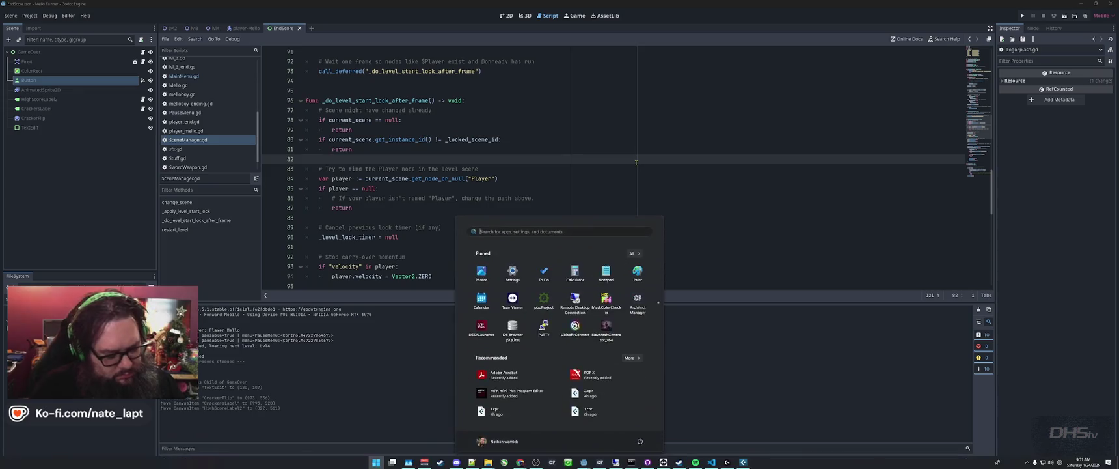
type("visual studio")
key("Return")
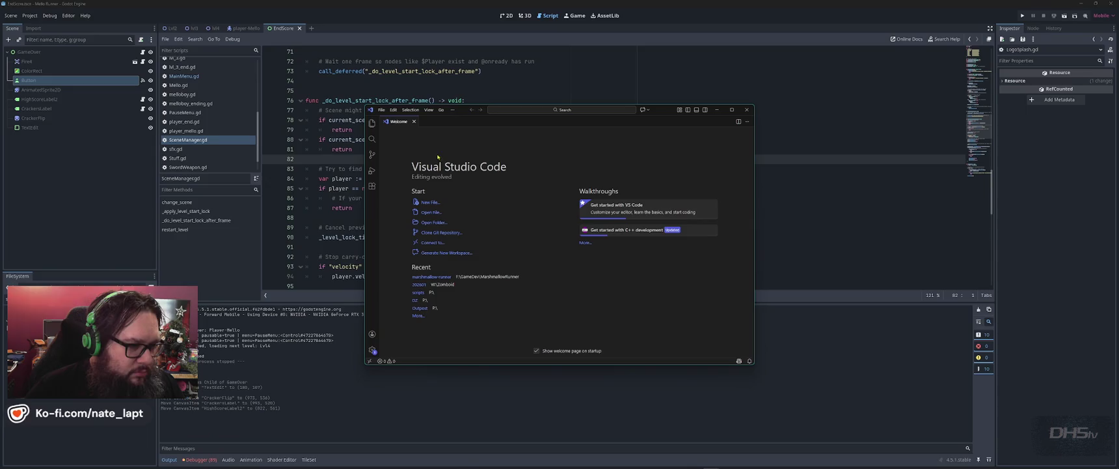
- Search the project for 'await' and copy the 0.1-second timer line at enemies.gd line 329
left_click(434, 277)
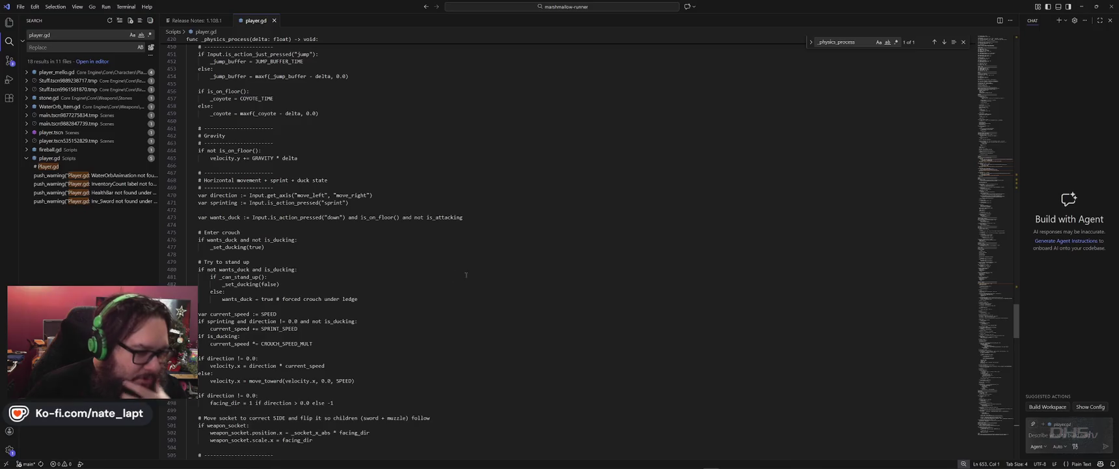
key("ctrl+a")
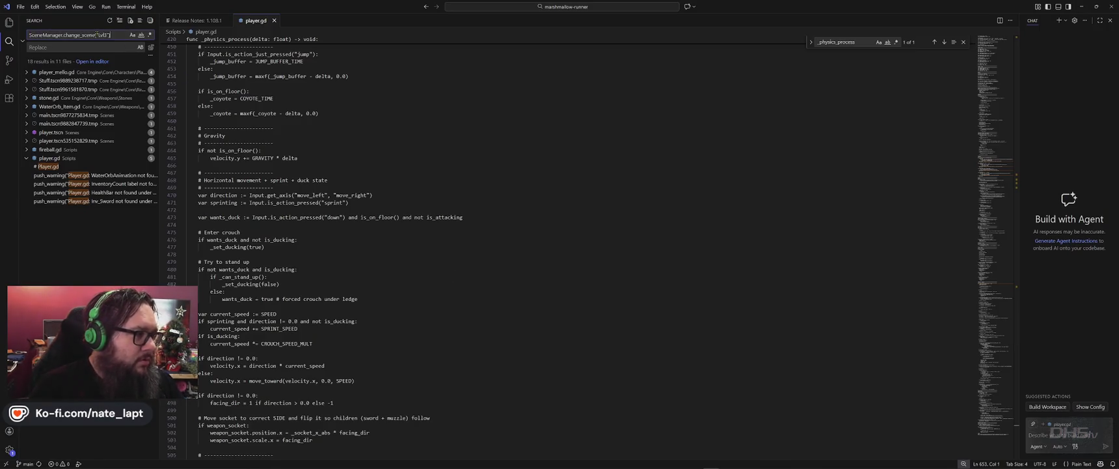
type("await")
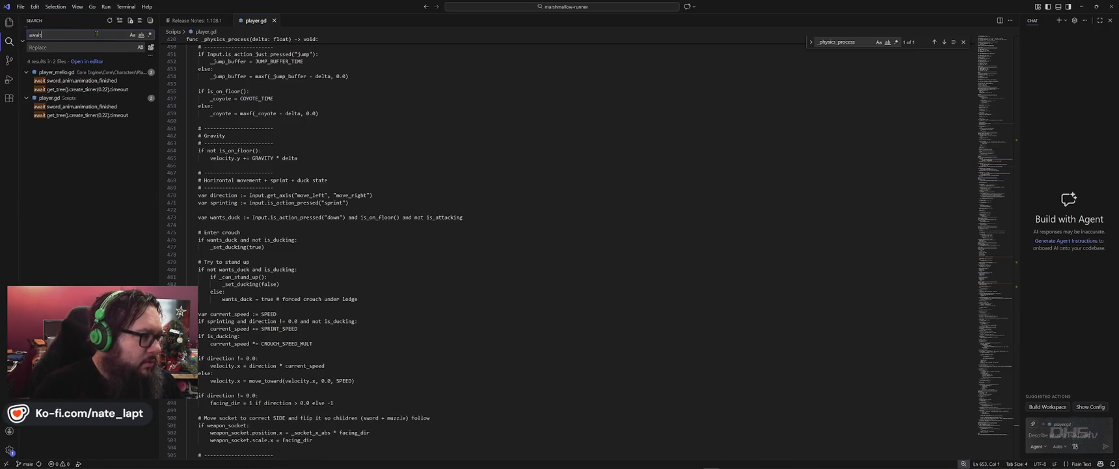
left_click(76, 81)
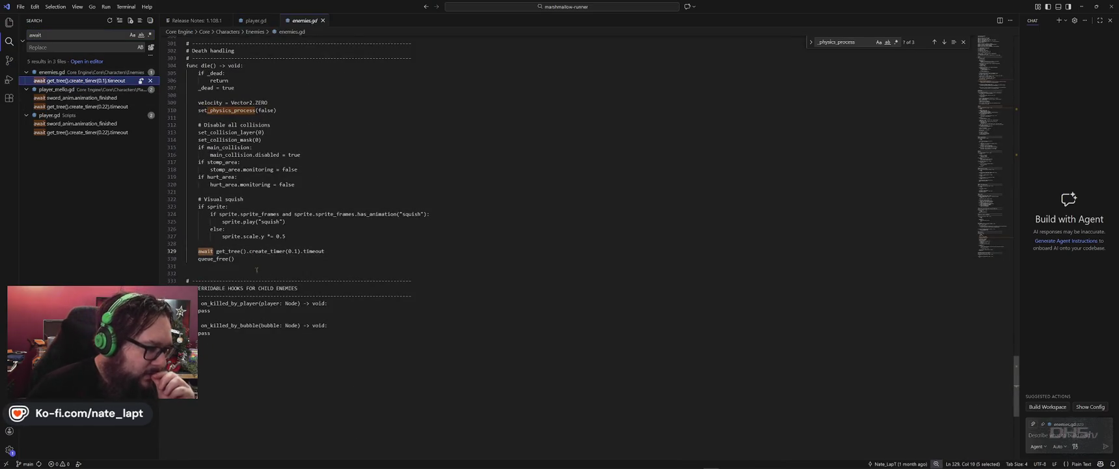
left_click(338, 253)
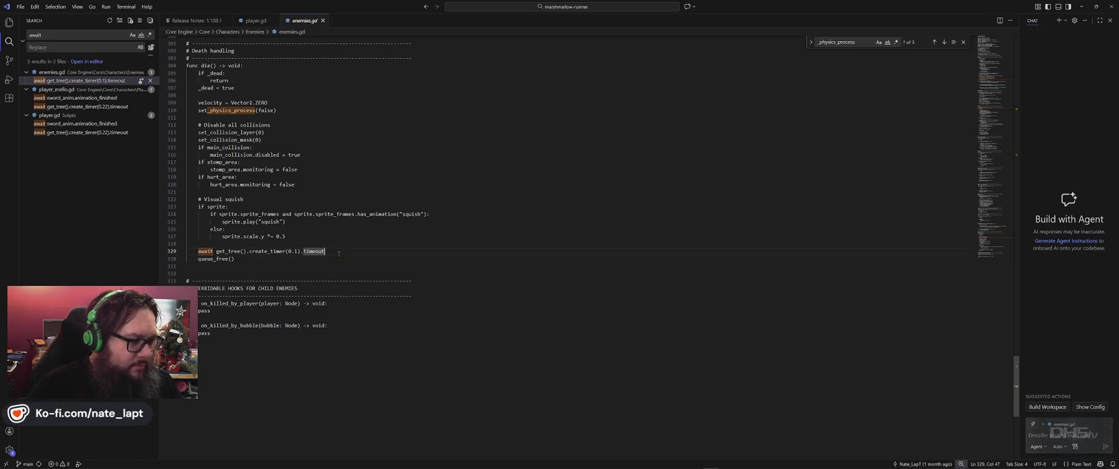
key("shift+Home")
key("ctrl+c")
key("alt+Tab")
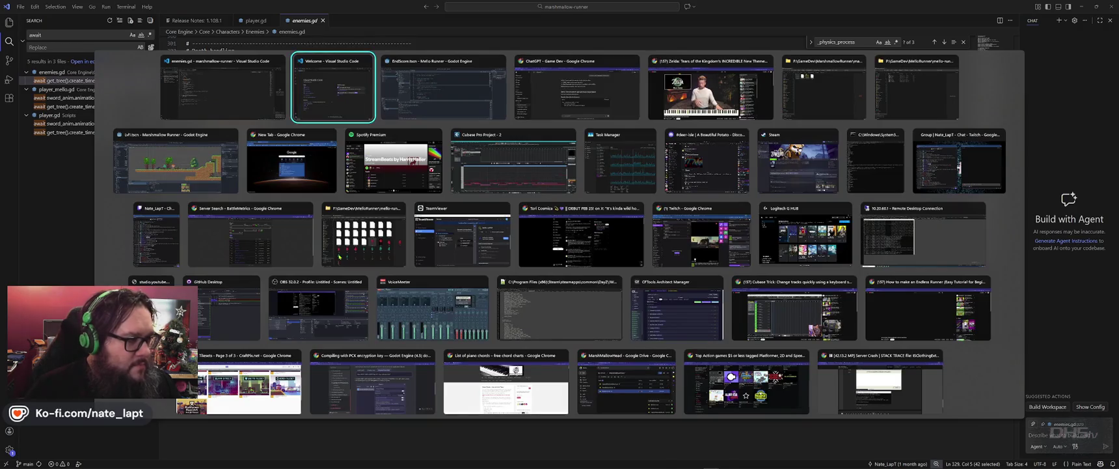
- Paste the await timer line into end_score.gd at line 44 and indent it
key("Tab")
scroll(219, 128, "up", 3)
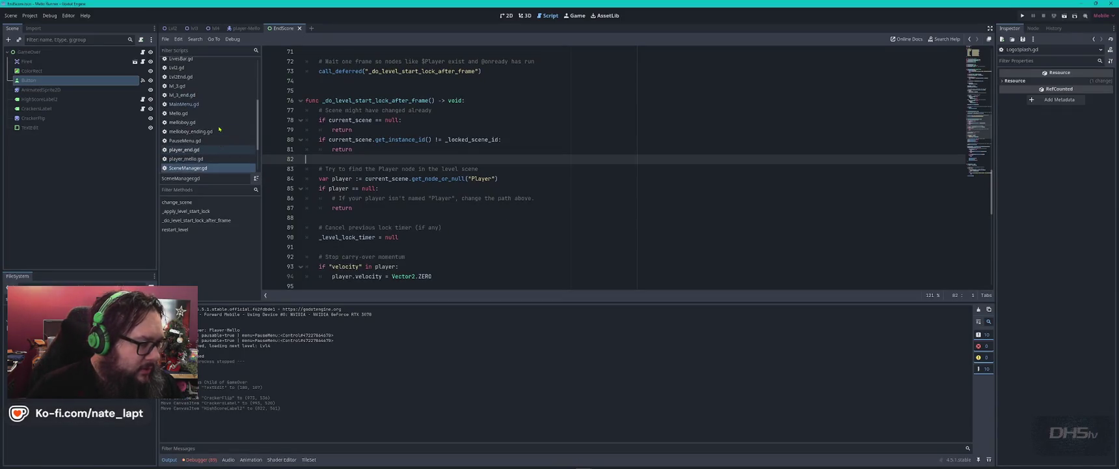
scroll(219, 128, "up", 2)
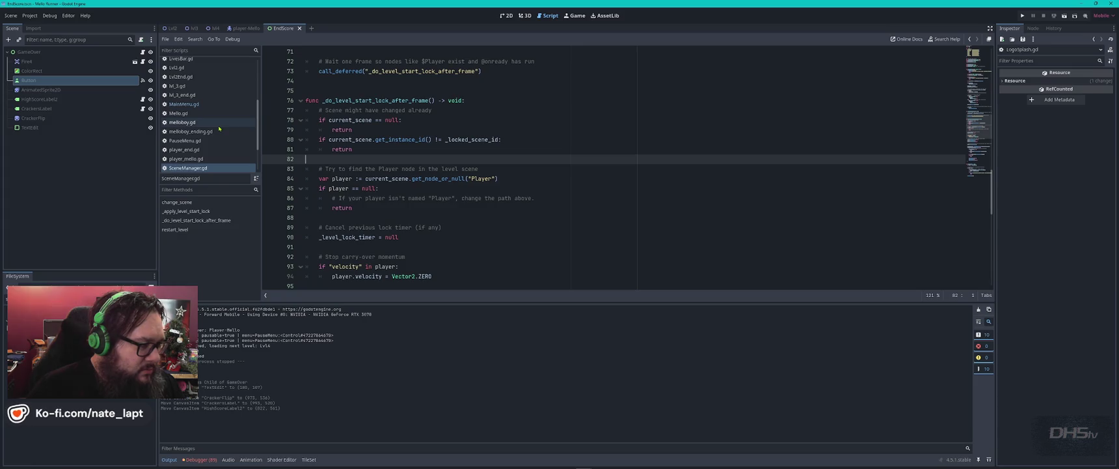
scroll(221, 130, "up", 2)
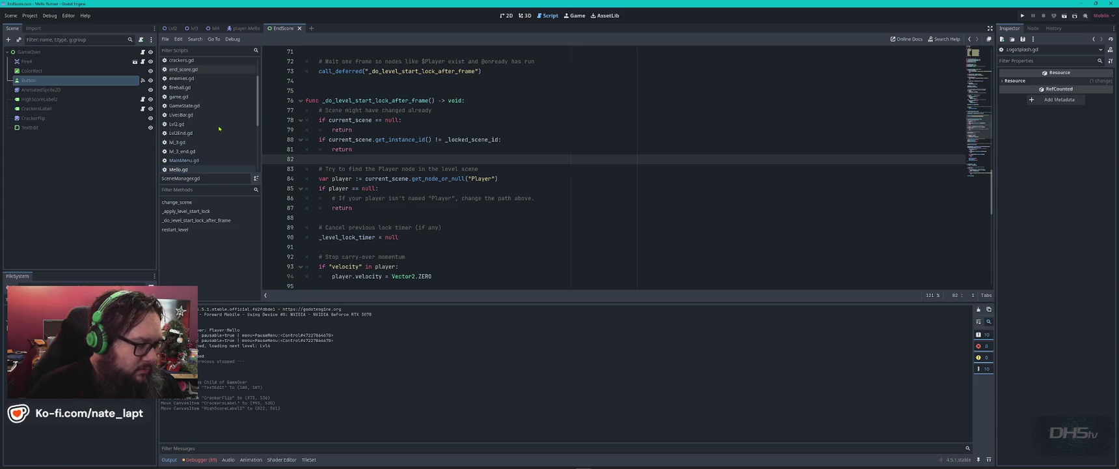
left_click(201, 69)
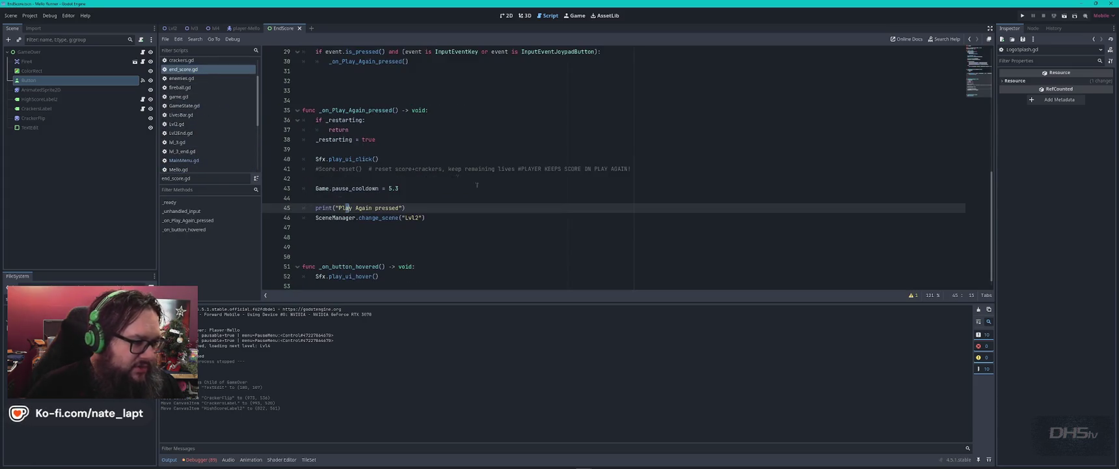
left_click(420, 198)
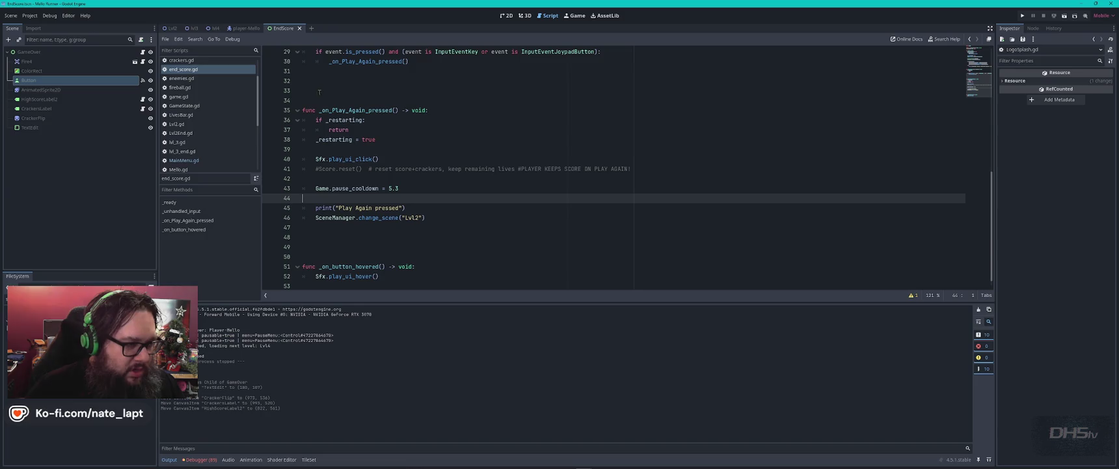
key("ctrl+v")
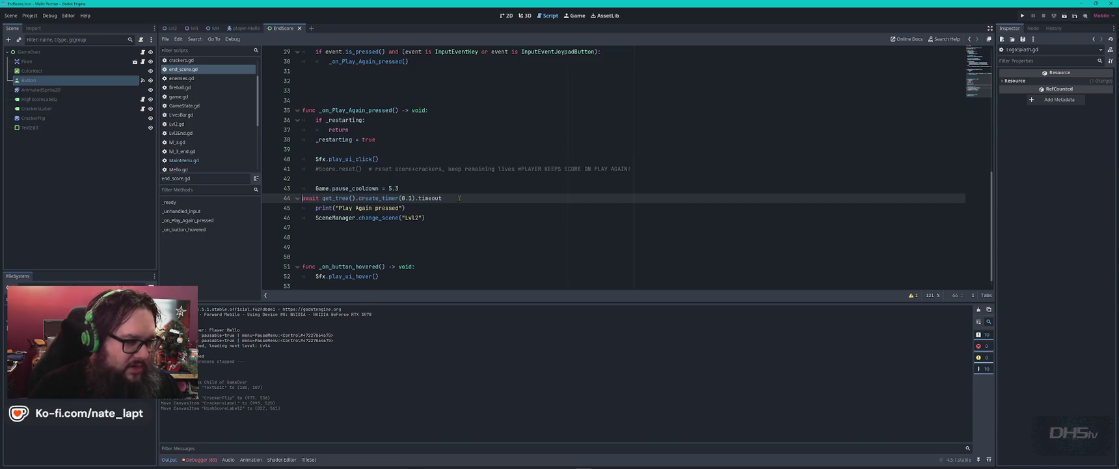
key("Tab")
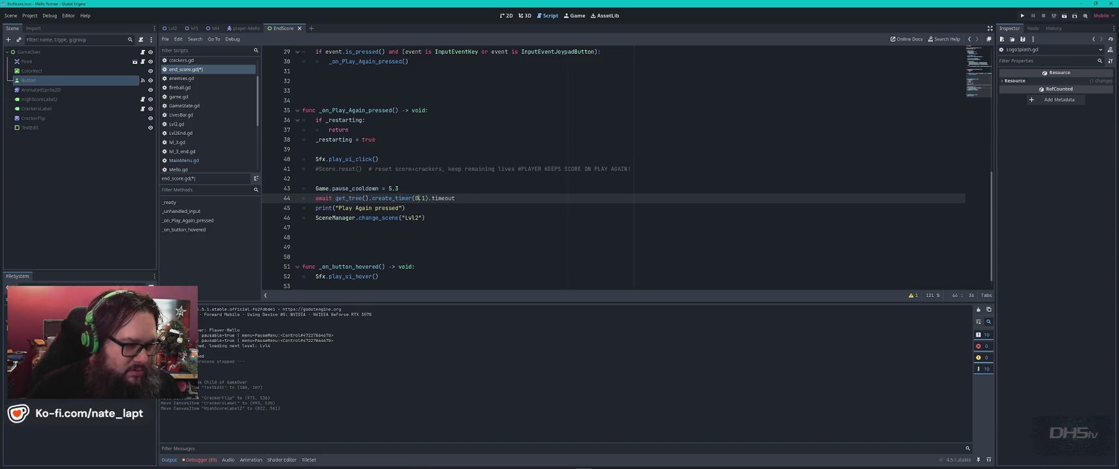
- Change the timer duration to 5.0, save, and comment out the line
left_click(417, 198)
type("5.")
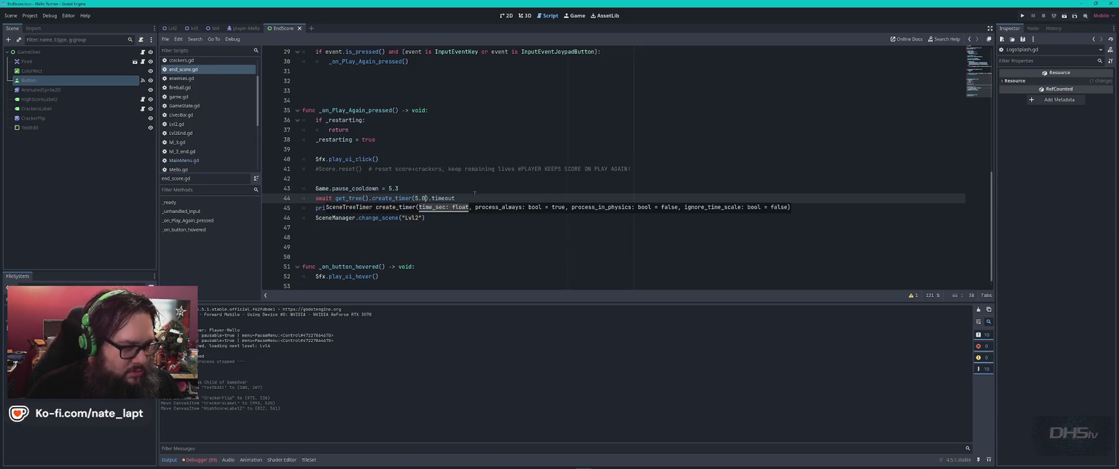
key("ctrl+s")
key("Up")
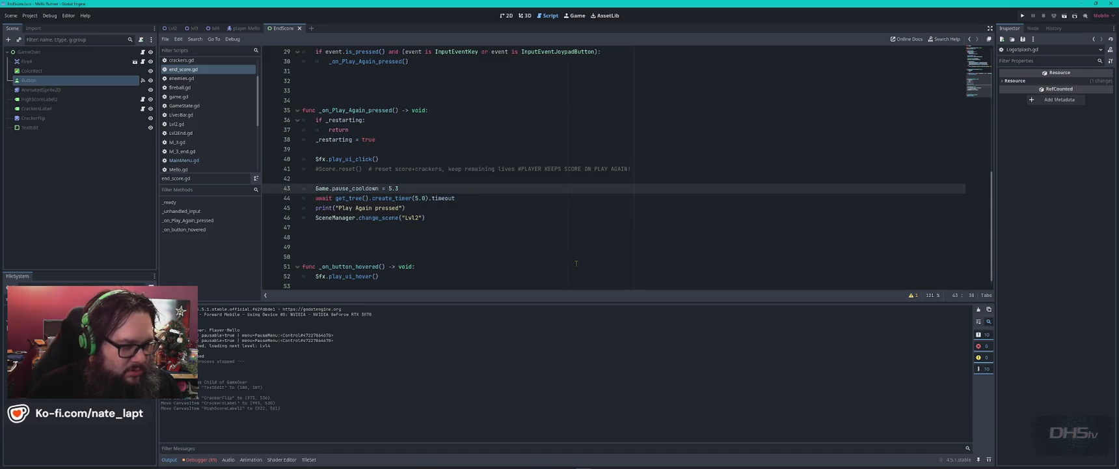
key("Down")
key("ctrl+k")
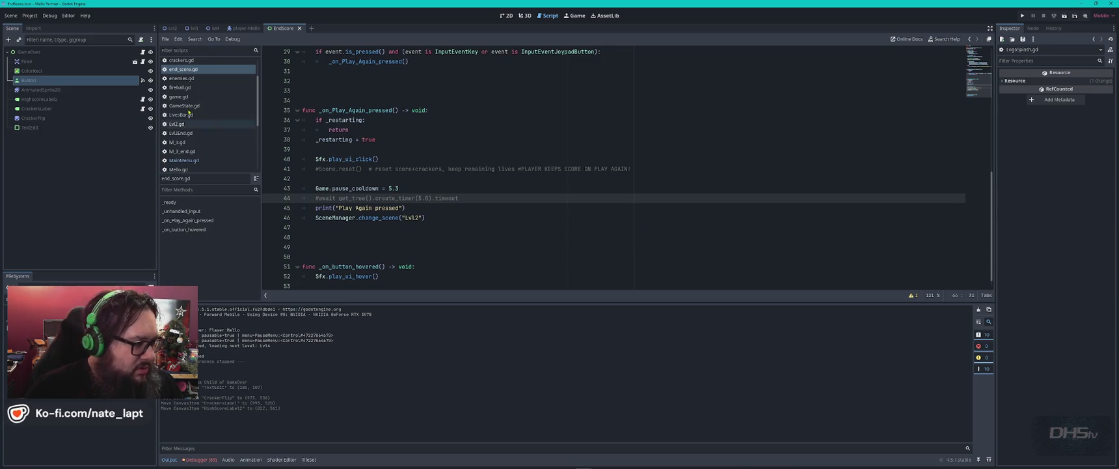
- Run the game from MainMenu.gd's Lvl3 scene-change line, play through, and stop it
left_click(199, 161)
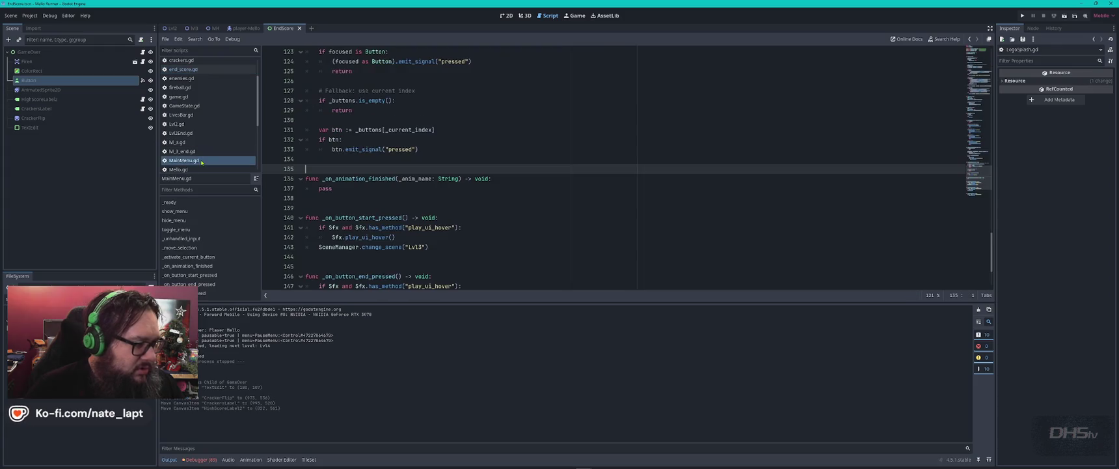
left_click(422, 247)
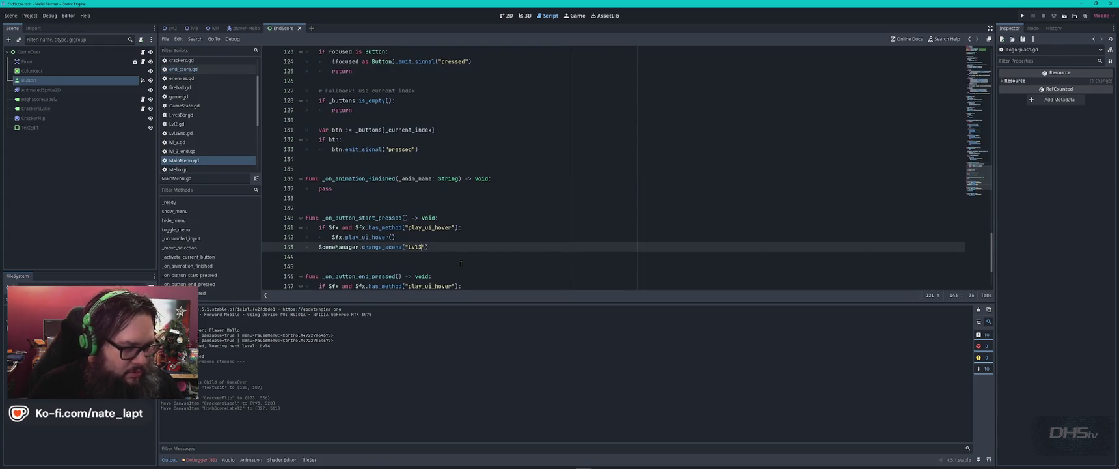
type("4")
key("F5")
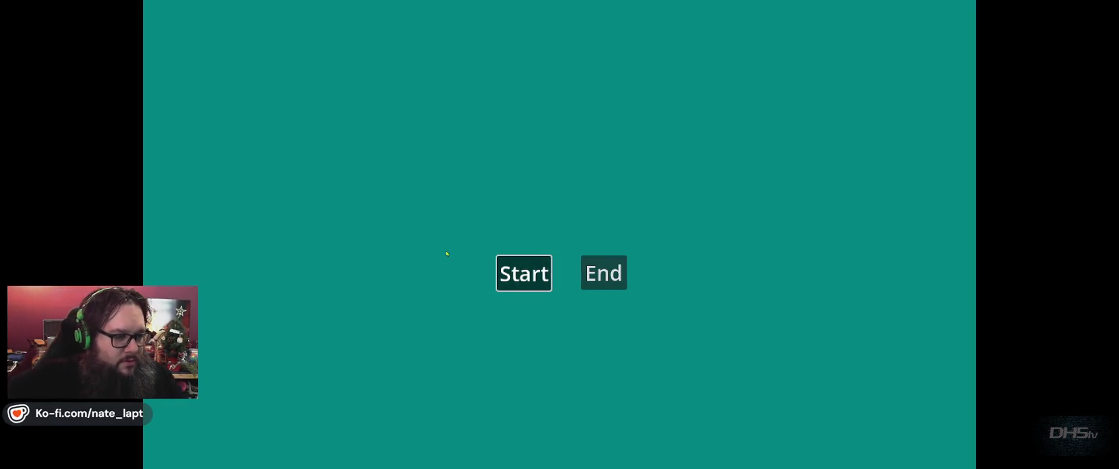
key("Return")
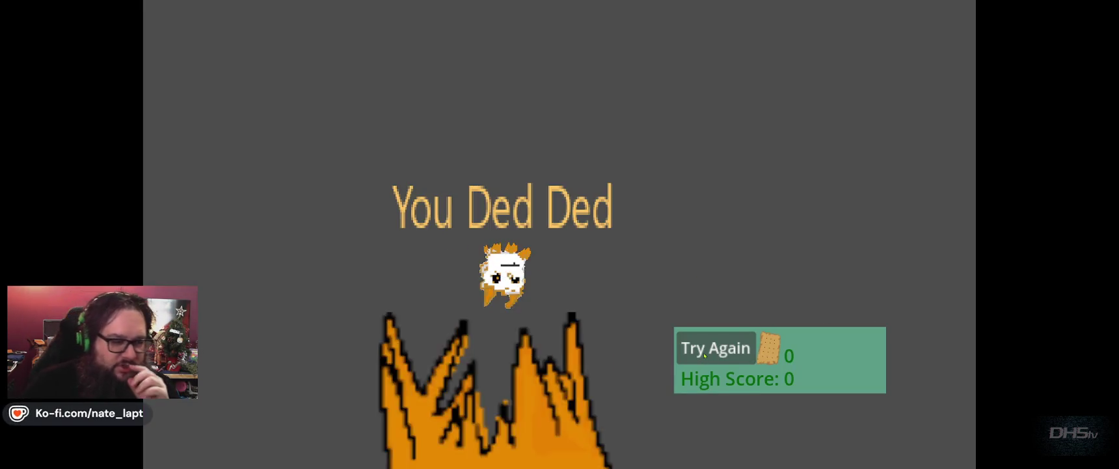
key("F8")
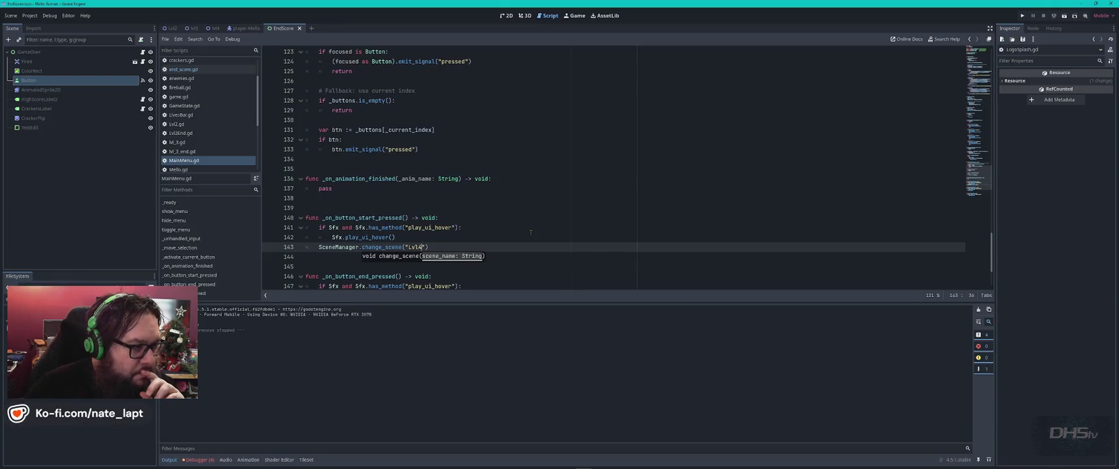
- Switch through the lvl4 and player-Mello scenes, open player-End, and show player_end.gd
scroll(204, 140, "up", 2)
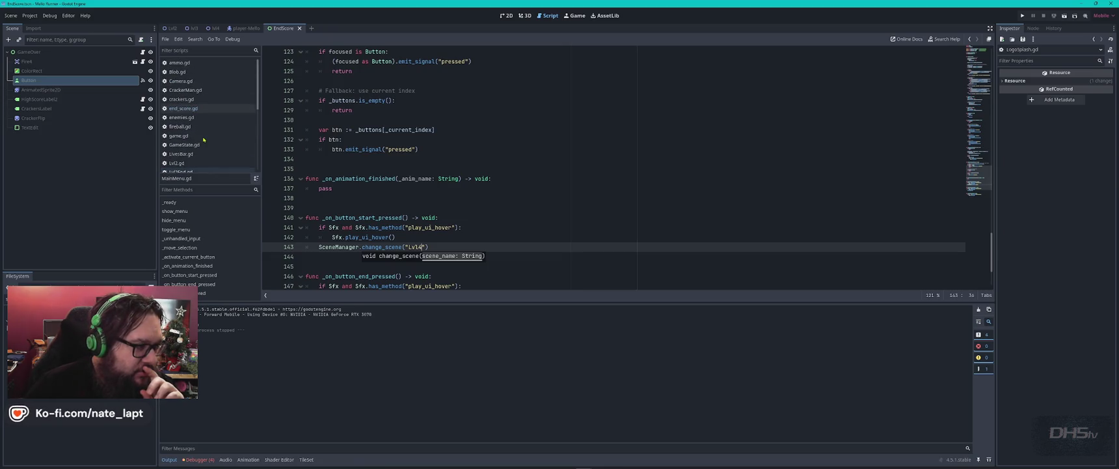
scroll(203, 139, "down", 2)
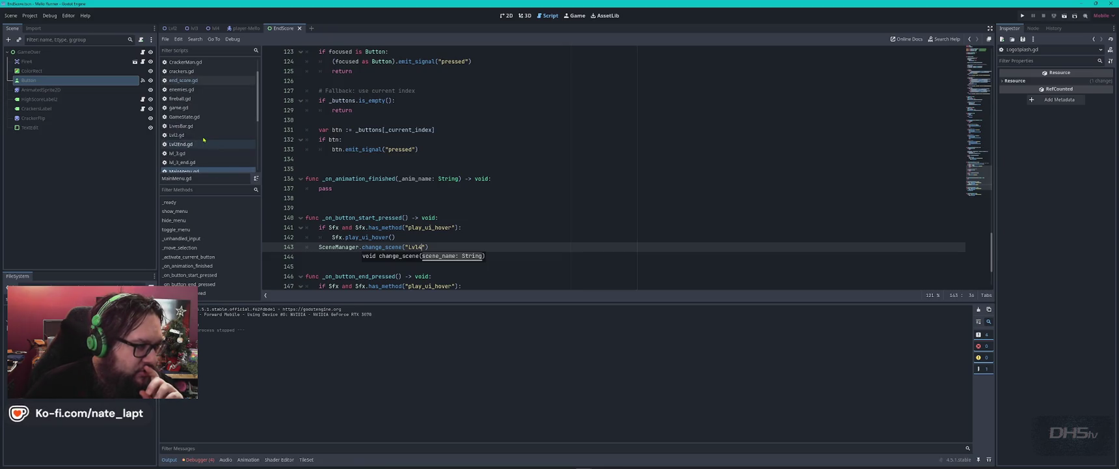
left_click(210, 29)
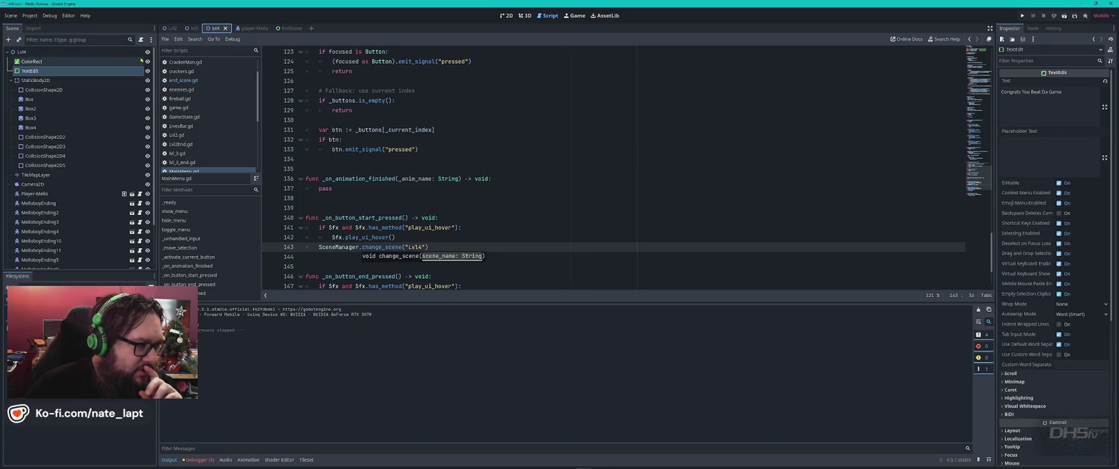
key("ctrl+Tab")
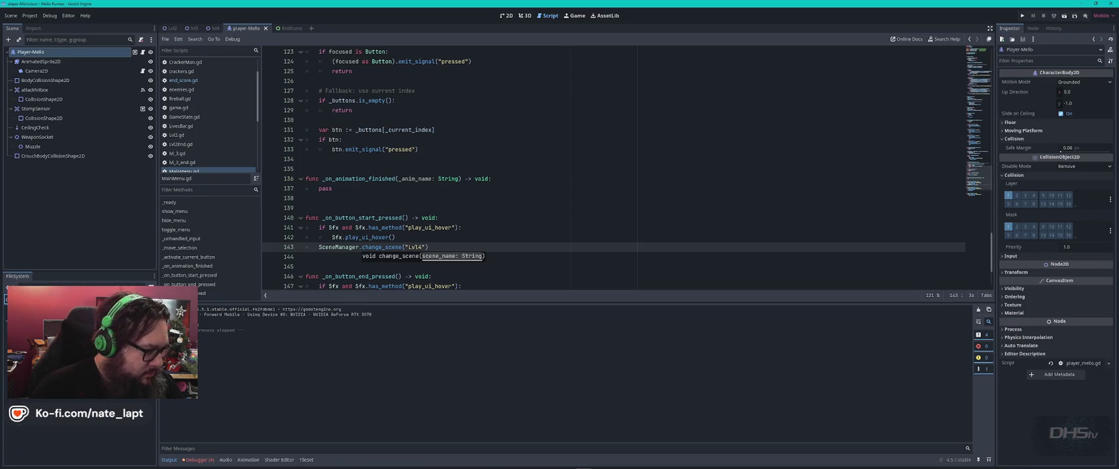
double_click(98, 390)
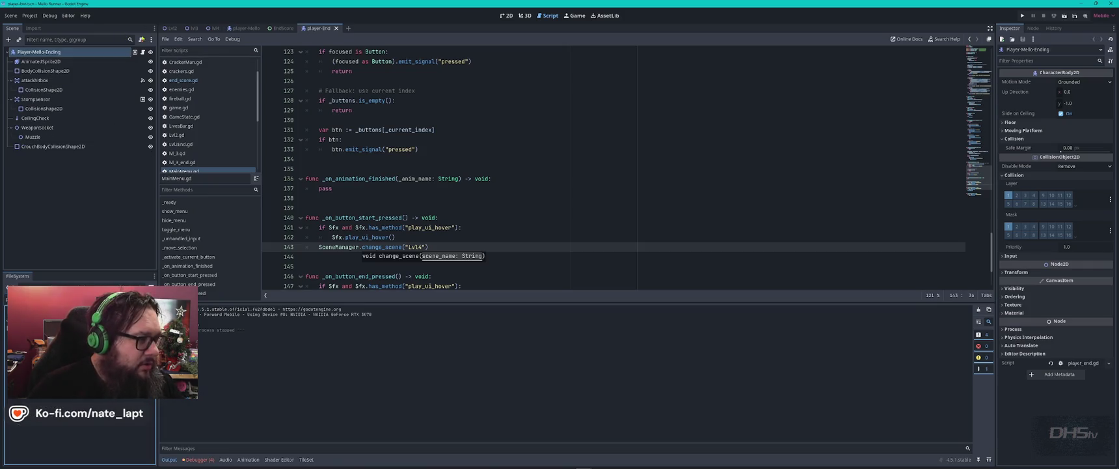
left_click(143, 52)
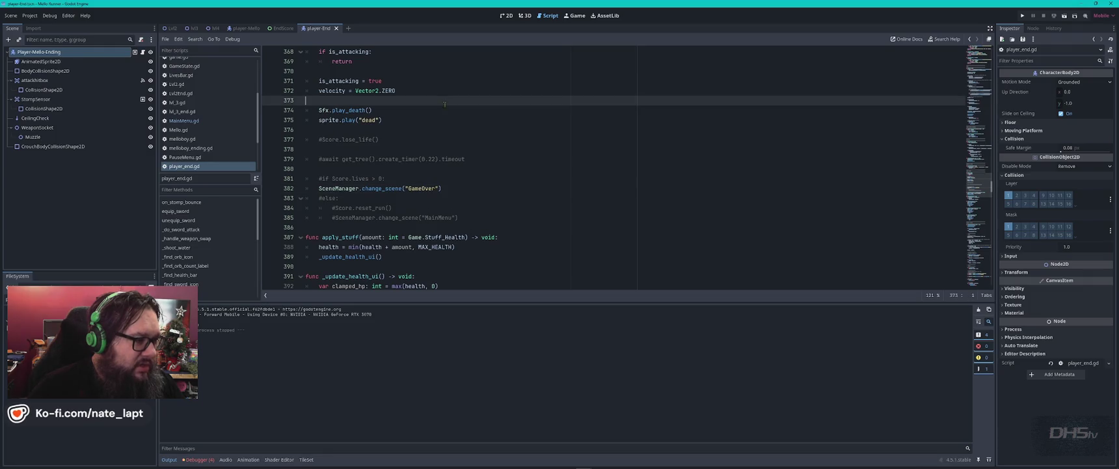
- Change line 382's death scene from GameOver to EndScore, then playtest the ending
left_click(473, 158)
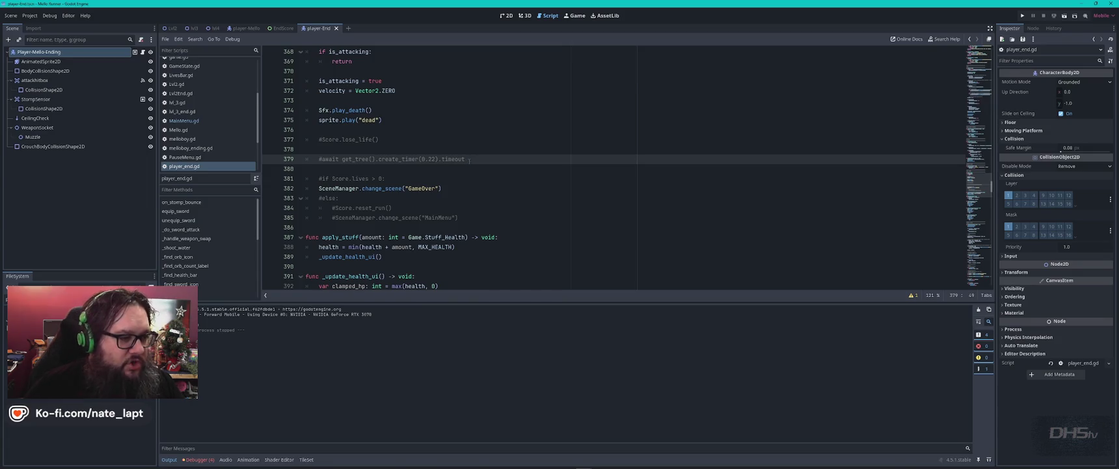
double_click(415, 188)
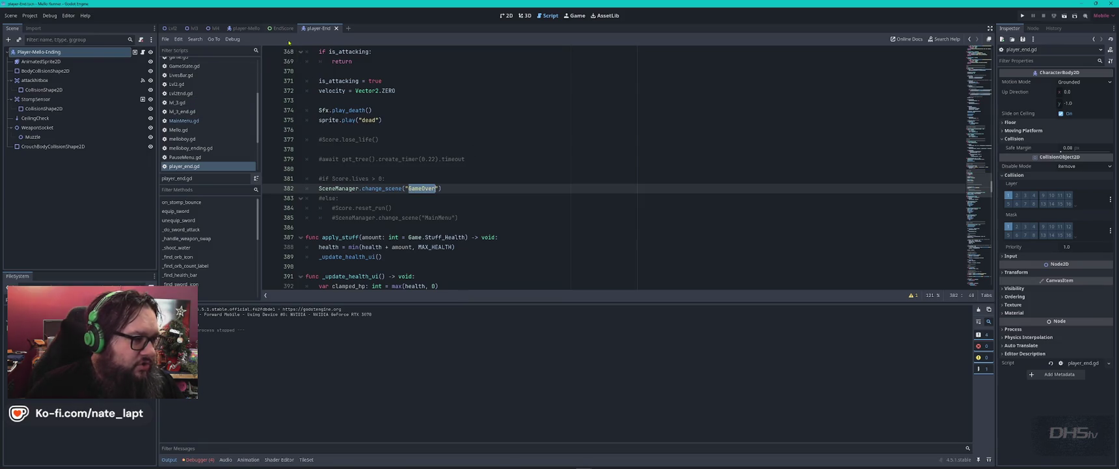
type("End")
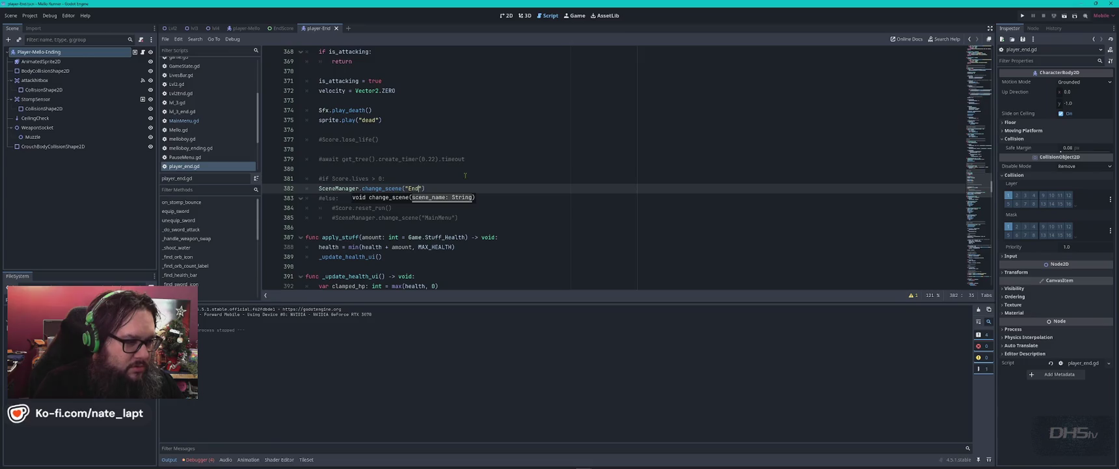
type("score")
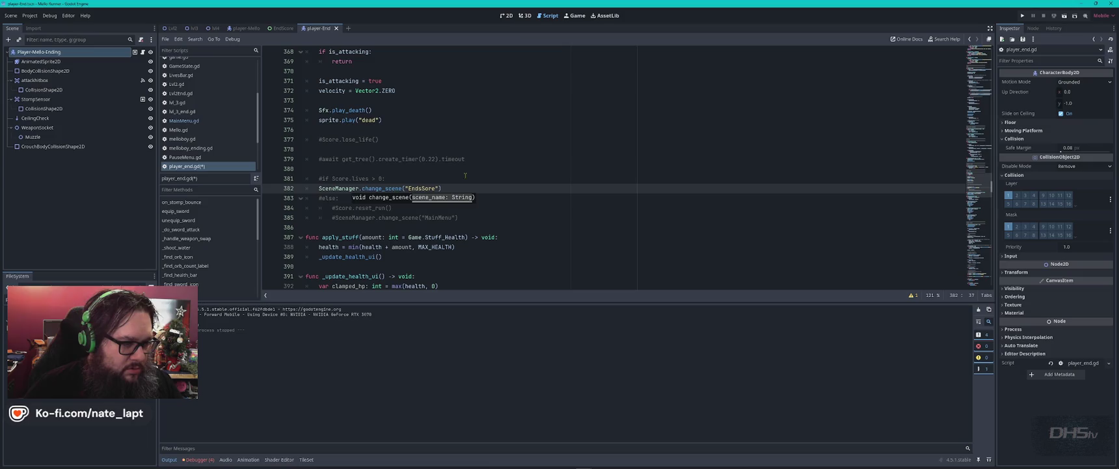
type("c")
key("Left")
key("Left")
key("BackSpace")
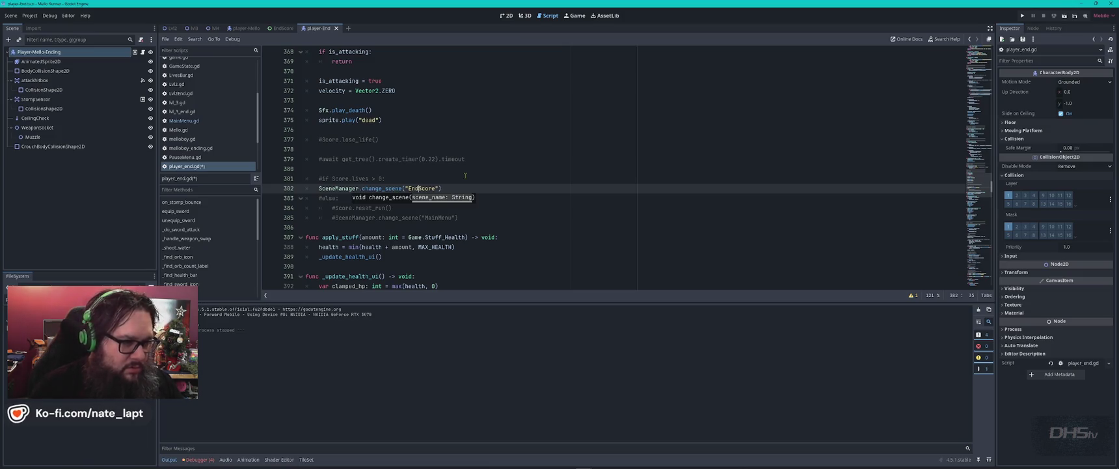
key("F5")
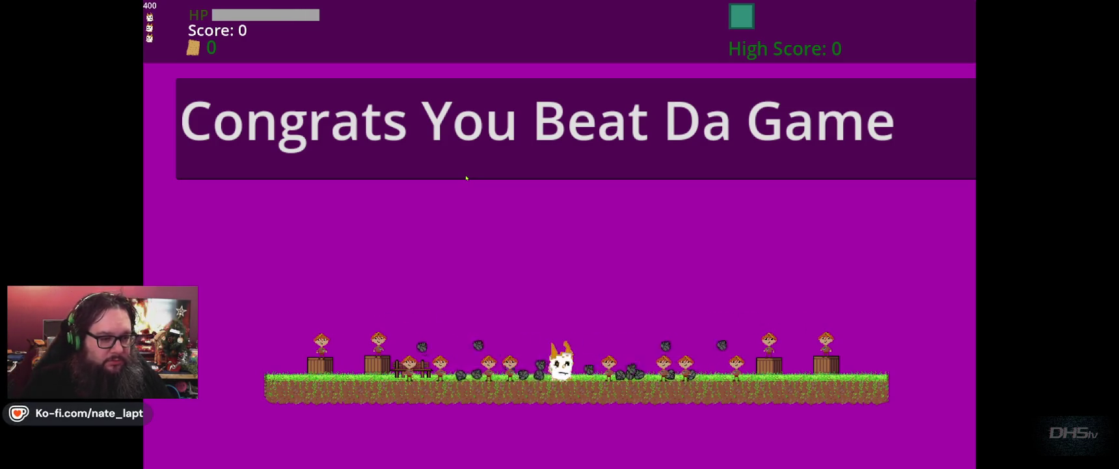
key("F8")
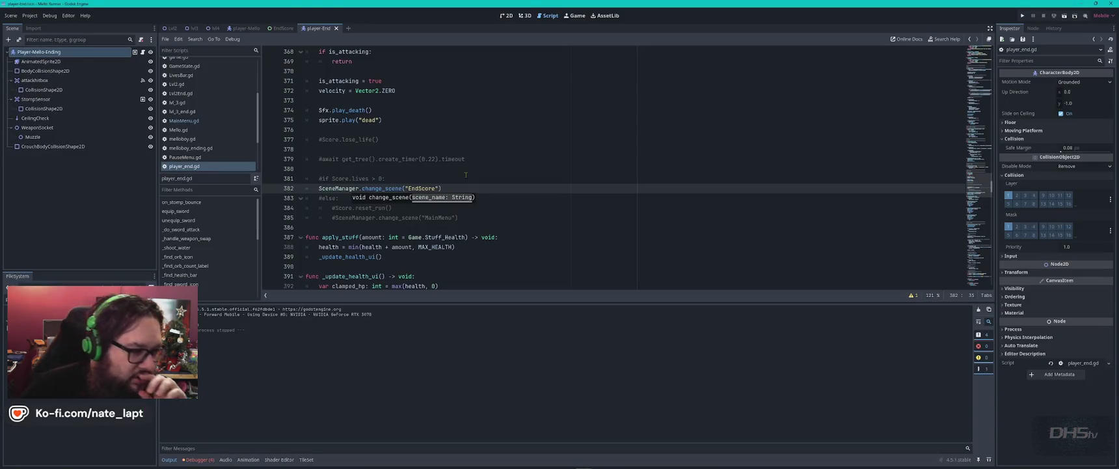
- Grab the EndScore scene uid and paste it beside SceneManager.gd's GameOver entry
double_click(423, 188)
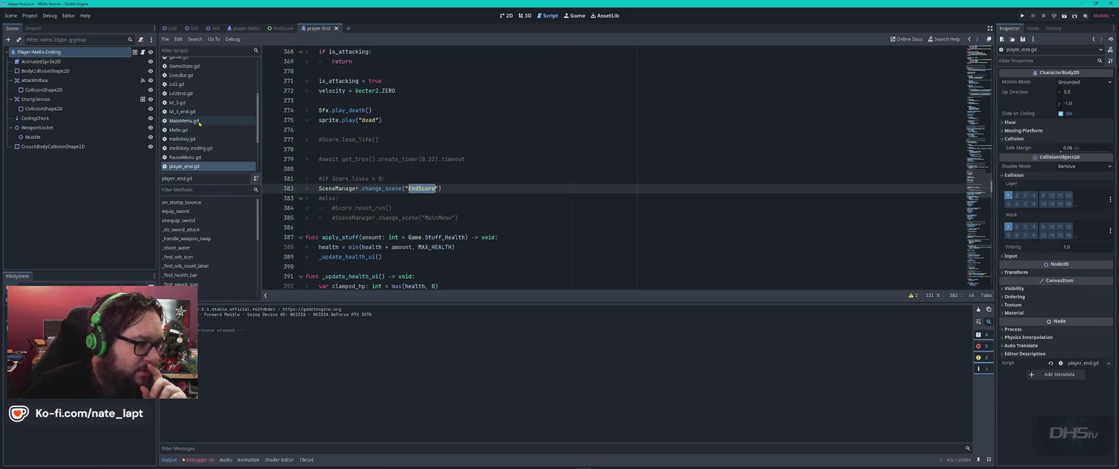
scroll(212, 161, "down", 2)
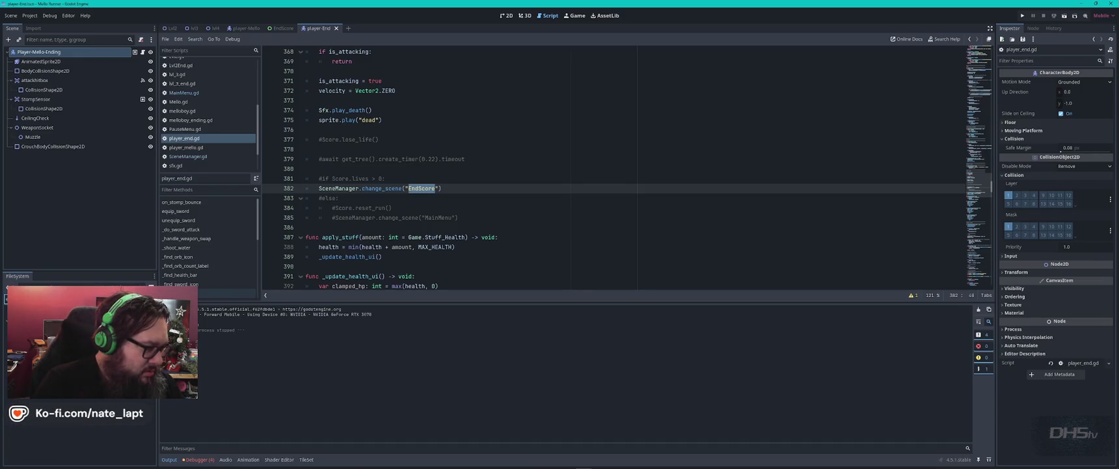
right_click(56, 306)
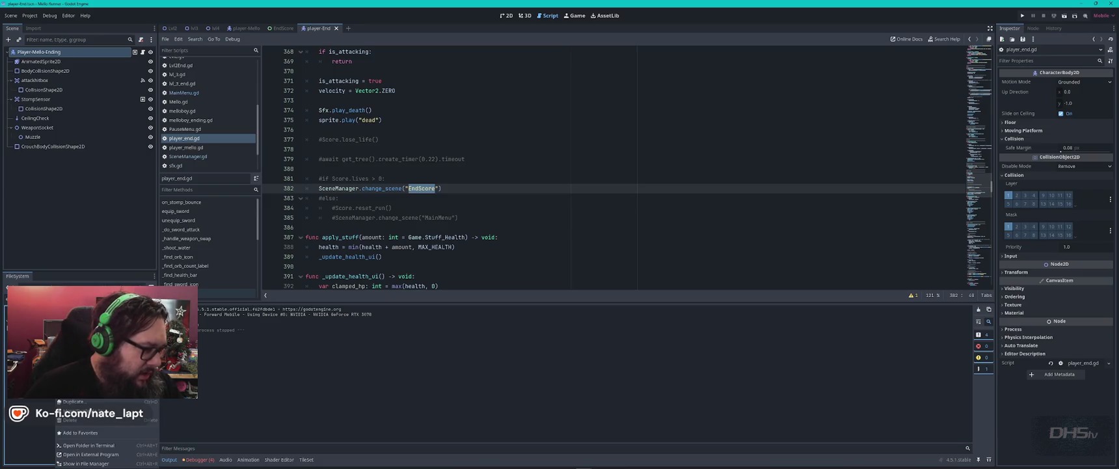
key("Escape")
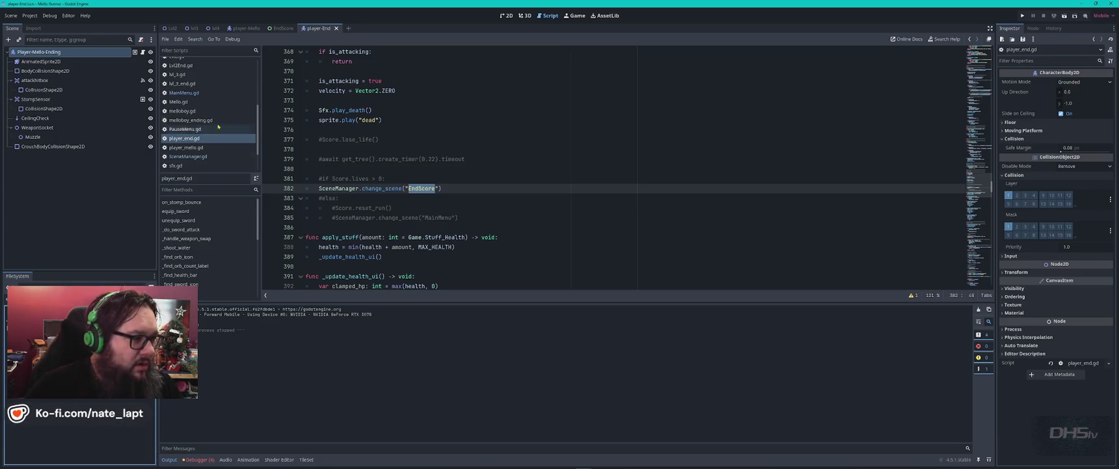
left_click(205, 156)
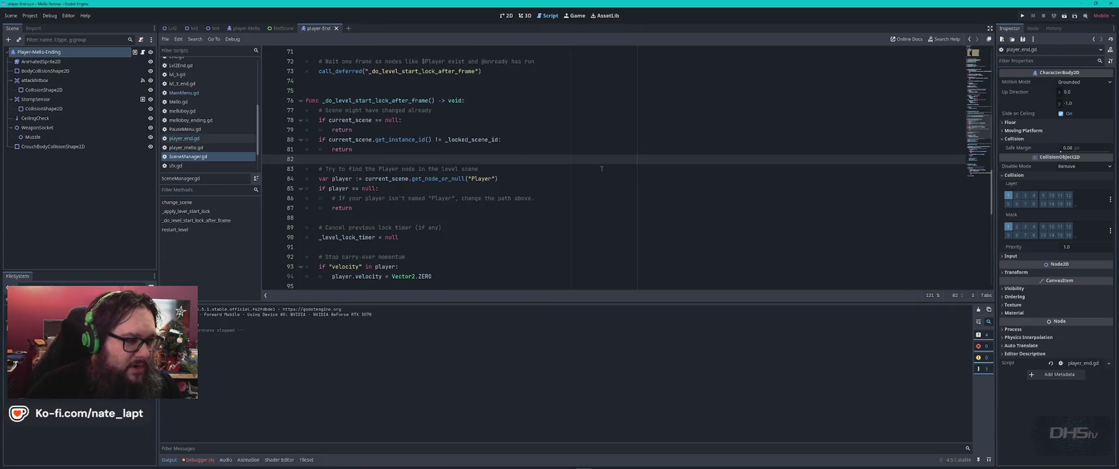
scroll(593, 151, "up", 15)
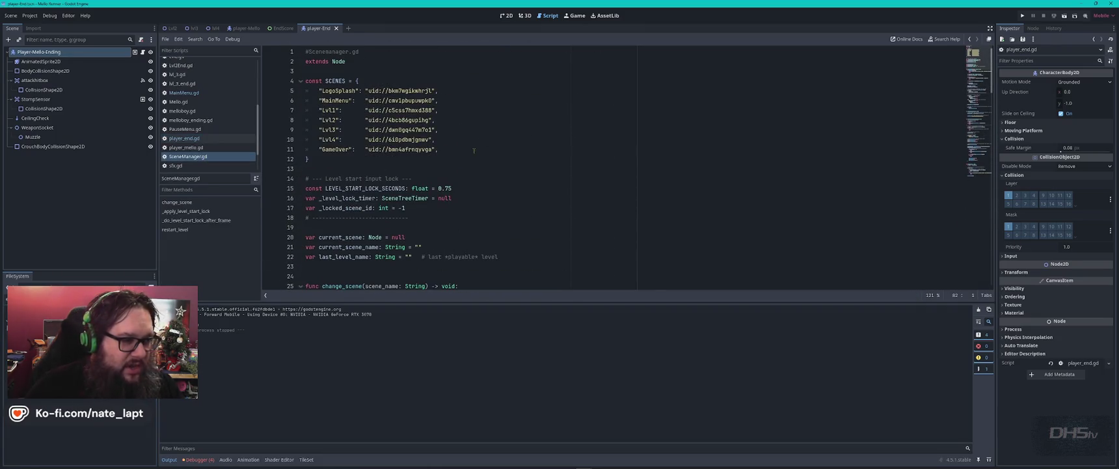
left_click(474, 151)
type("uid://ds68j8l2646ta")
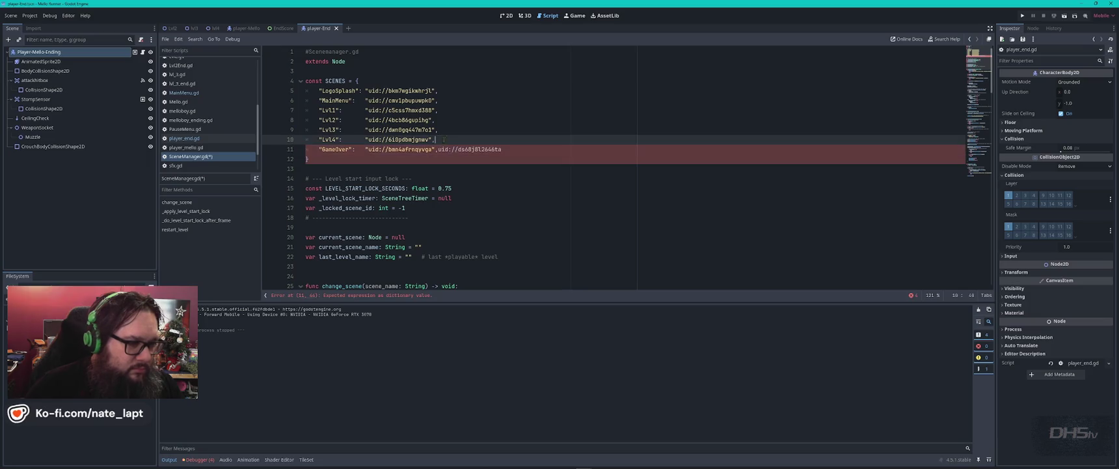
- Duplicate the GameOver entry onto line 12 and delete the repeated uid text
left_click_drag(443, 137, 521, 149)
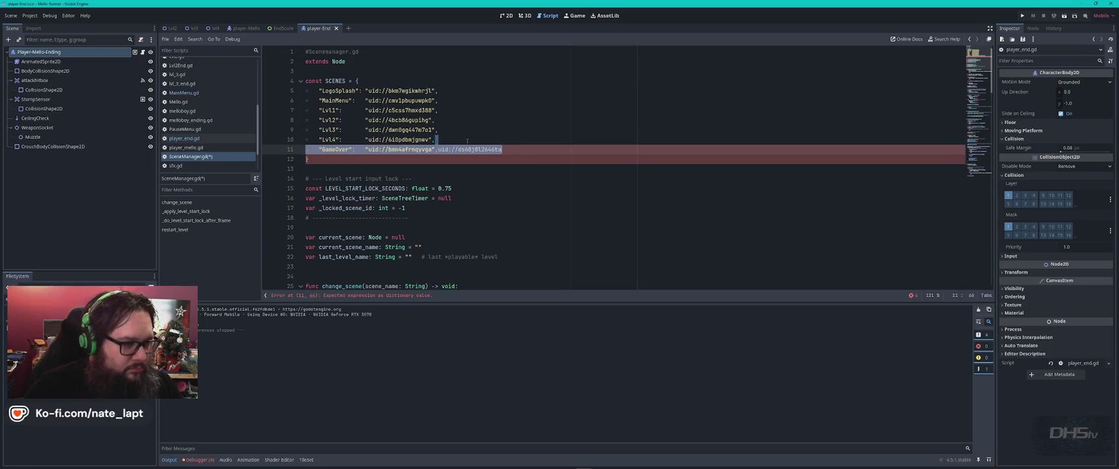
key("ctrl+c")
left_click(437, 150)
key("ctrl+v")
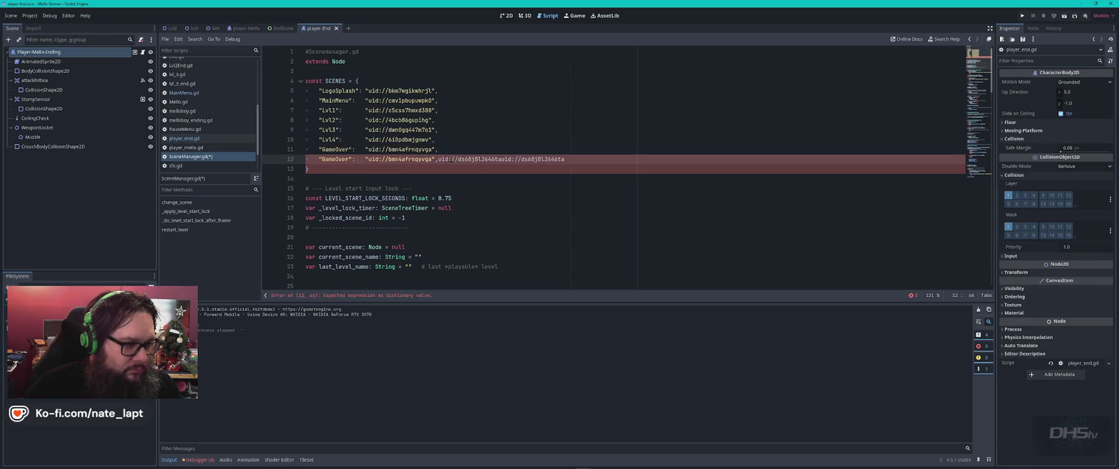
left_click_drag(512, 159, 528, 171)
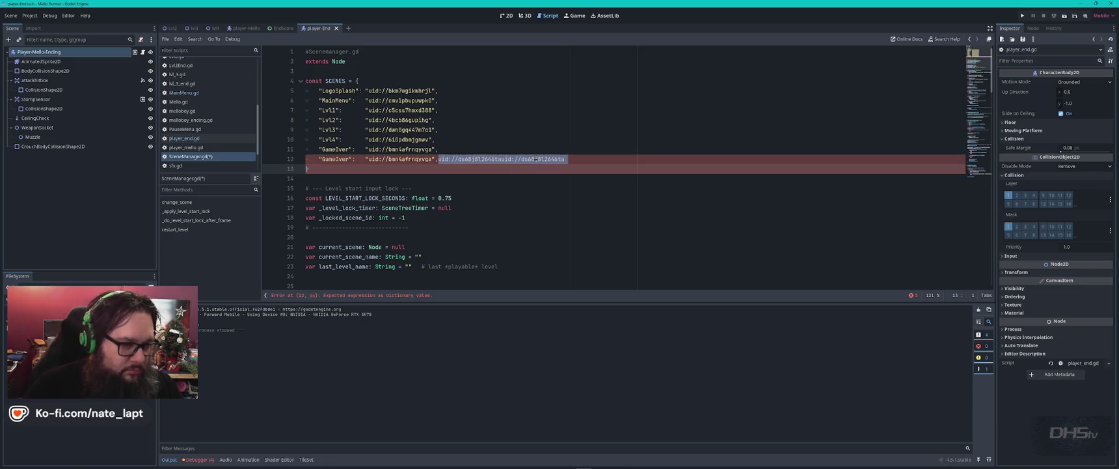
key("ctrl+z")
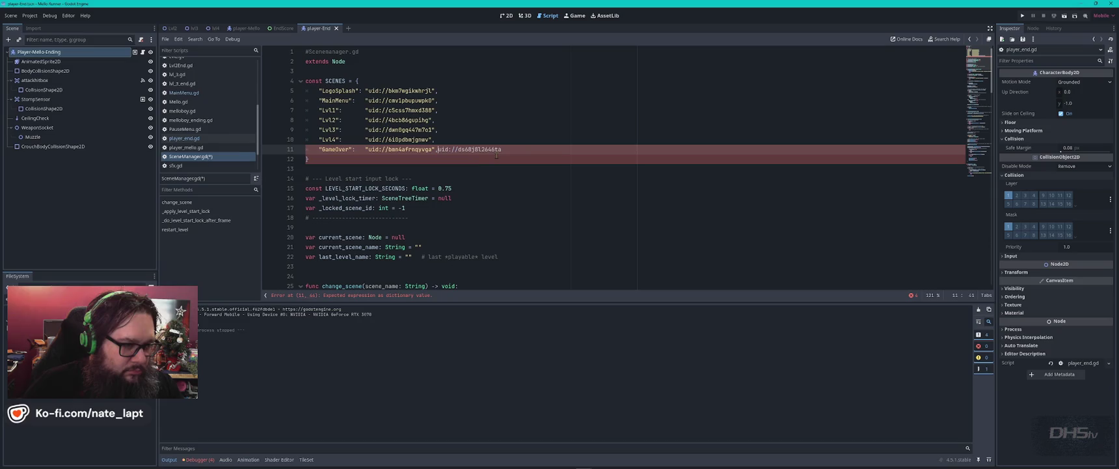
key("ctrl+shift+z")
key("ctrl+shift+z")
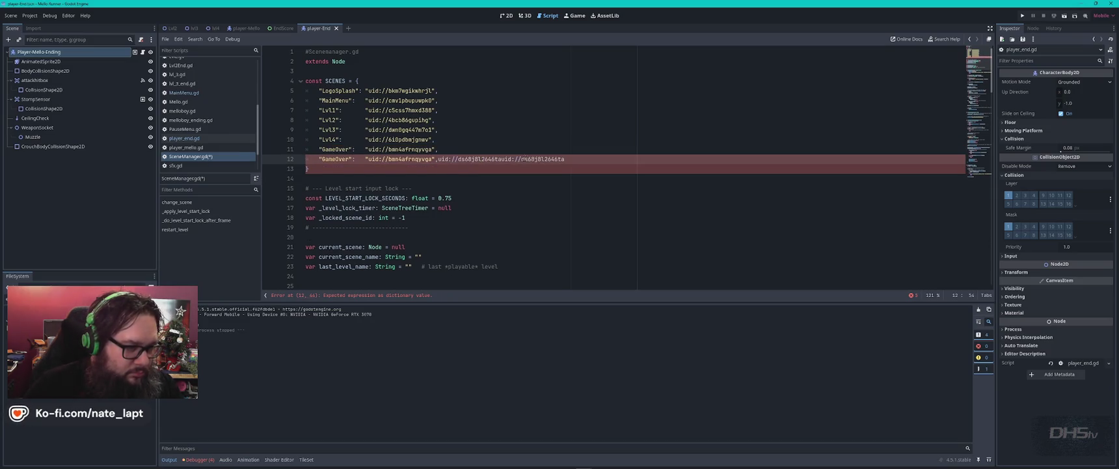
left_click_drag(503, 159, 581, 158)
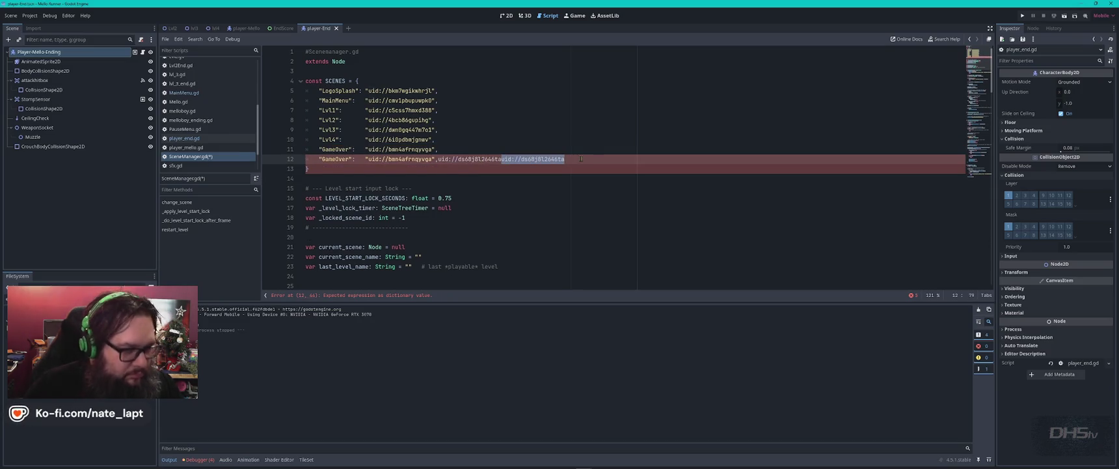
key("BackSpace")
key("ctrl+shift+Left")
key("ctrl+shift+Left")
key("BackSpace")
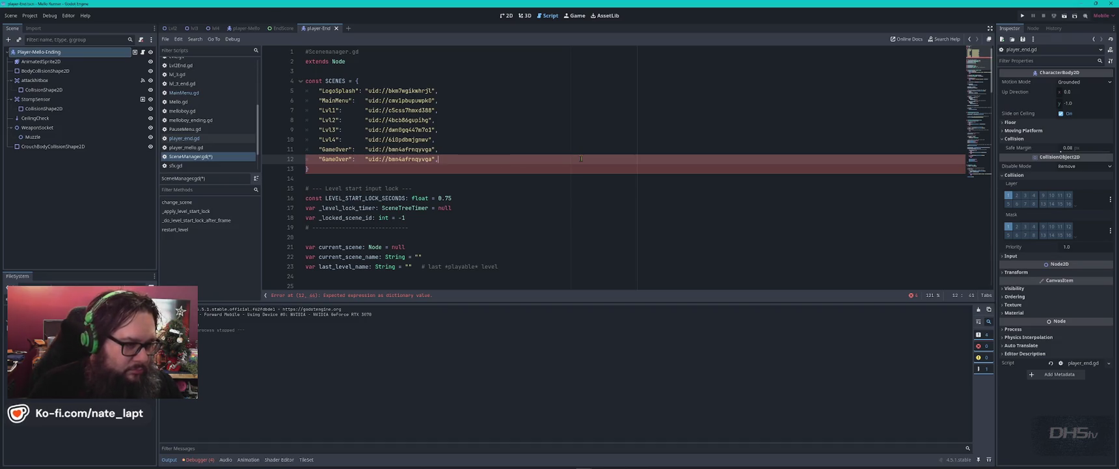
key("BackSpace")
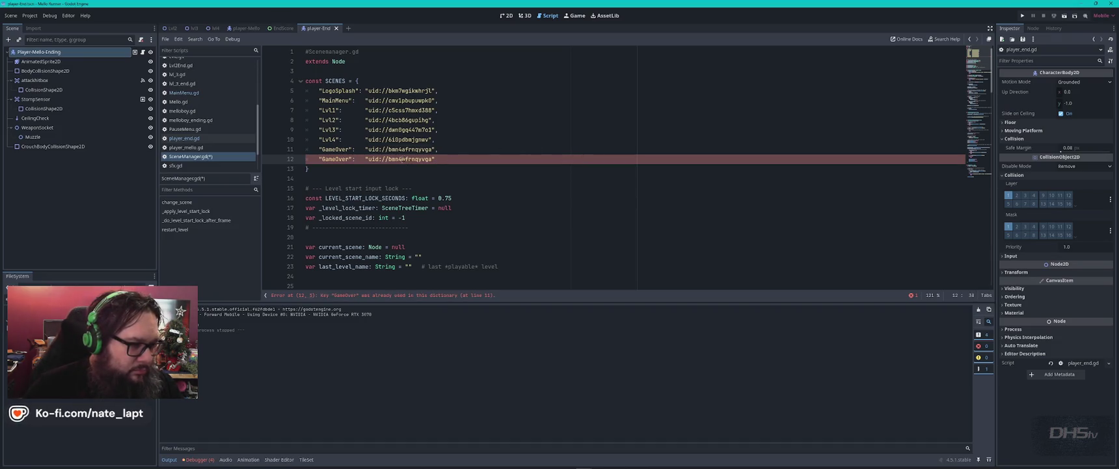
- Set line 12 to "EndScore" with uid://ds68j8l2646ta, save, and run the game
double_click(403, 159)
left_click(369, 159)
left_click_drag(369, 159, 433, 159)
key("ctrl+v")
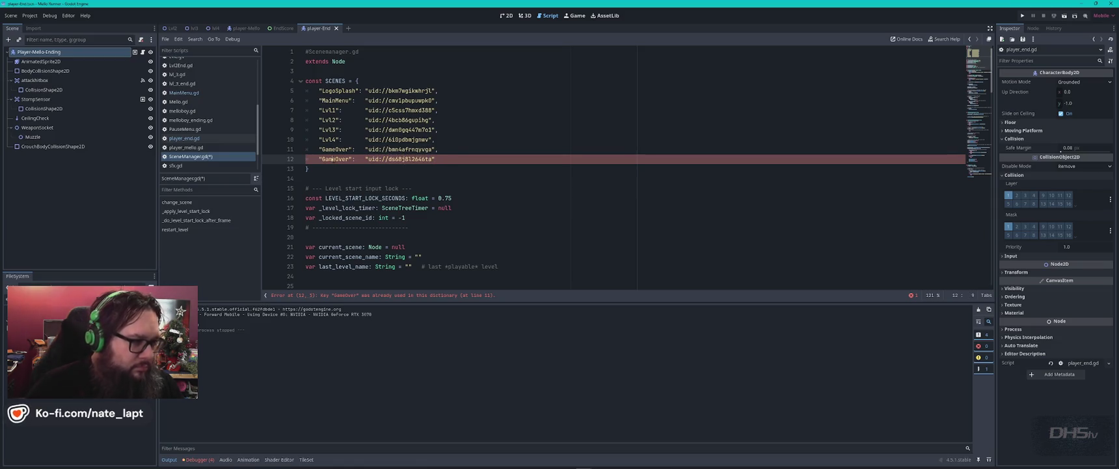
double_click(333, 159)
type("E")
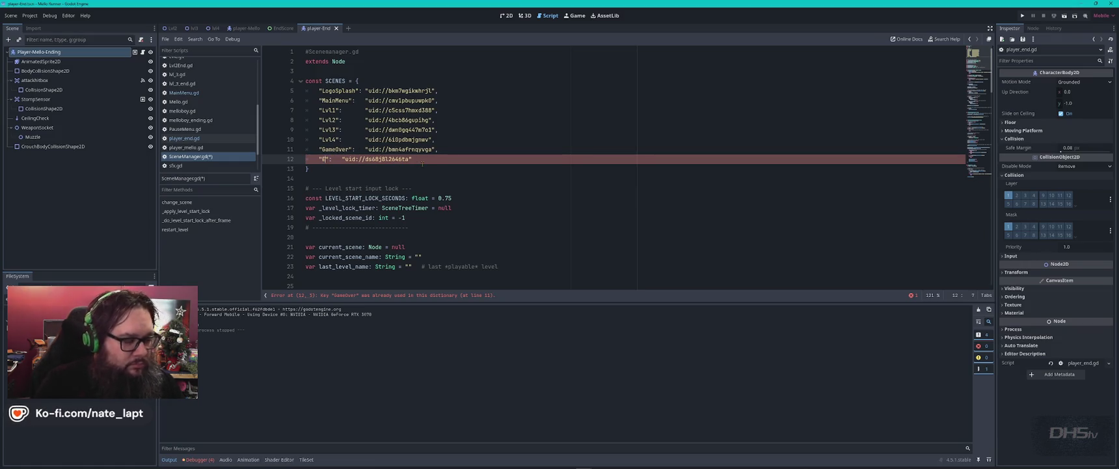
type("ndScore")
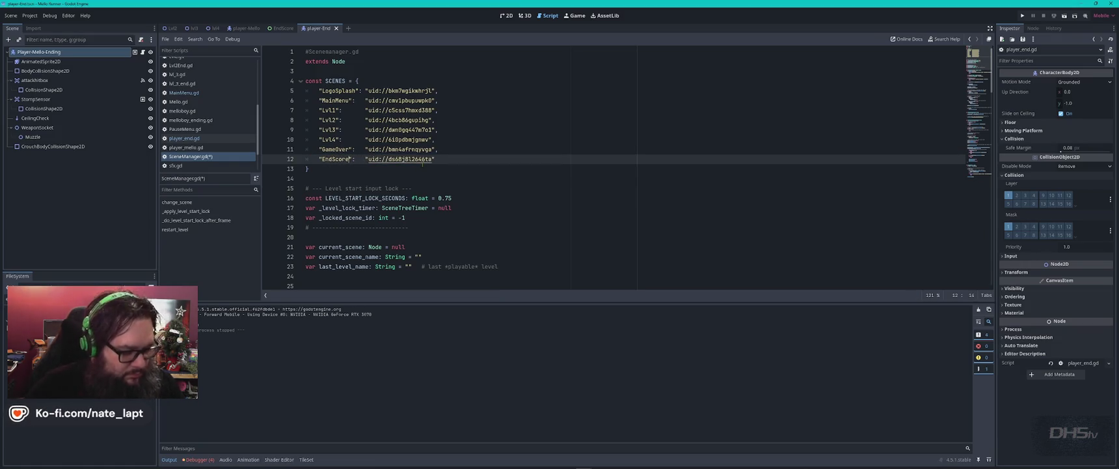
key("ctrl+s")
key("F5")
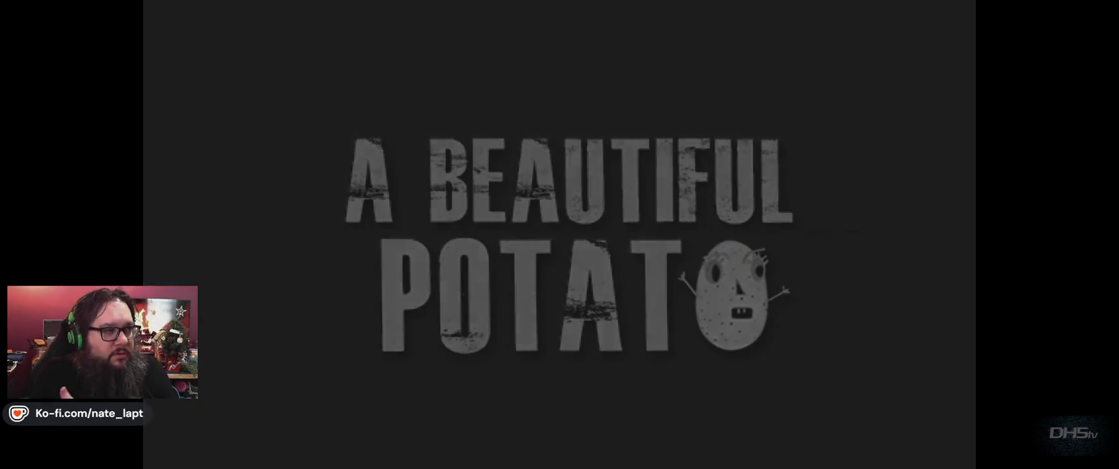
- Play to the EndScore screen, choose Play Again, then stop the playtest
key("Return")
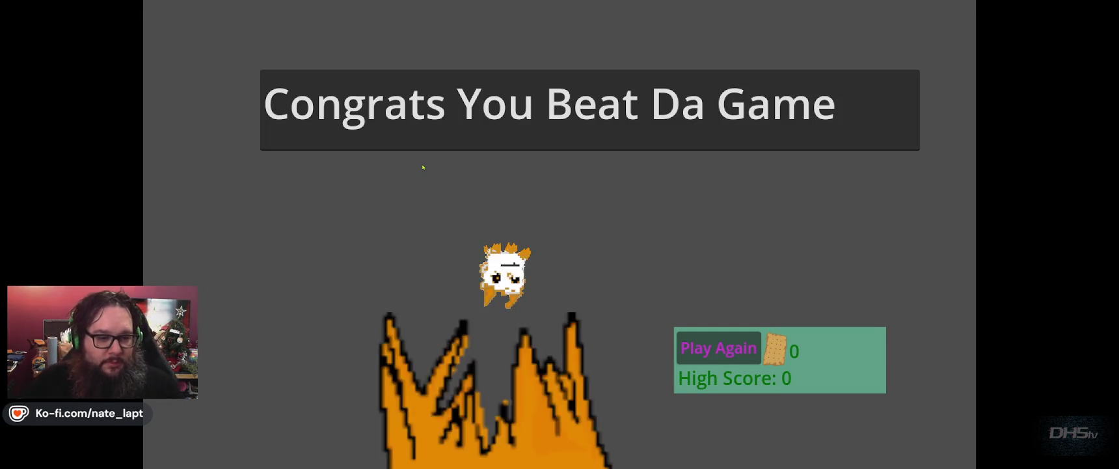
left_click(719, 348)
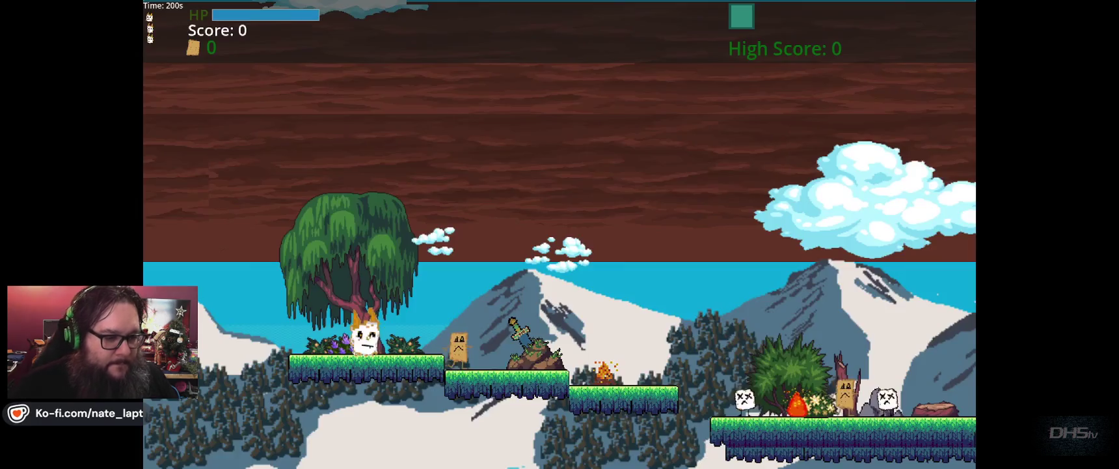
key("F8")
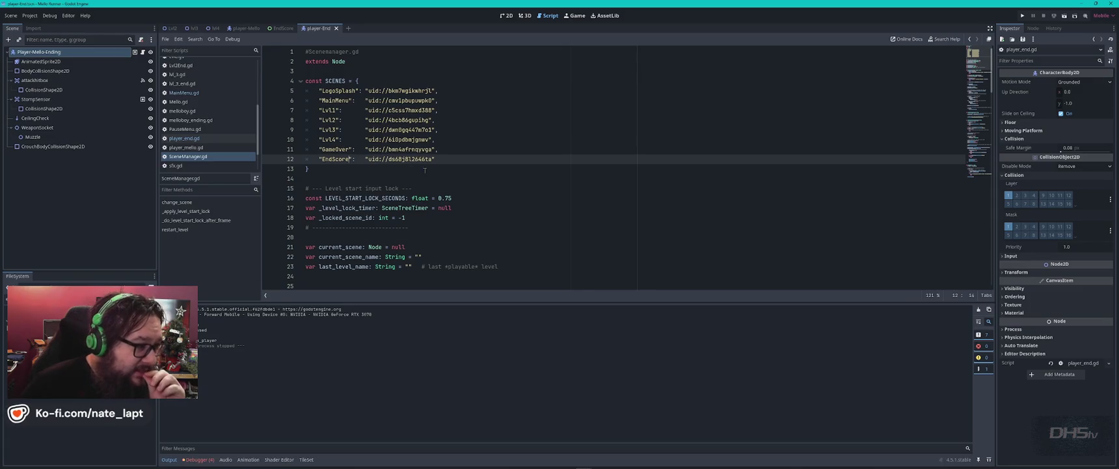
- Open MainMenu.gd and review the start-button code that changes scene to the level
left_click(184, 93)
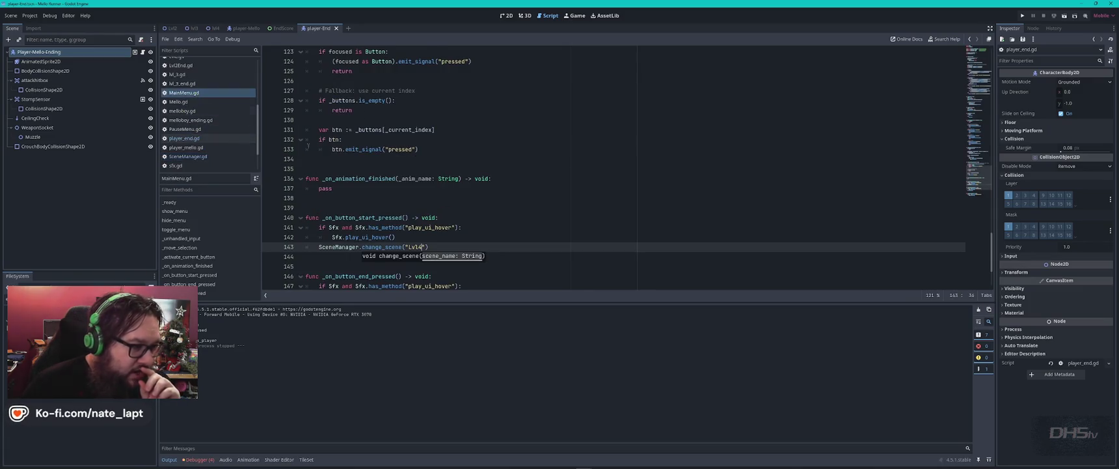
key("Escape")
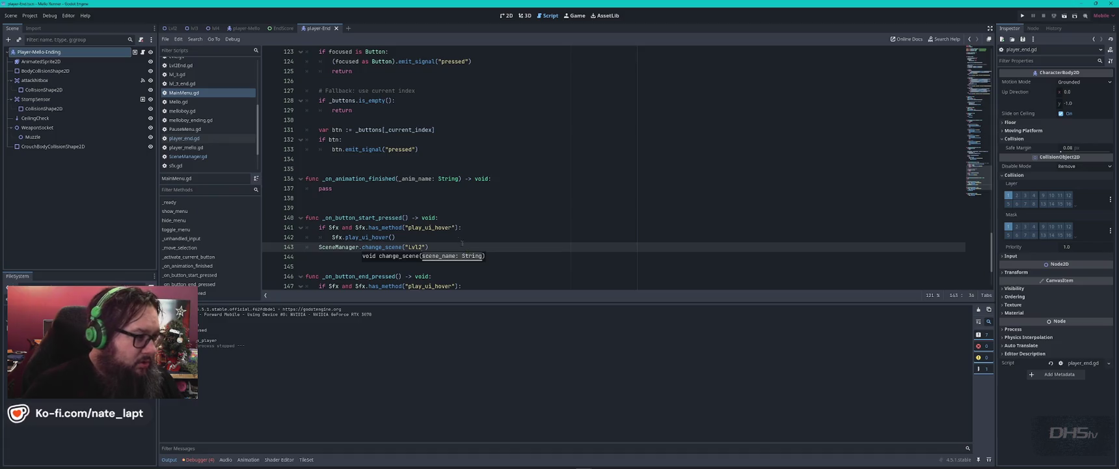
scroll(188, 97, "up", 3)
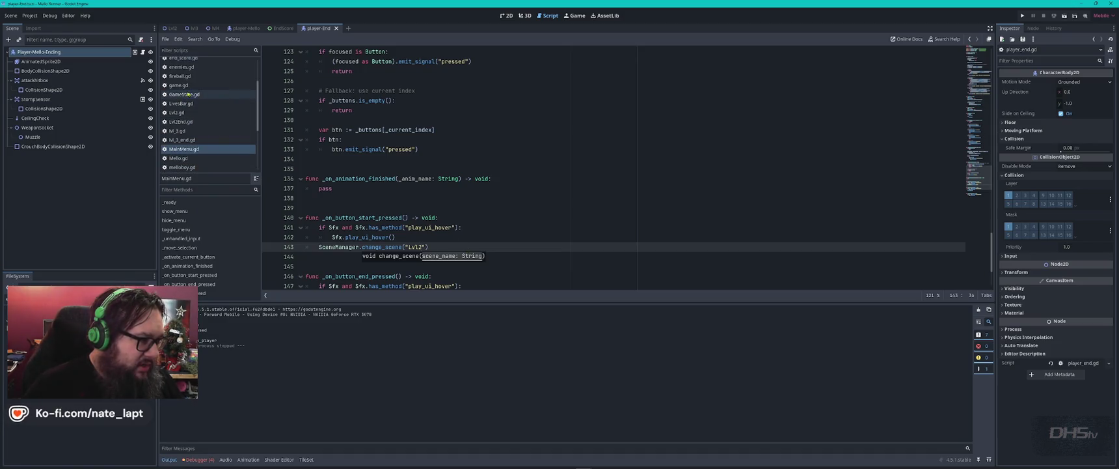
scroll(192, 78, "up", 1)
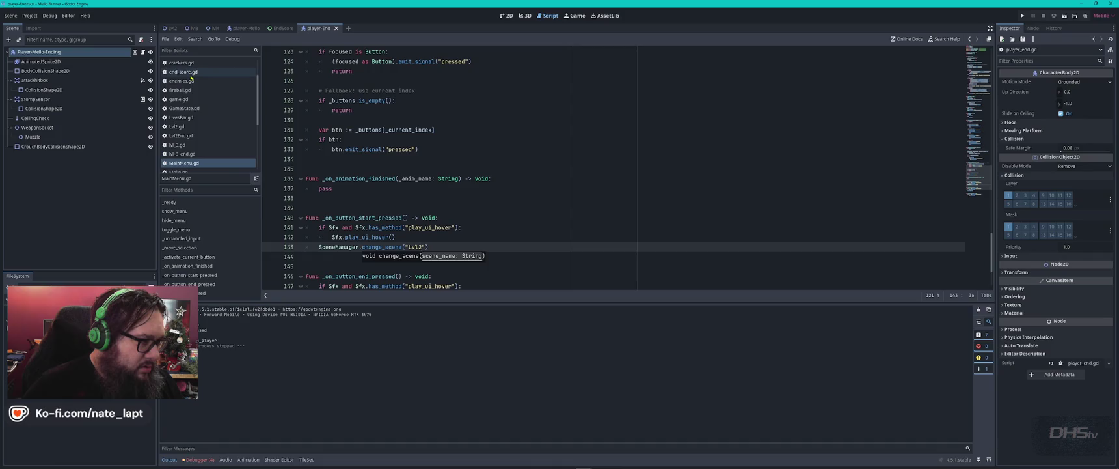
- Open end_score.gd and inspect _on_Play_Again_pressed with its commented-out 5-second wait on line 44
left_click(183, 73)
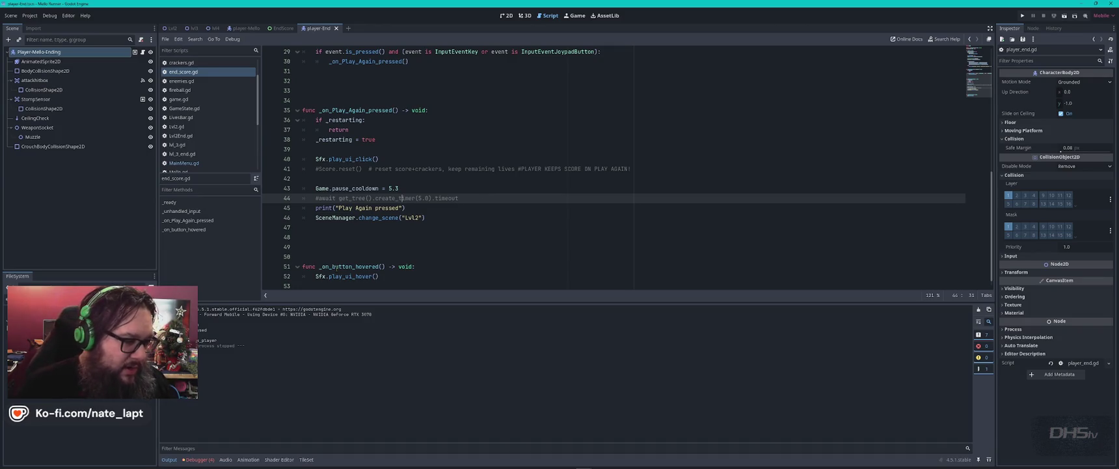
scroll(337, 257, "down", 1)
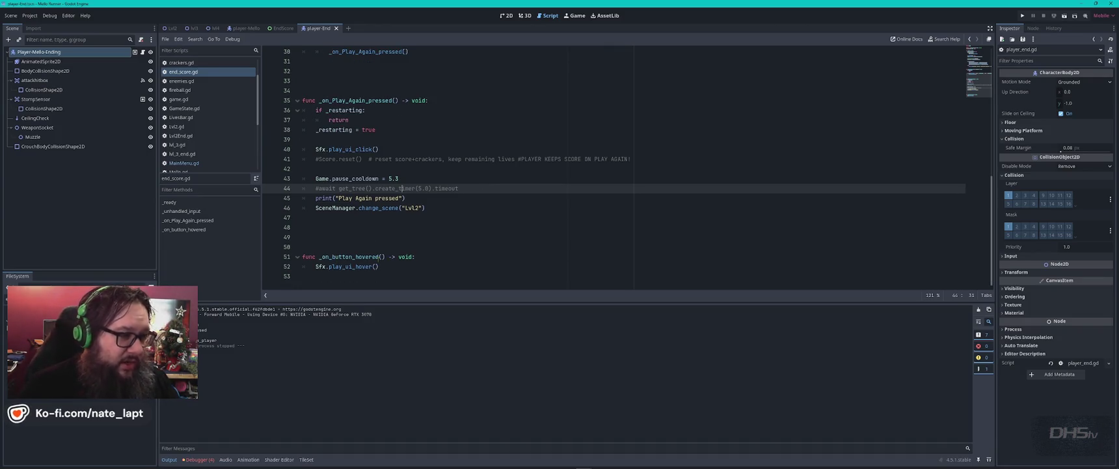
scroll(392, 246, "up", 3)
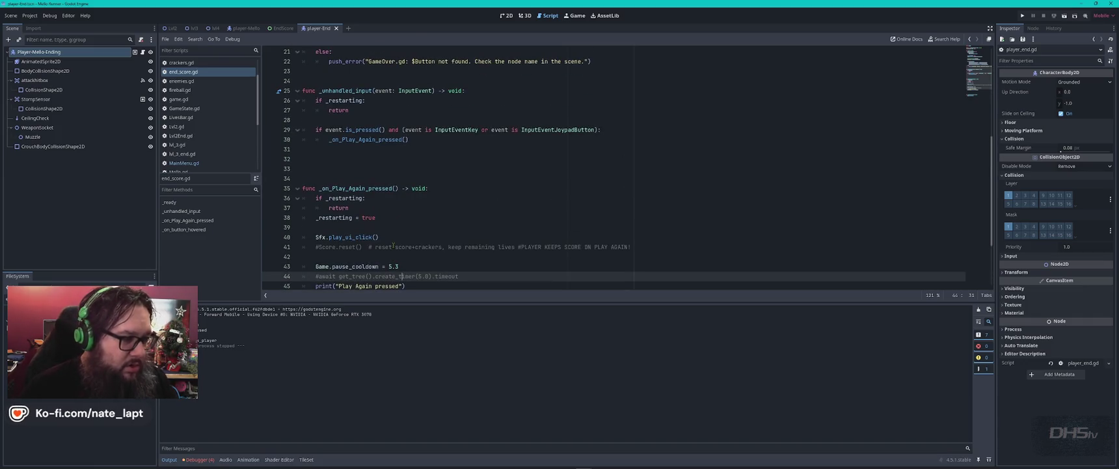
double_click(355, 188)
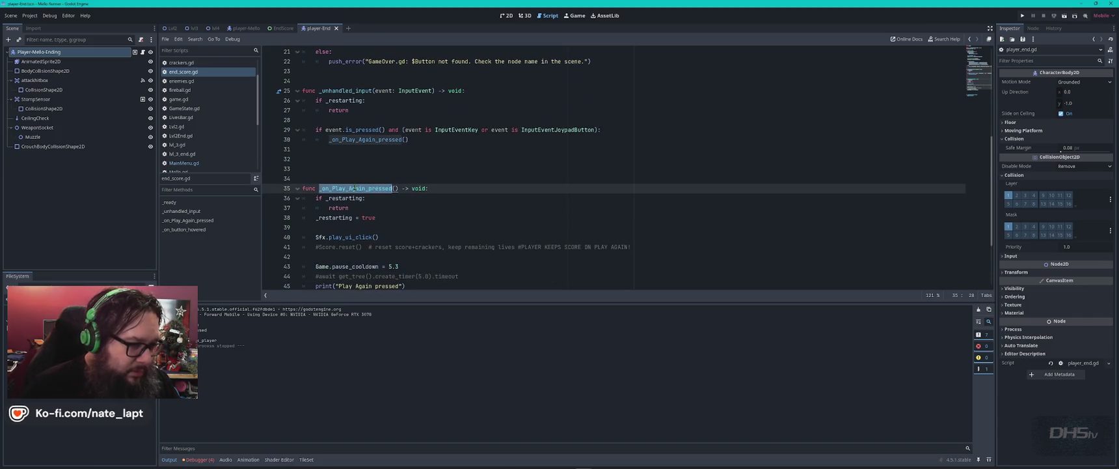
scroll(411, 203, "up", 2)
scroll(396, 151, "down", 5)
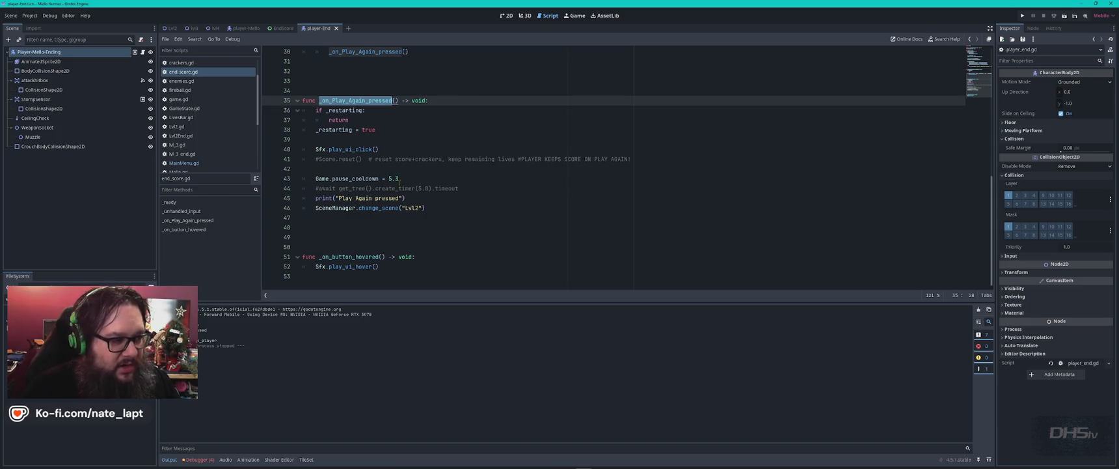
left_click(417, 188)
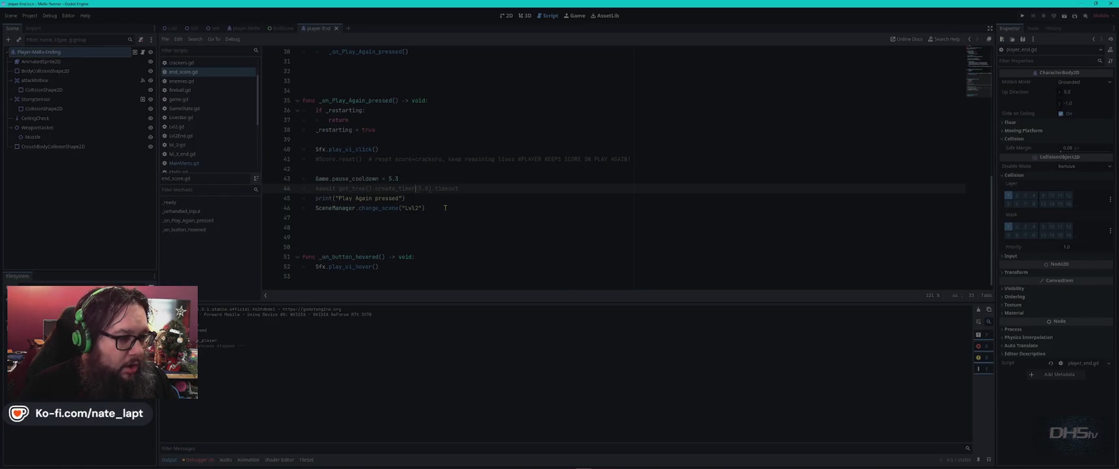
- Relaunch Godot and reopen the Mello Runner project from the Project Manager
key("alt+Tab")
key("alt+Tab")
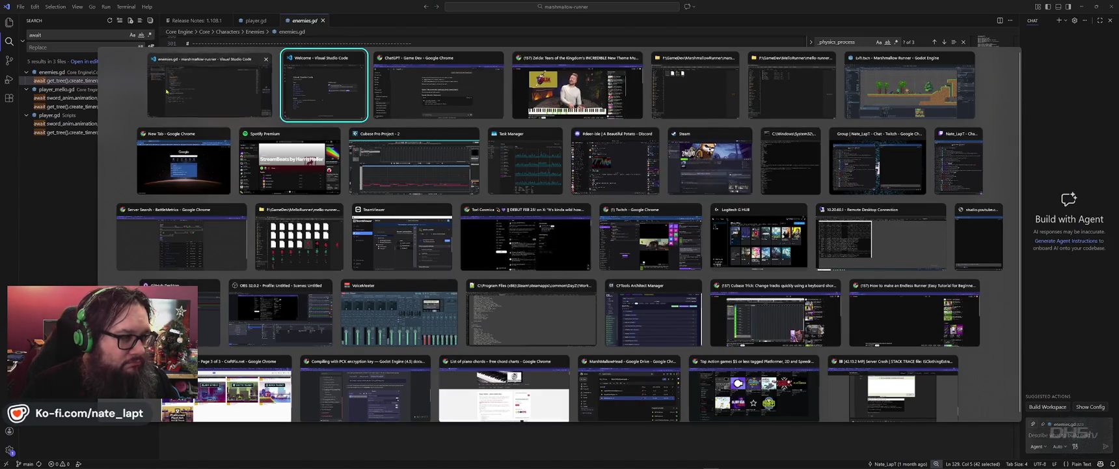
key("Escape")
key("super")
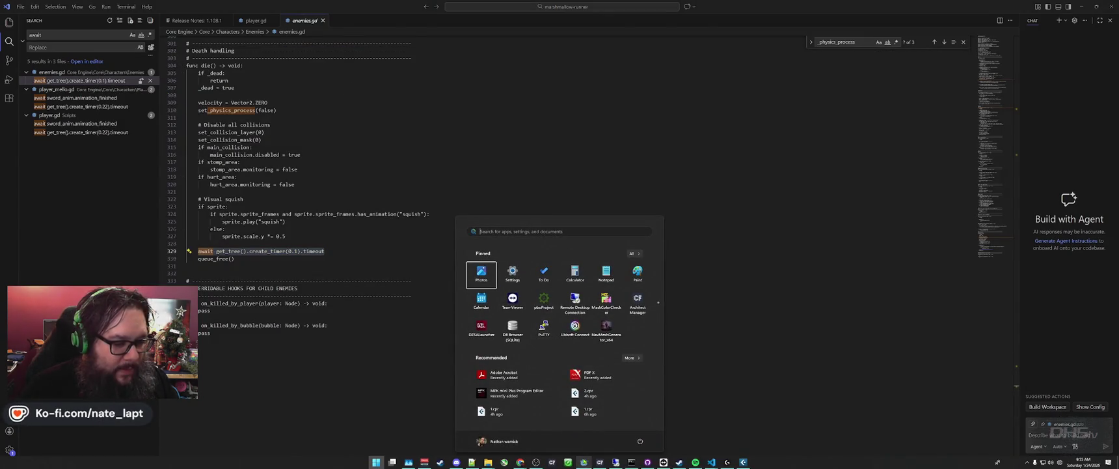
key("Escape")
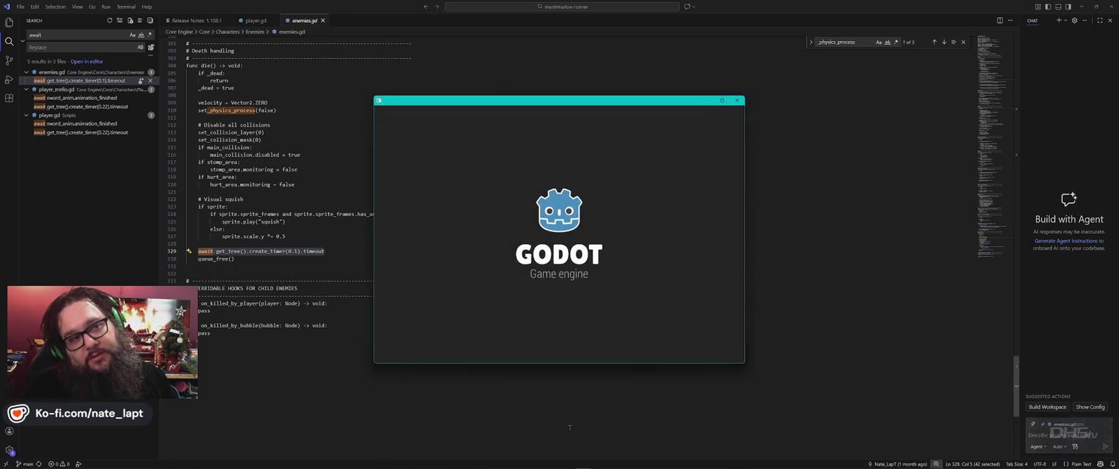
double_click(459, 144)
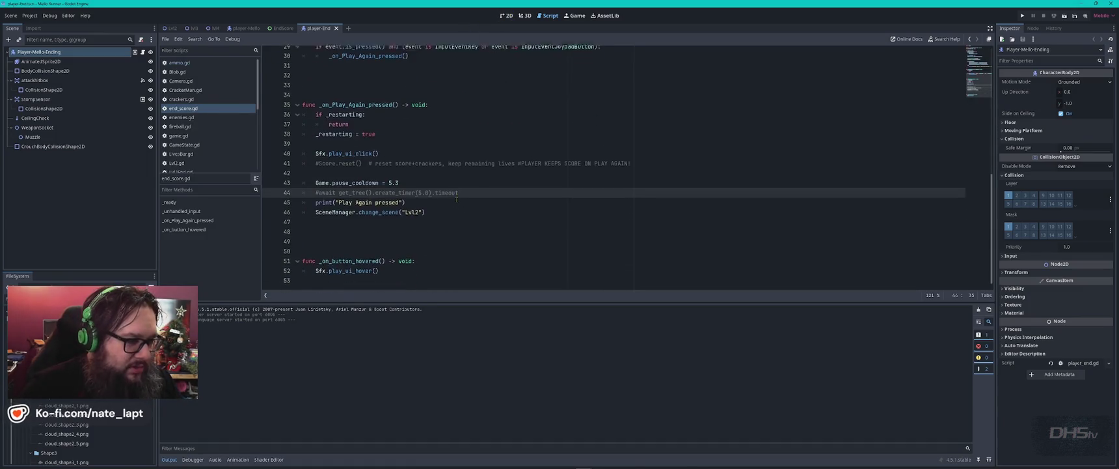
- Uncomment the 5-second await on line 44, save end_score.gd, and run the game
key("ctrl+k")
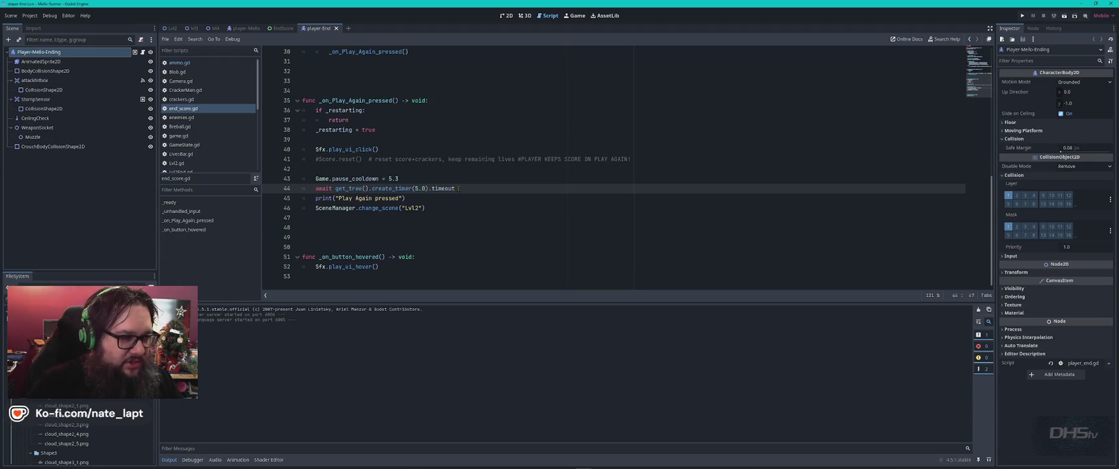
key("ctrl+s")
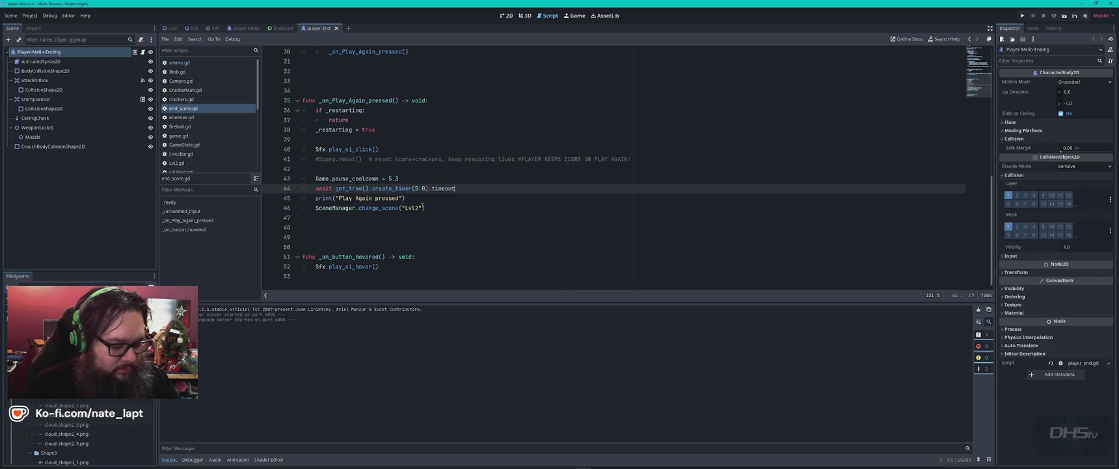
key("F5")
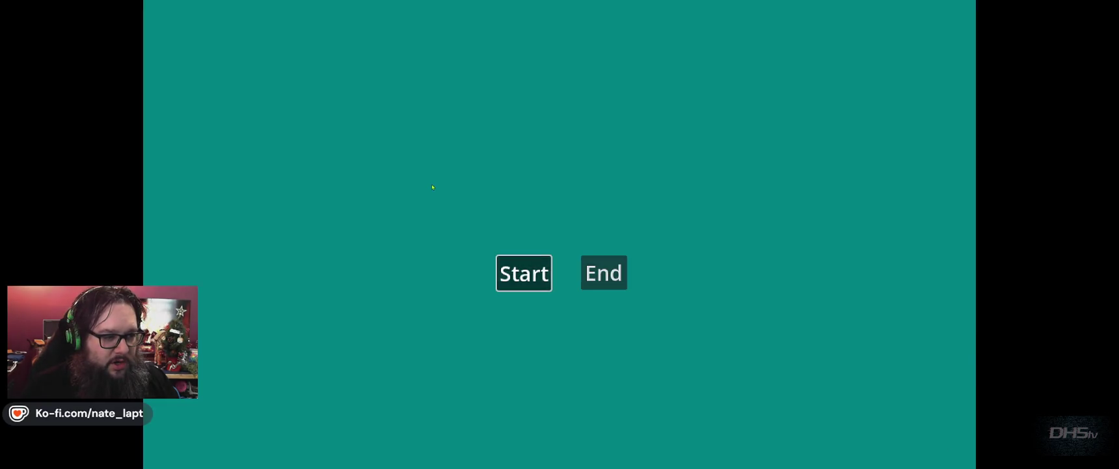
- Start the game, play rightward through the level defeating enemies to 1750 points, then stop
key("Return")
key("Right")
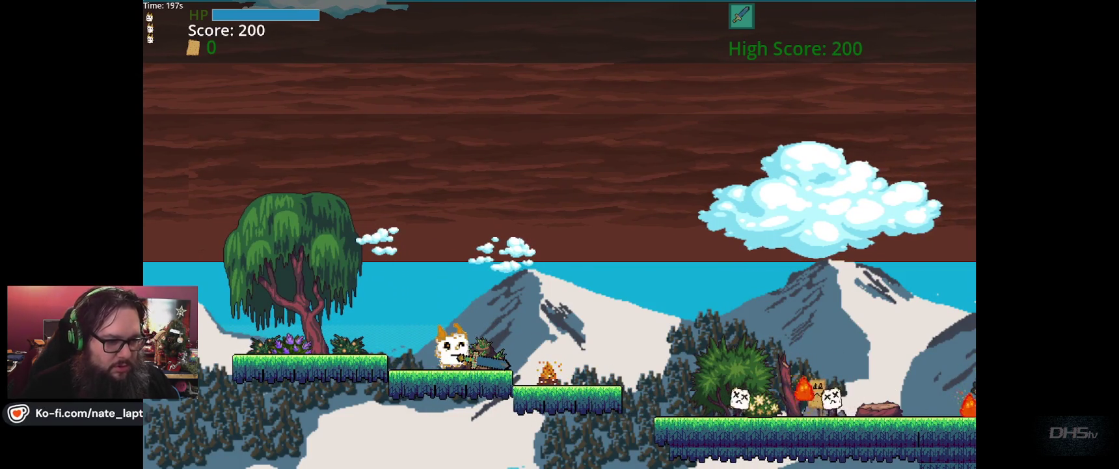
key("Right")
key("Right")
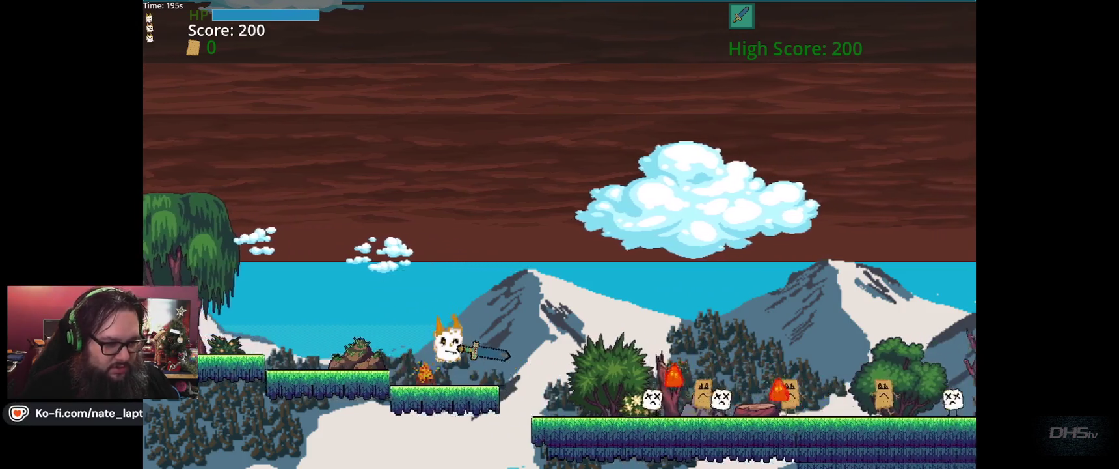
key("Right")
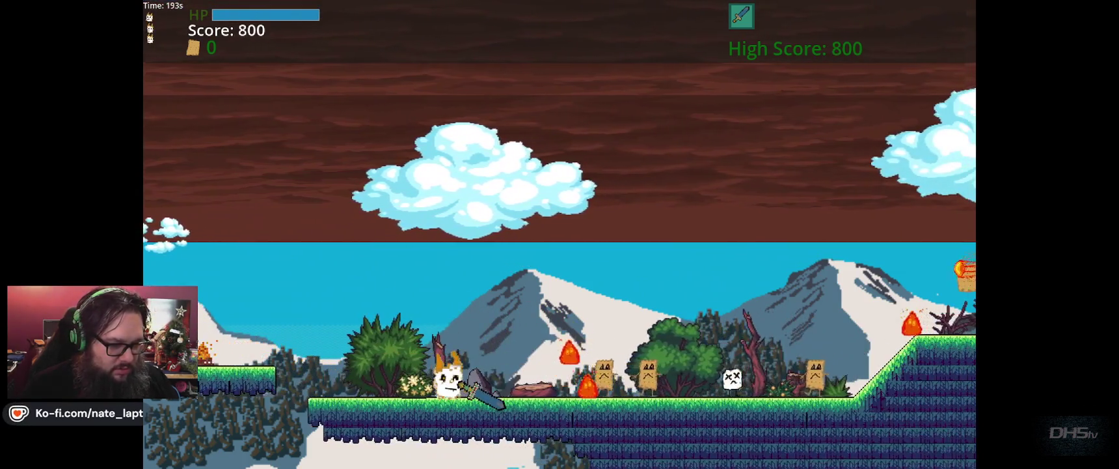
key("Right")
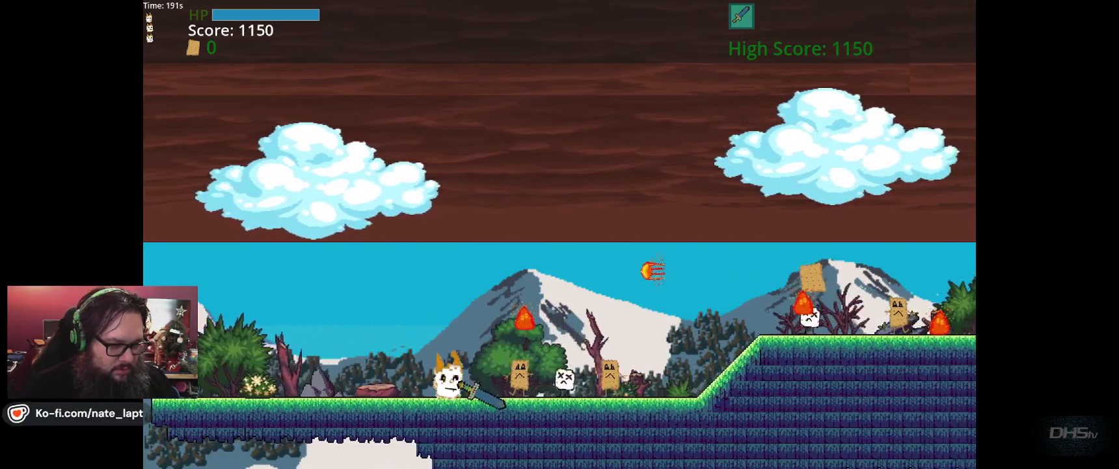
key("Right")
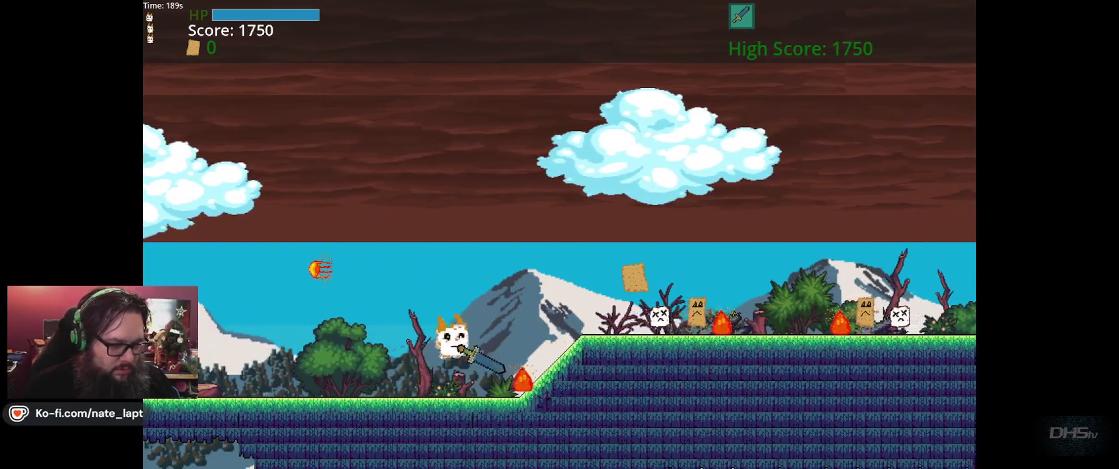
key("Right")
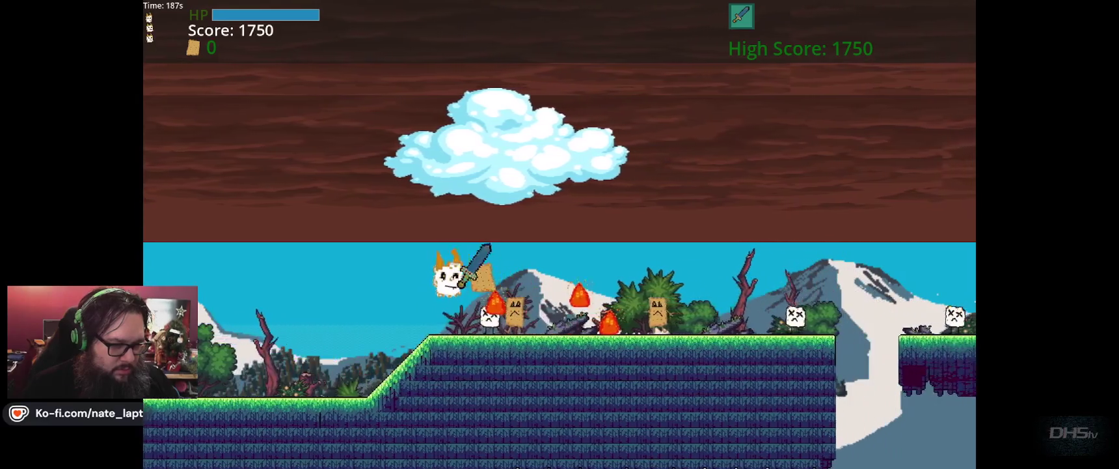
key("F8")
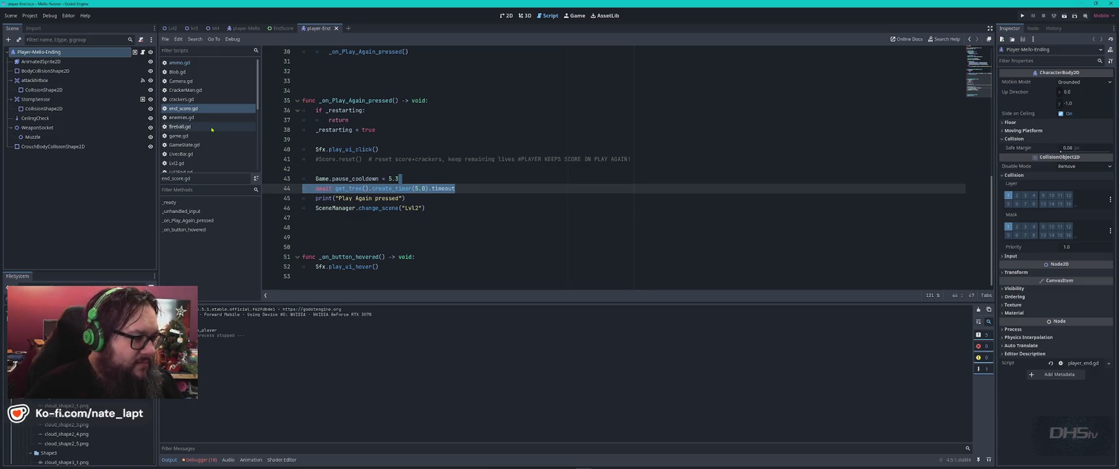
- In Lvl2.gd, paste a 5-second await timer line after the LVL2 READY print
scroll(195, 133, "down", 2)
left_click(183, 136)
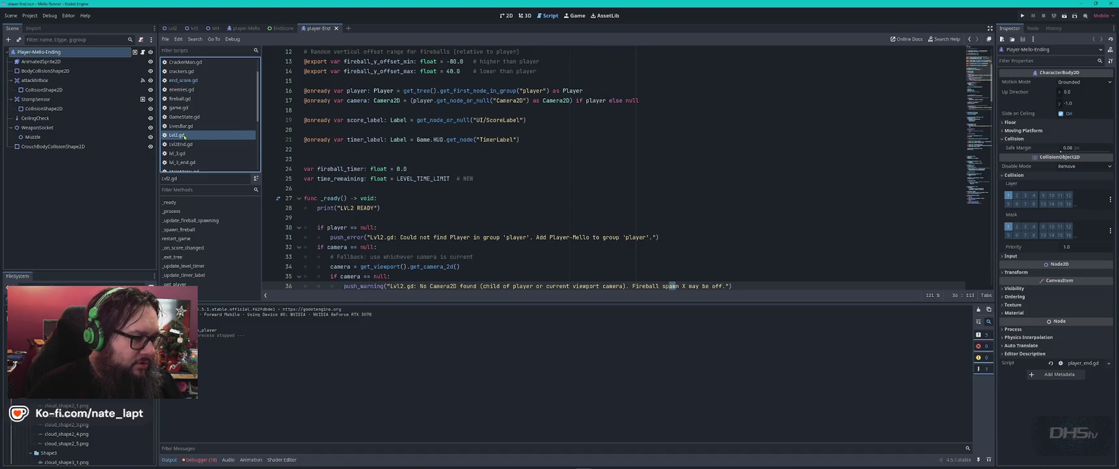
scroll(450, 182, "down", 2)
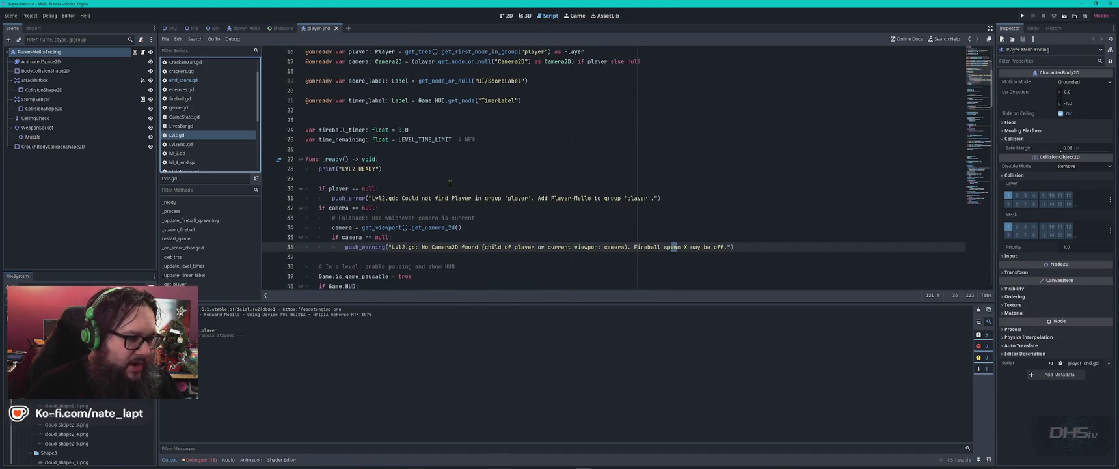
left_click(406, 171)
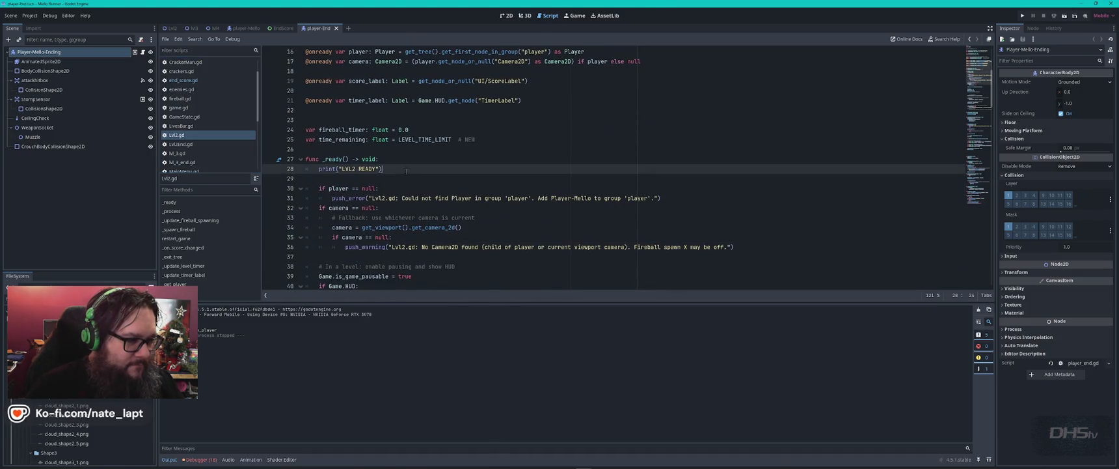
left_click(440, 178)
key("Return")
type("await get_tree().create_timer(5.0).timeout")
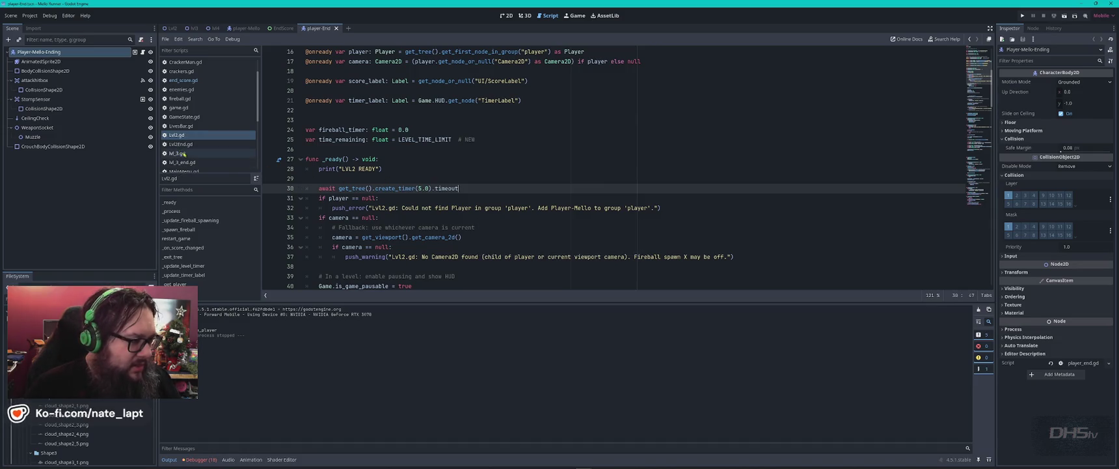
- Open lvl_3.gd and search for '_ready' to locate the function
left_click(177, 153)
scroll(417, 193, "up", 5)
scroll(416, 193, "up", 5)
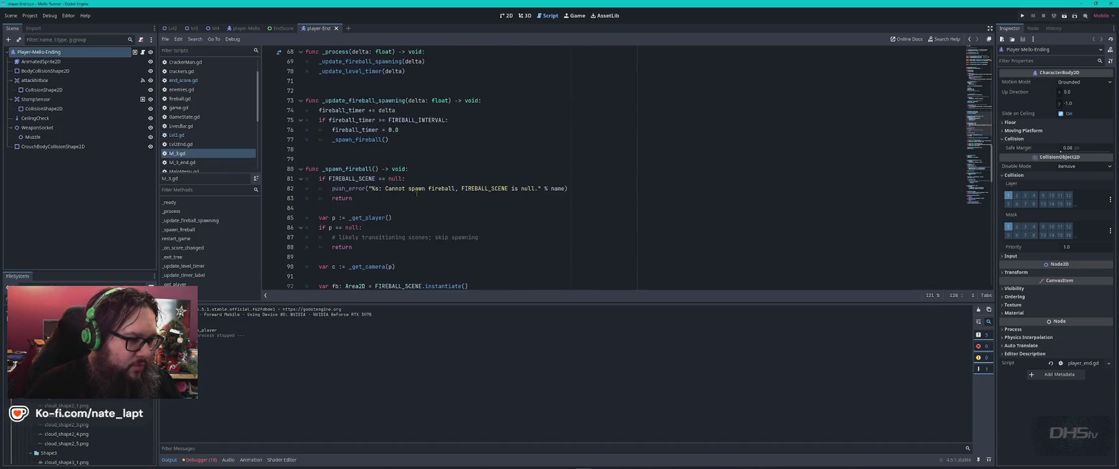
key("ctrl+f")
type("read")
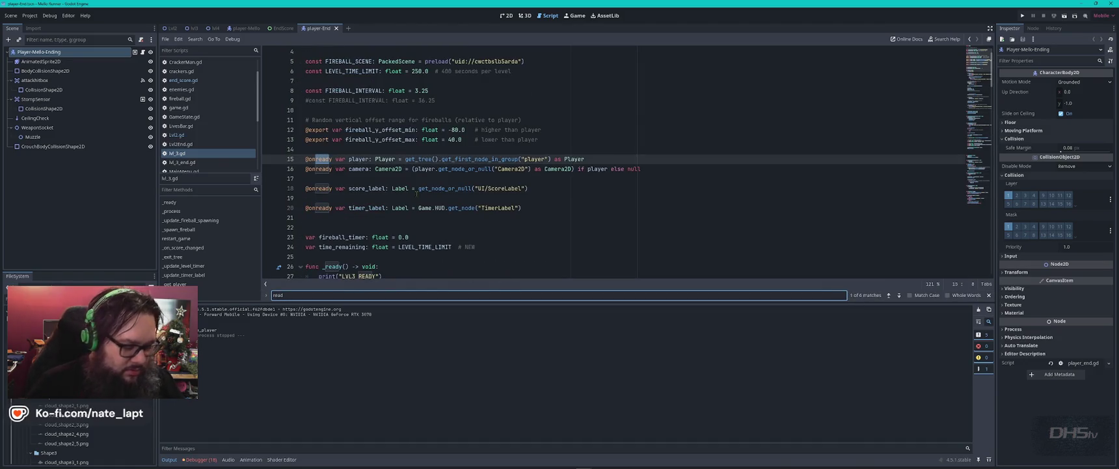
key("Home")
type("_")
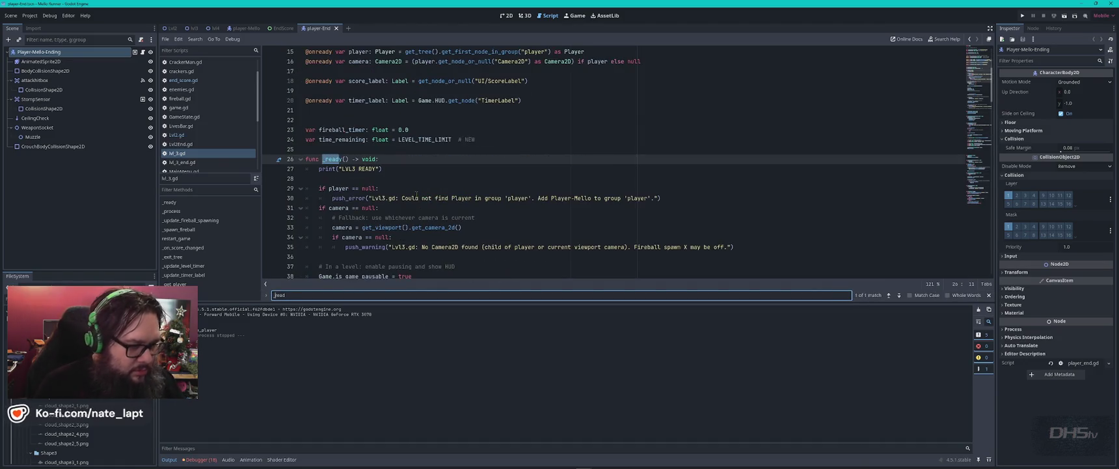
- Paste the await timer line under the LVL3 READY print, change 5 to 2, and save
left_click(392, 178)
key("Return")
type("await get_tree().create_timer(5.0).timeout")
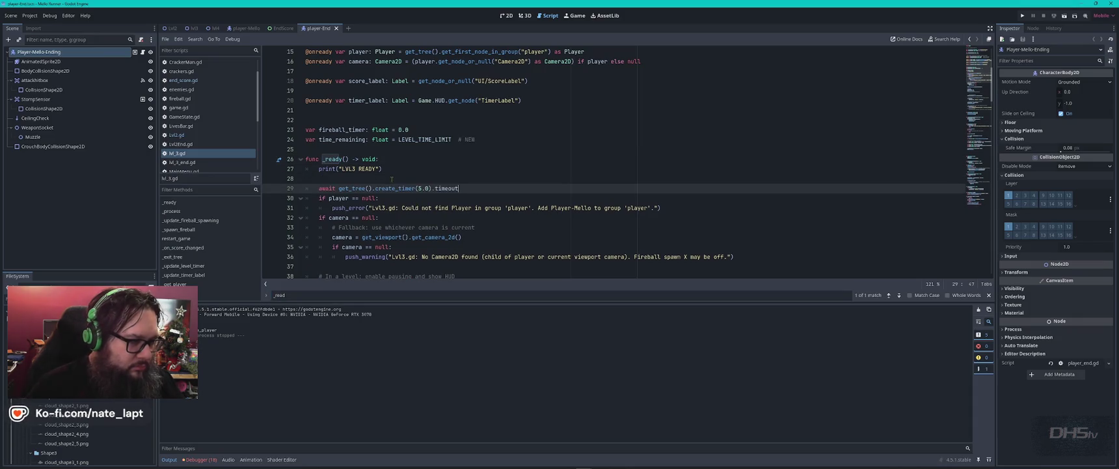
mouse_move(390, 188)
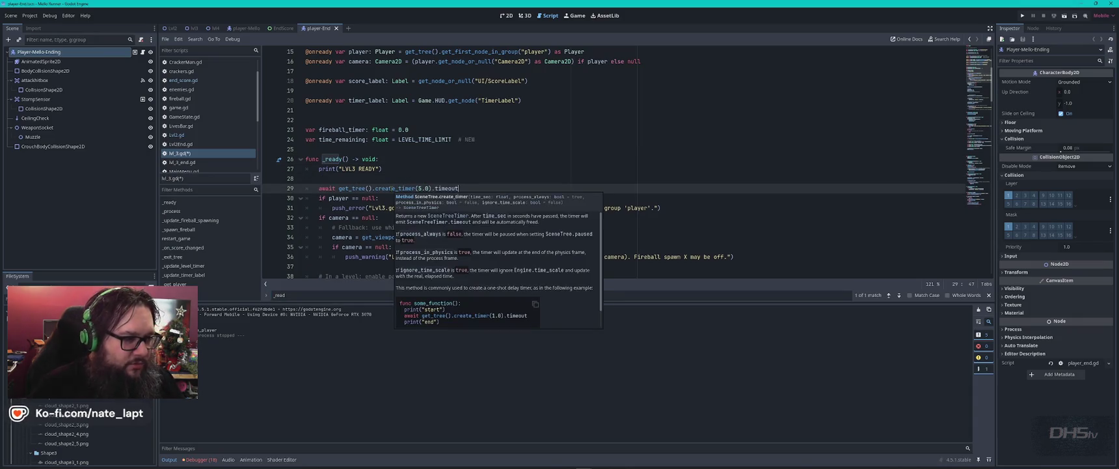
double_click(421, 189)
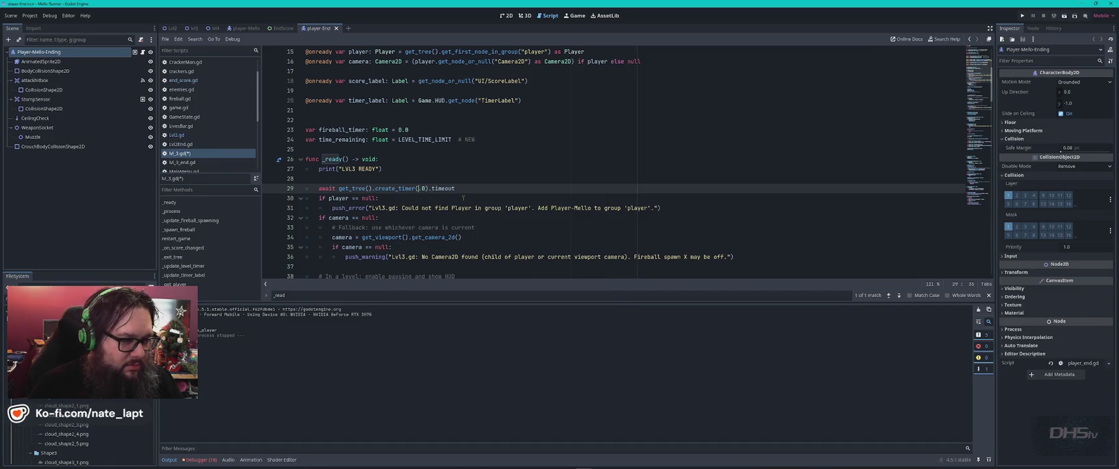
type("2")
key("Right")
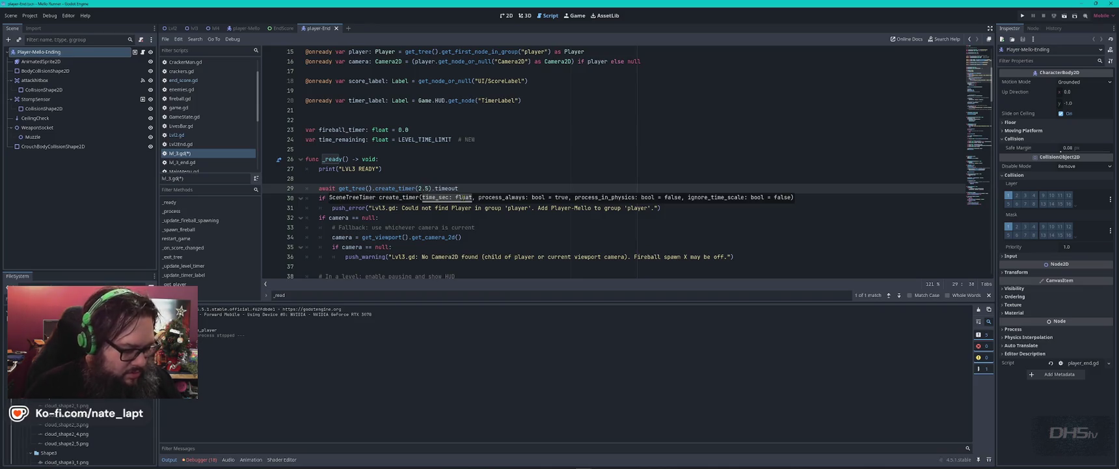
key("ctrl+s")
scroll(201, 157, "down", 2)
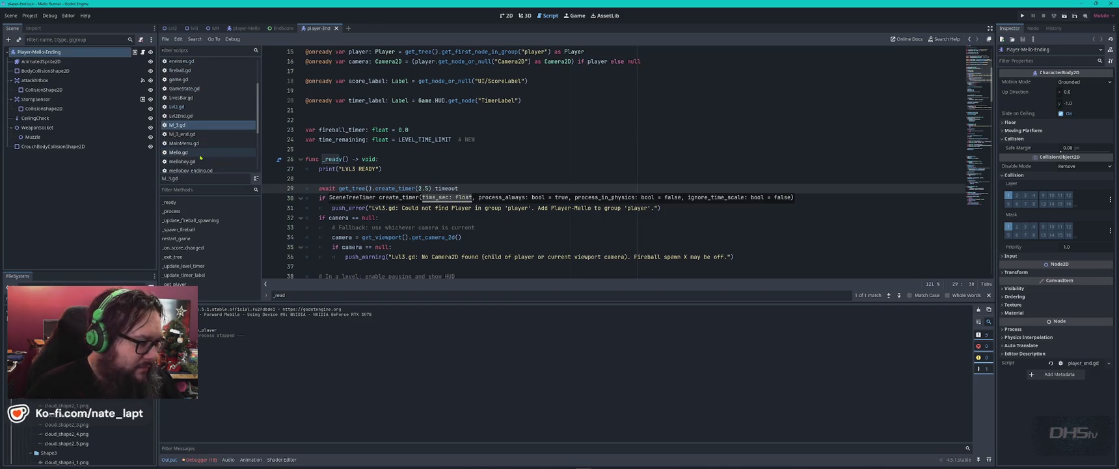
left_click(483, 165)
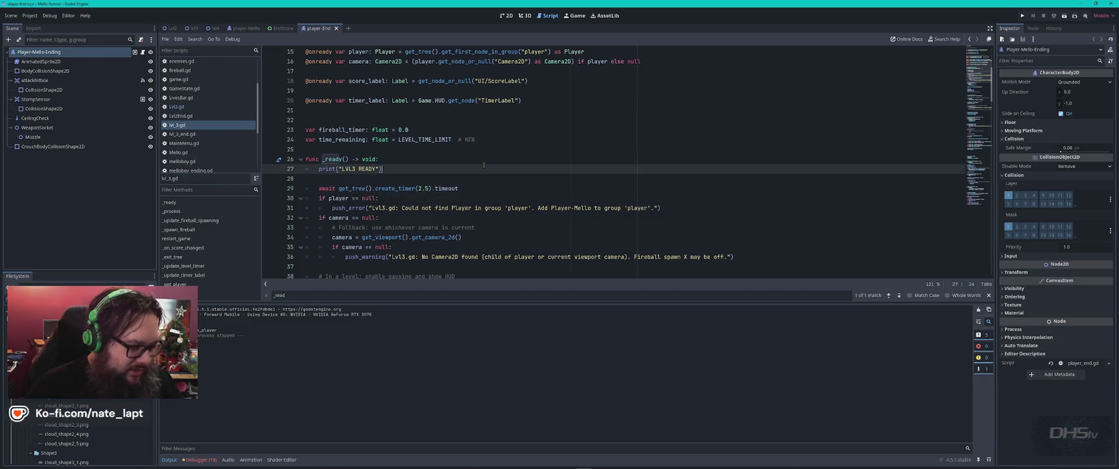
key("F5")
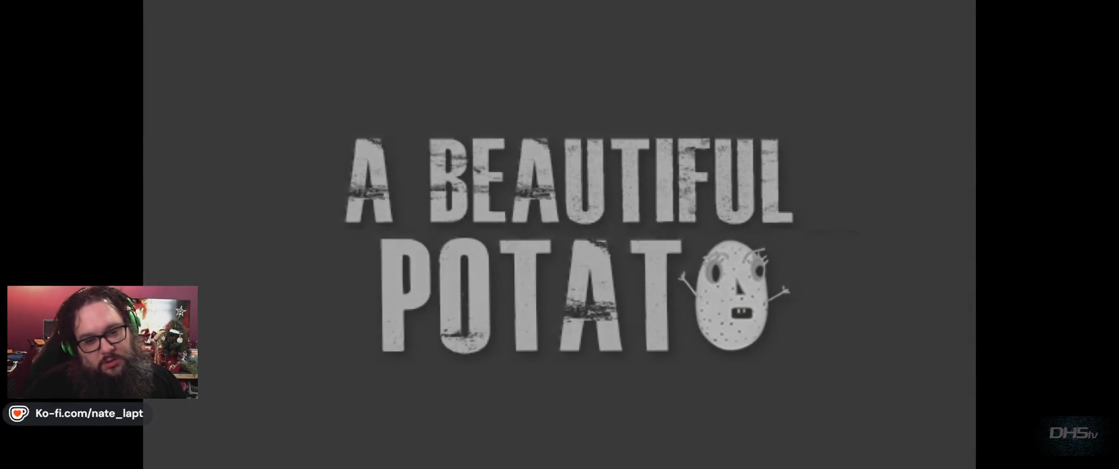
key("Return")
key("Right")
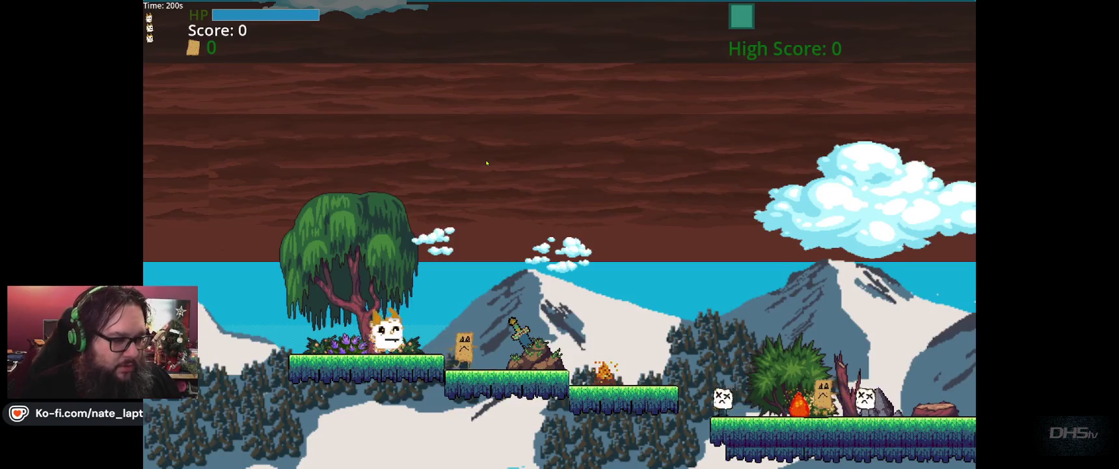
key("space")
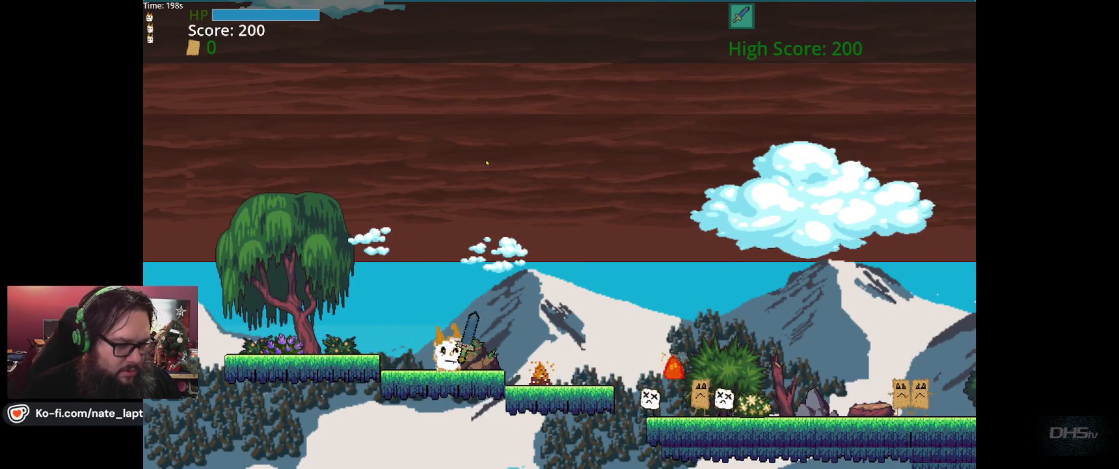
key("F8")
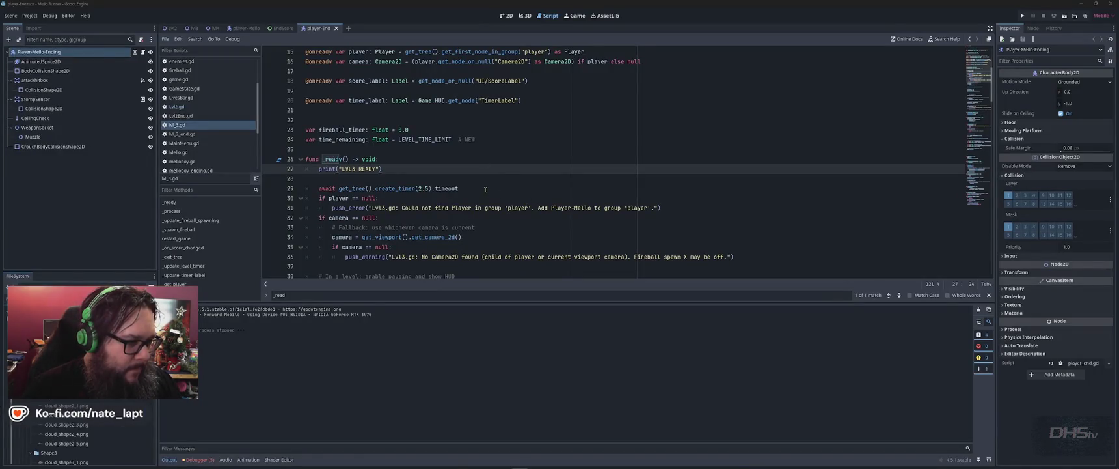
- Change the create_timer duration in Lvl2.gd's _ready from 5.0 to 2.0 seconds
left_click(482, 188)
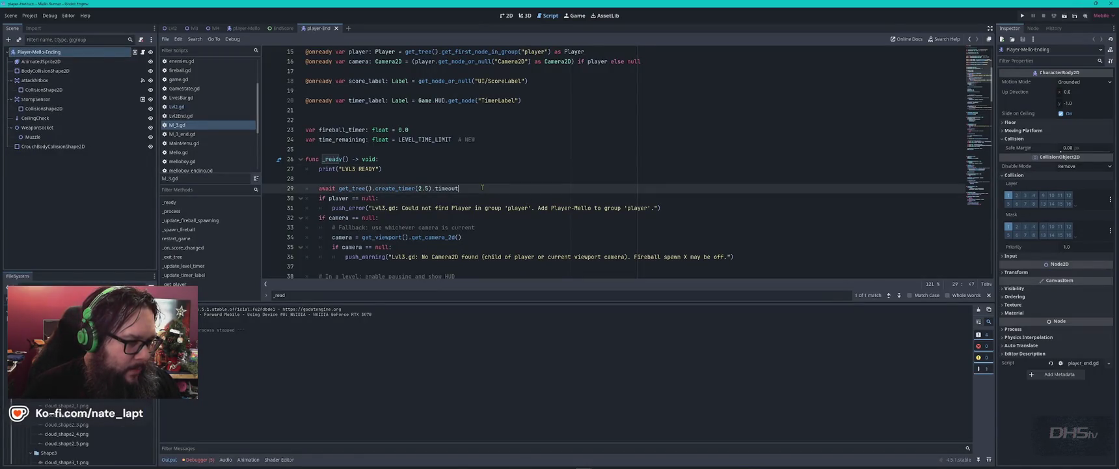
left_click(177, 106)
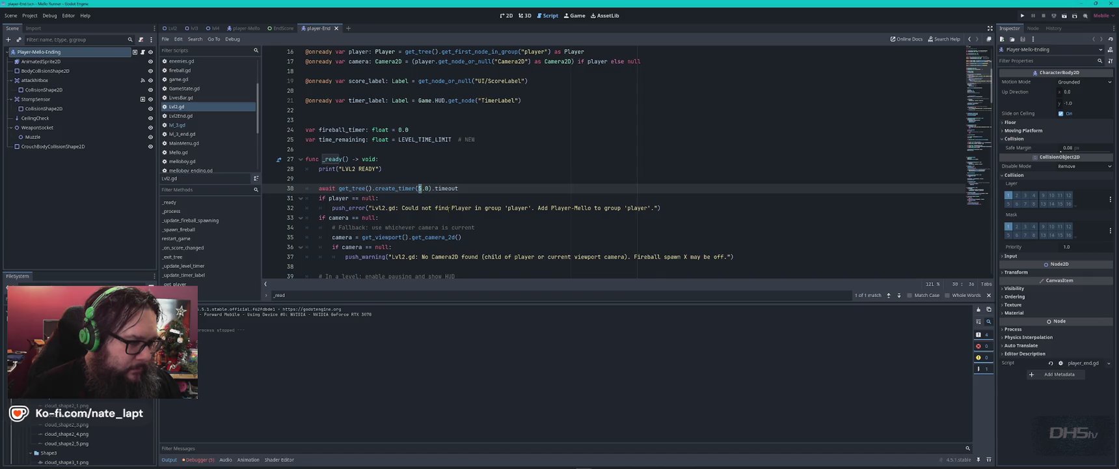
type("2")
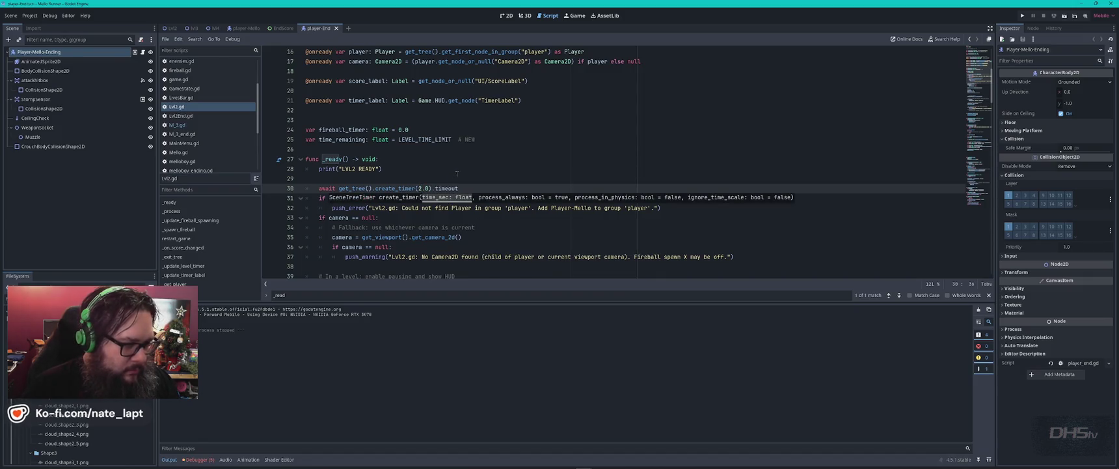
left_click(460, 168)
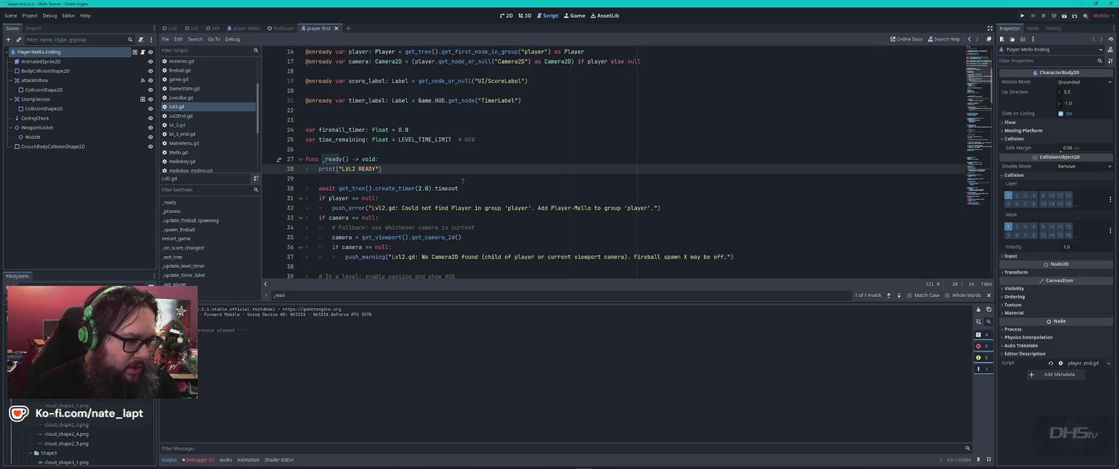
scroll(463, 180, "down", 2)
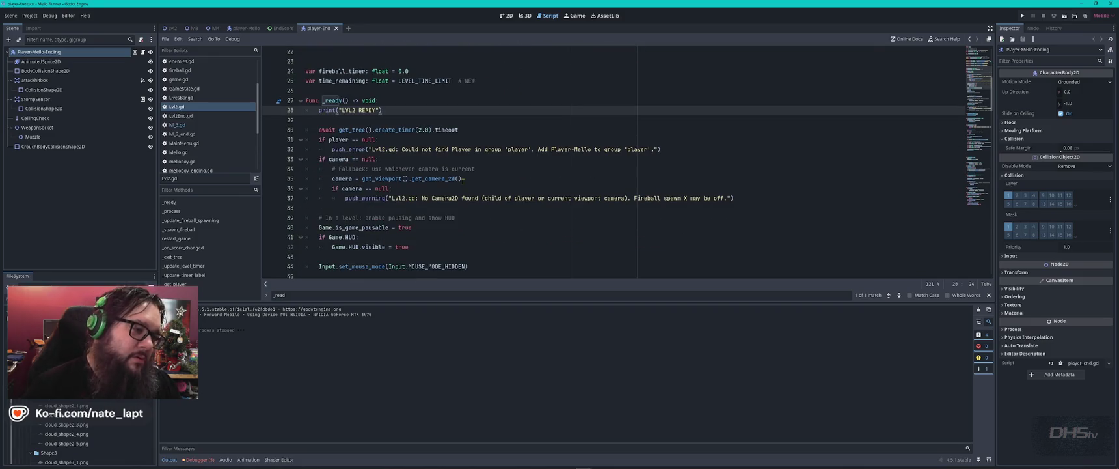
key("F5")
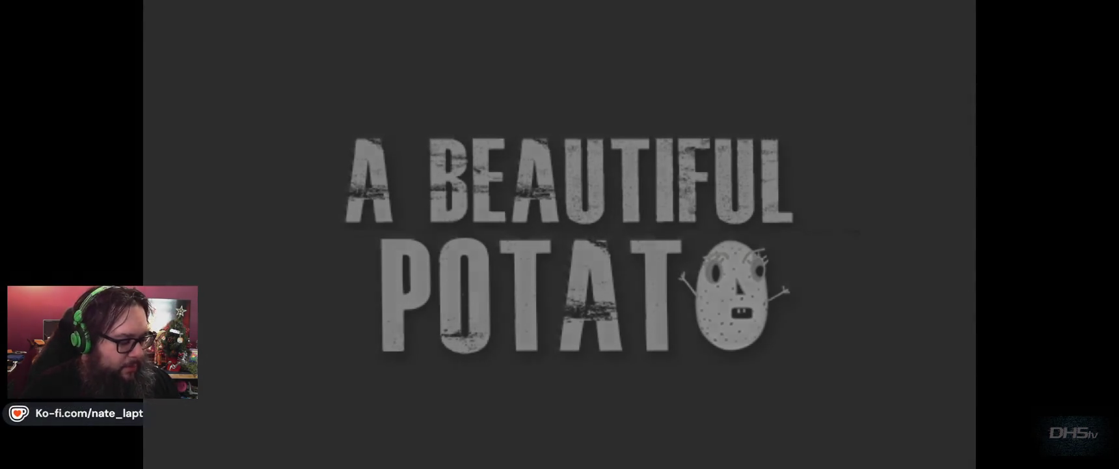
key("Return")
key("Right")
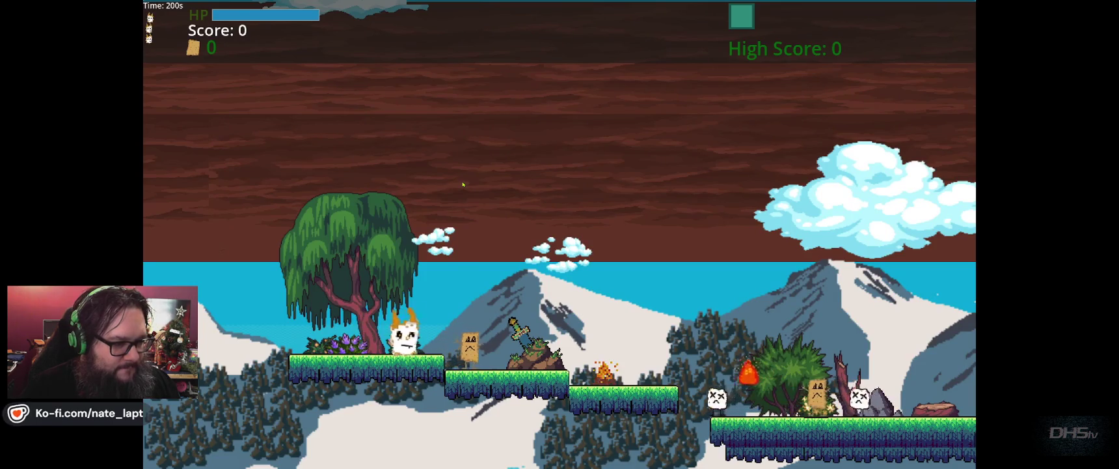
key("space")
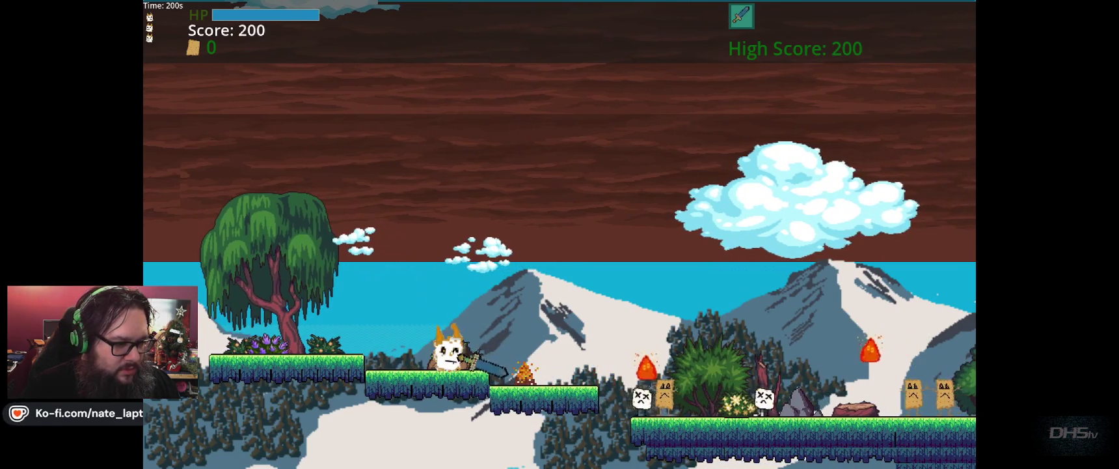
key("Left")
key("Right")
key("F8")
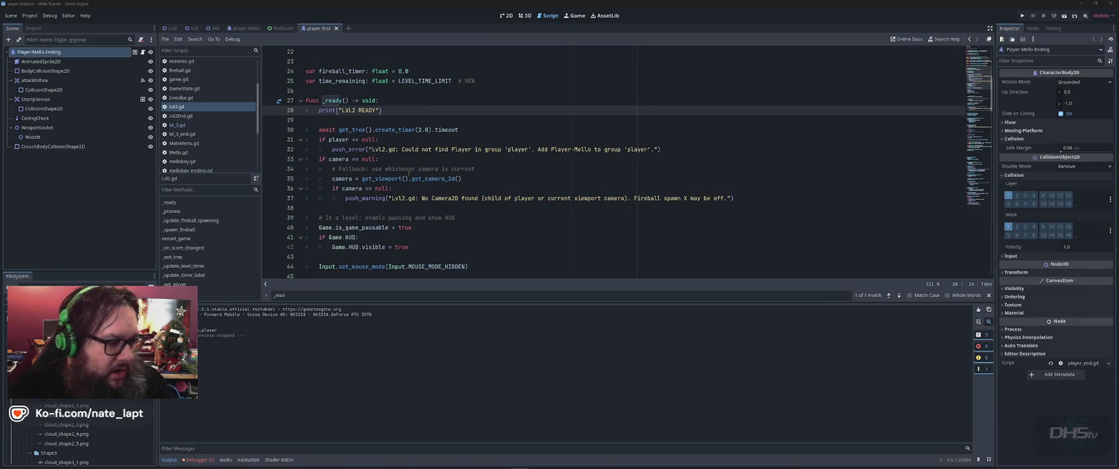
- Comment out the 2.0-second await timer line in Lvl2.gd's _ready
scroll(409, 170, "down", 3)
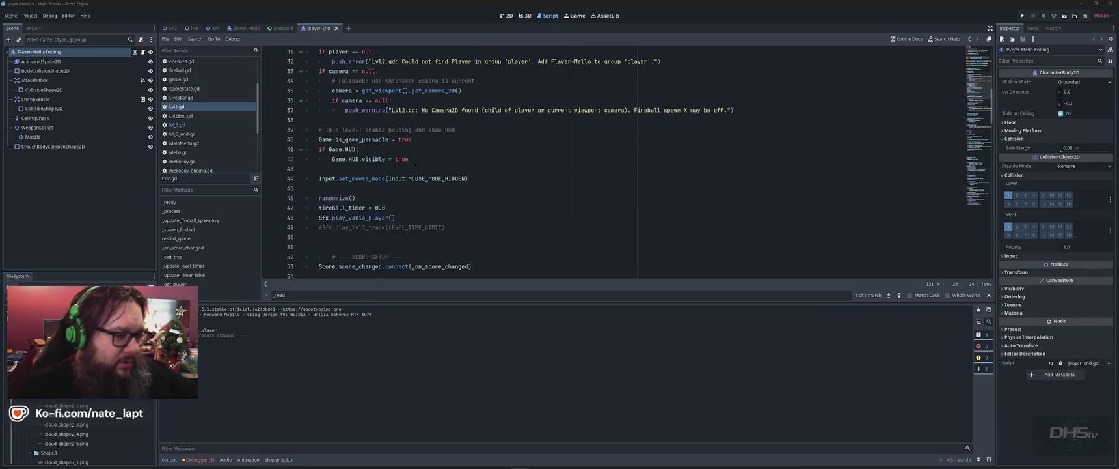
scroll(420, 163, "down", 1)
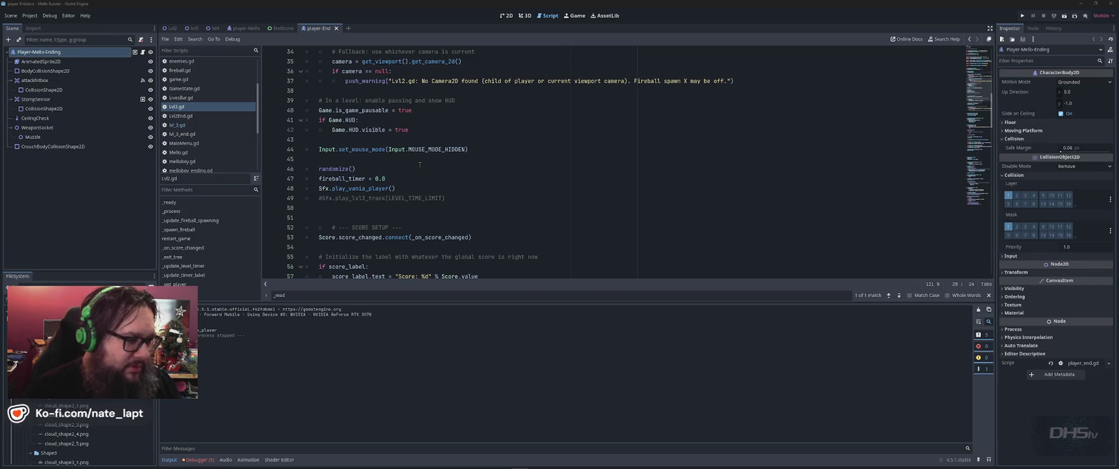
left_click(397, 185)
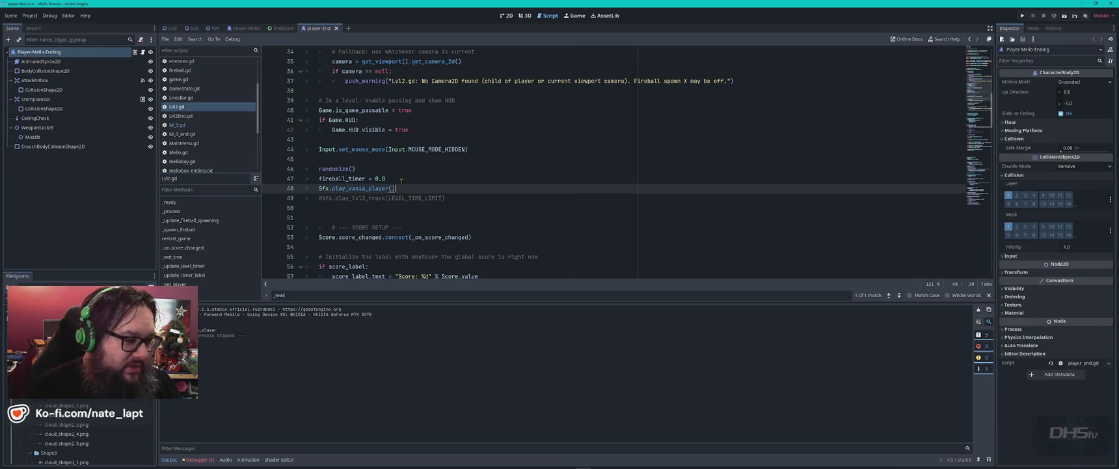
scroll(401, 181, "down", 4)
scroll(420, 196, "up", 15)
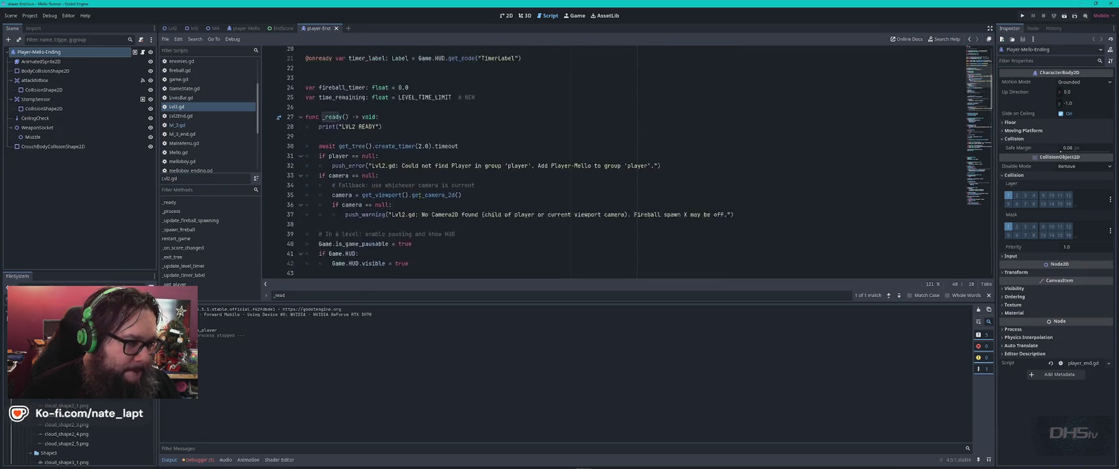
scroll(420, 196, "down", 4)
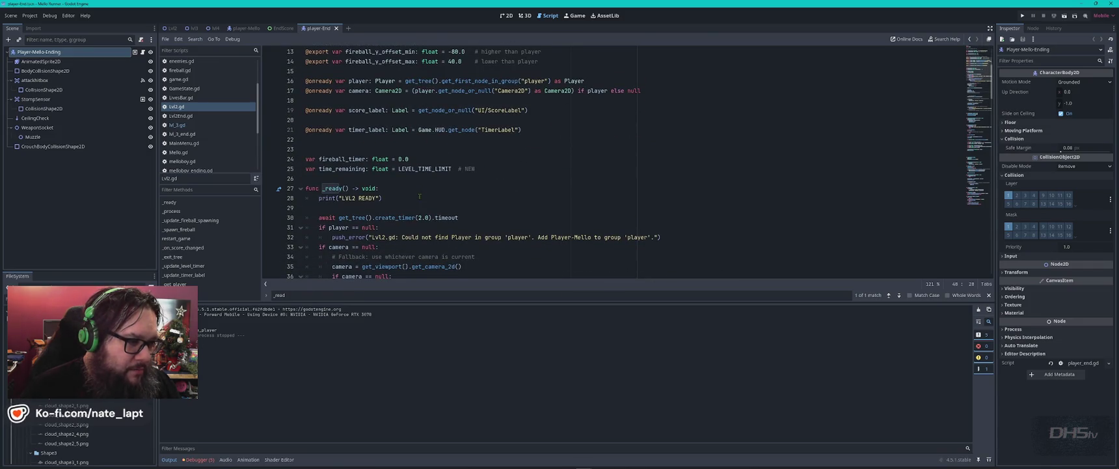
scroll(419, 196, "down", 1)
scroll(420, 196, "down", 1)
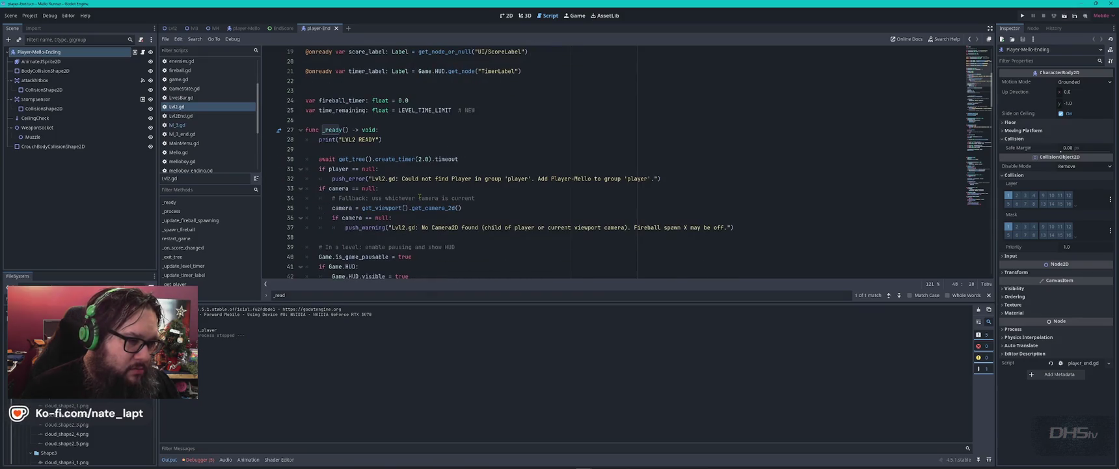
scroll(420, 196, "down", 2)
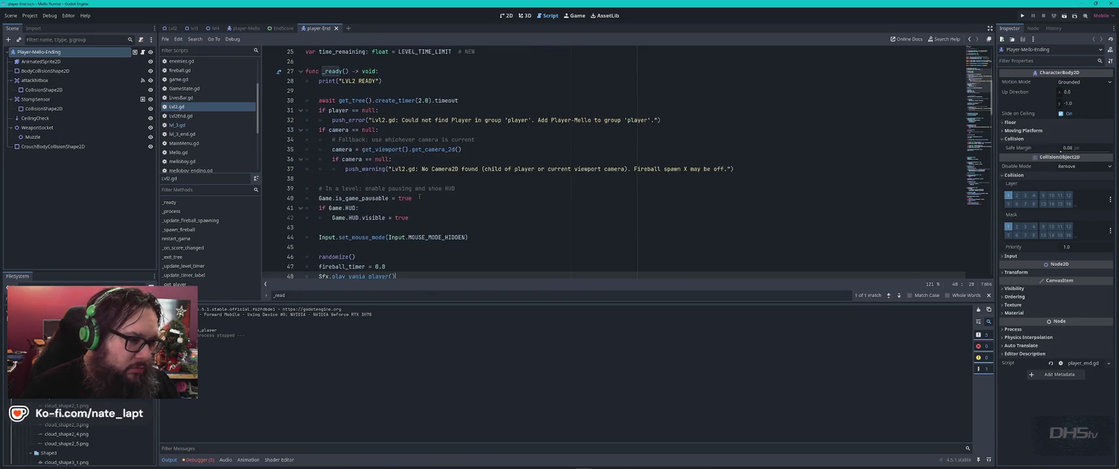
scroll(420, 195, "up", 2)
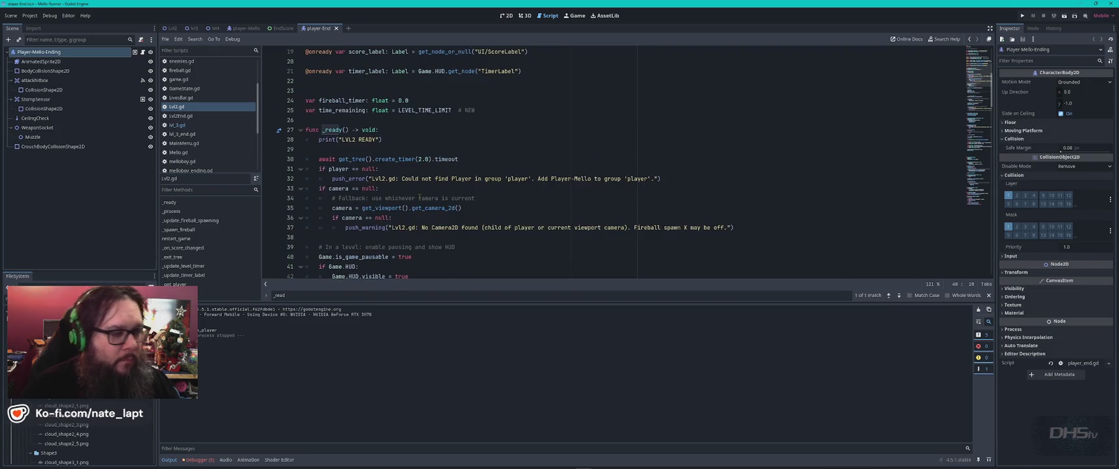
left_click(469, 160)
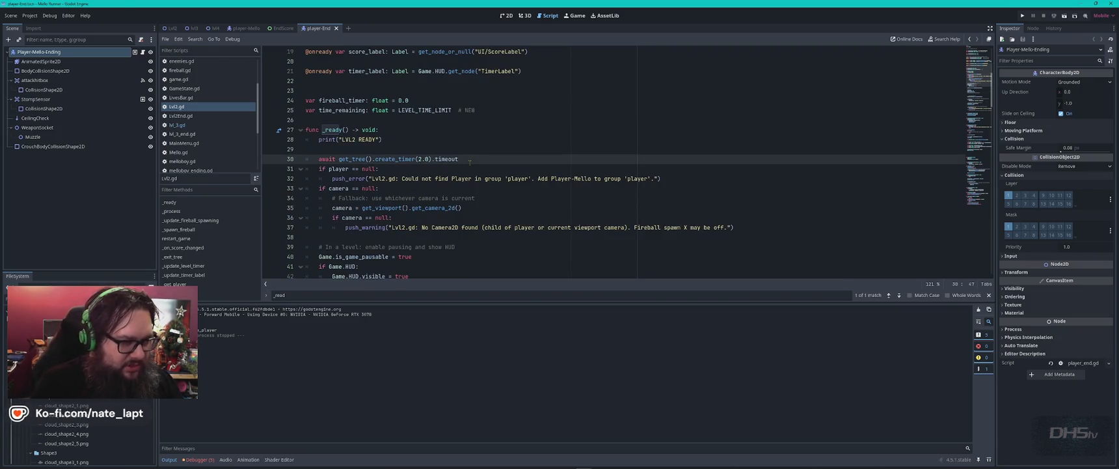
key("ctrl+k")
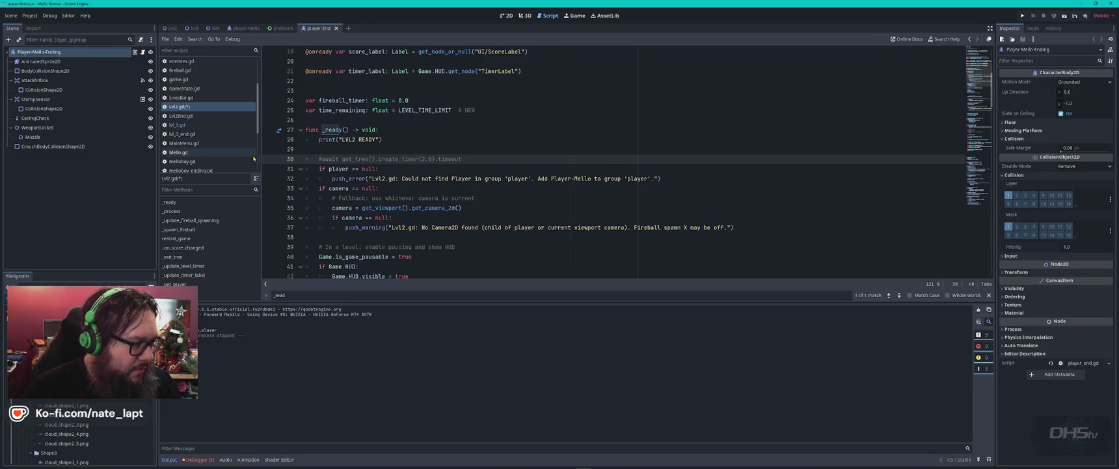
- Comment out lvl_3.gd's 2.5-second start delay and save both level scripts
left_click(177, 124)
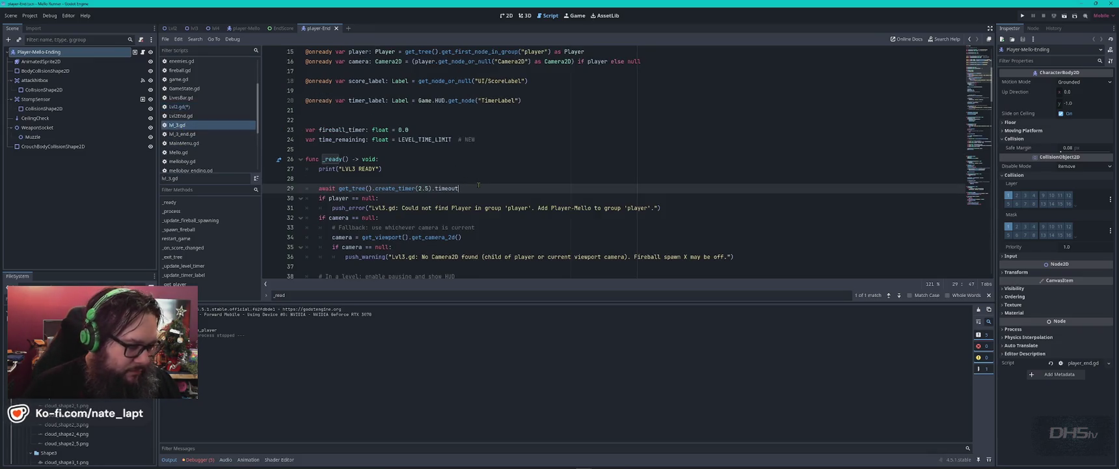
key("ctrl+k")
key("ctrl+s")
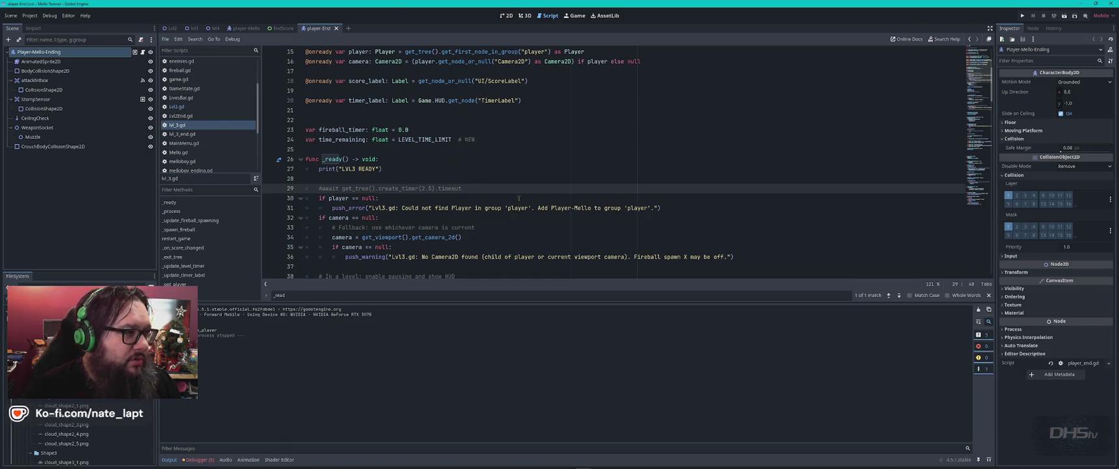
key("alt+Tab")
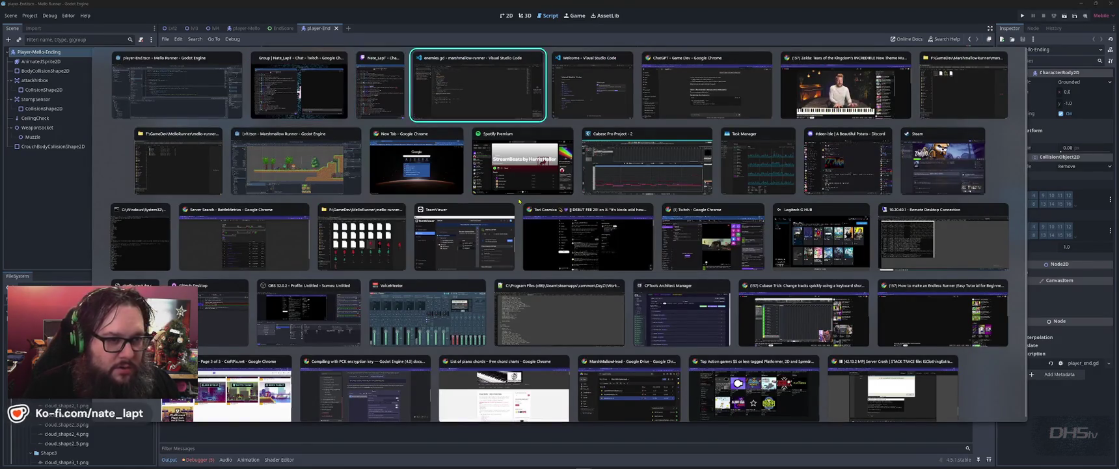
- Ask ChatGPT how to pause the level 1-2 seconds on load so nothing runs until the game displays
key("alt+Tab")
key("alt+Tab")
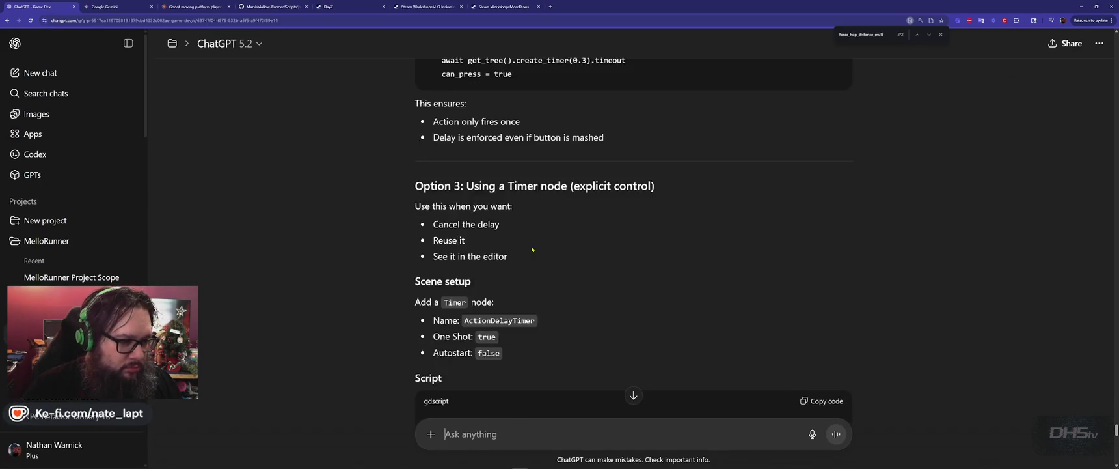
scroll(532, 249, "down", 15)
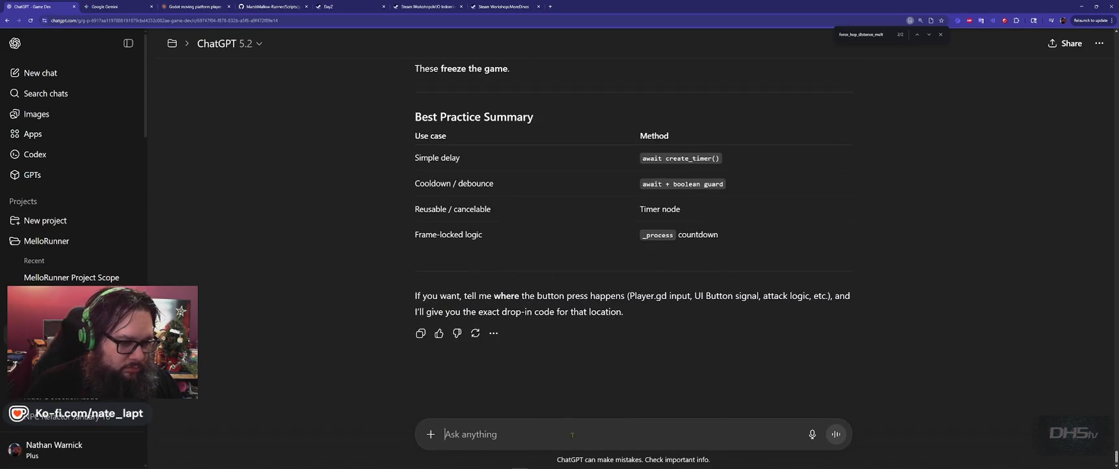
type("How d")
key("BackSpace")
key("BackSpace")
key("BackSpace")
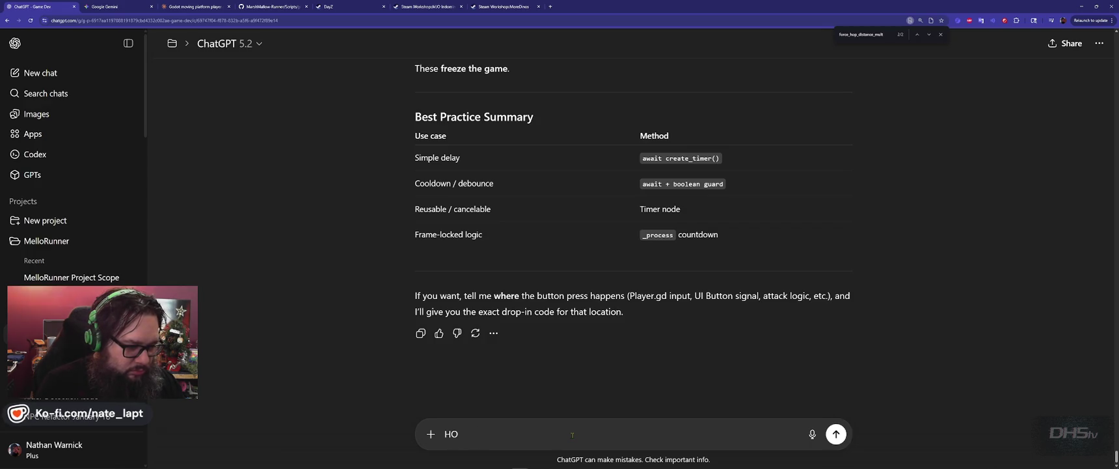
type("ow do I add a del")
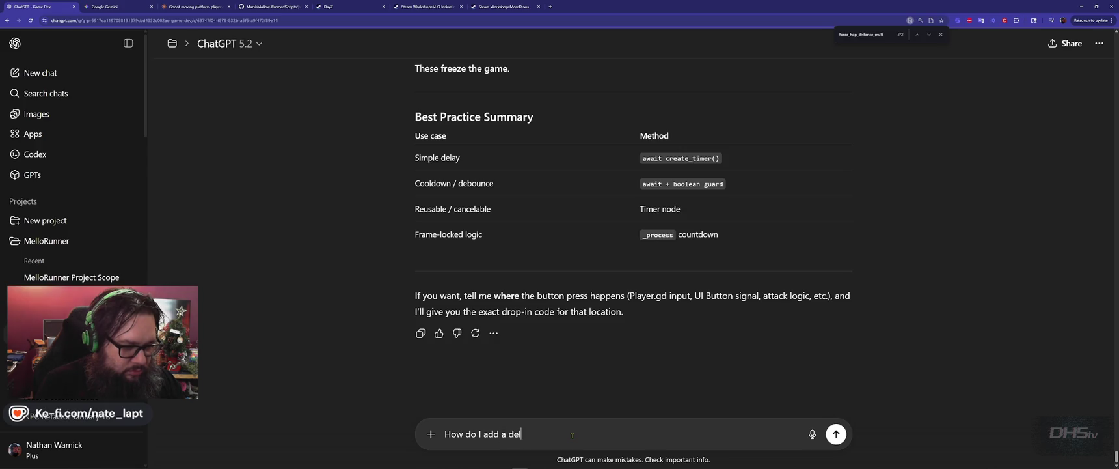
type("ay to ")
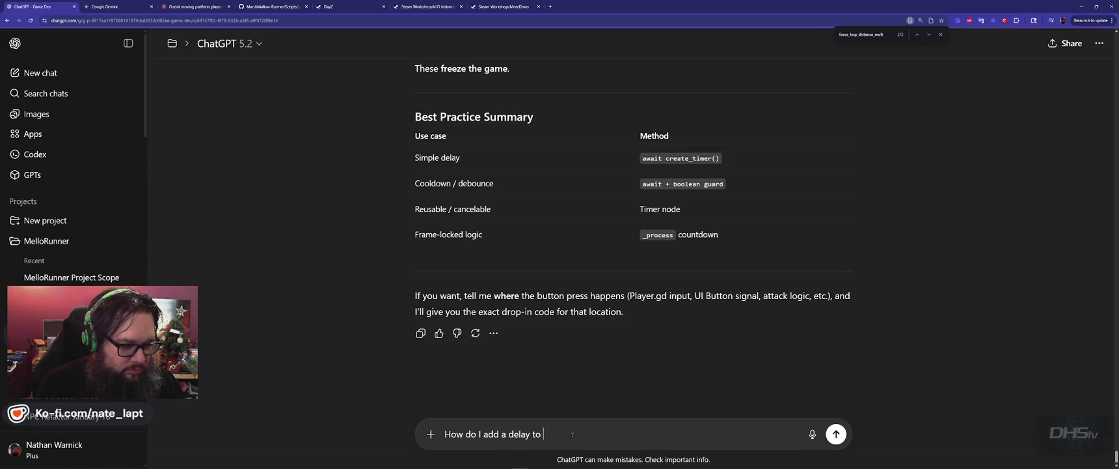
type("pause the level as it loads.")
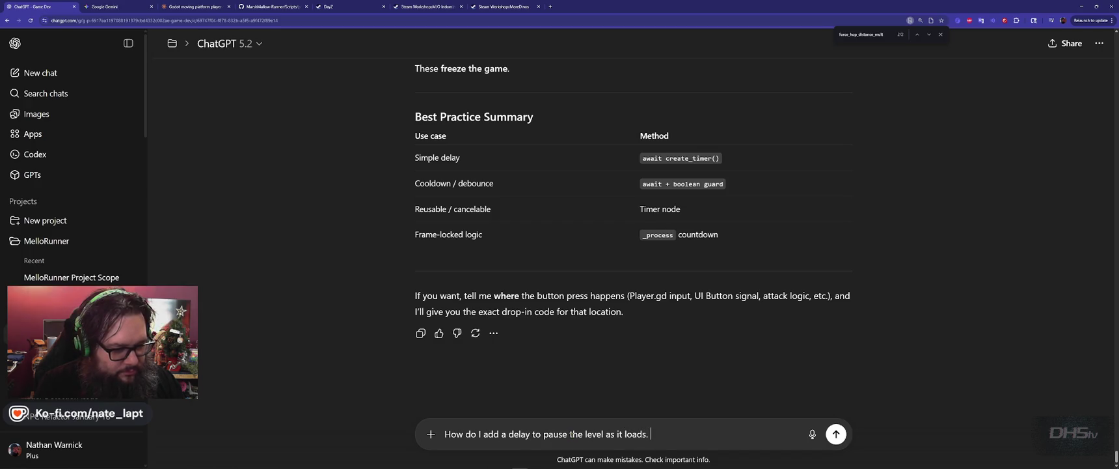
key("BackSpace")
type("?")
key("shift+Return")
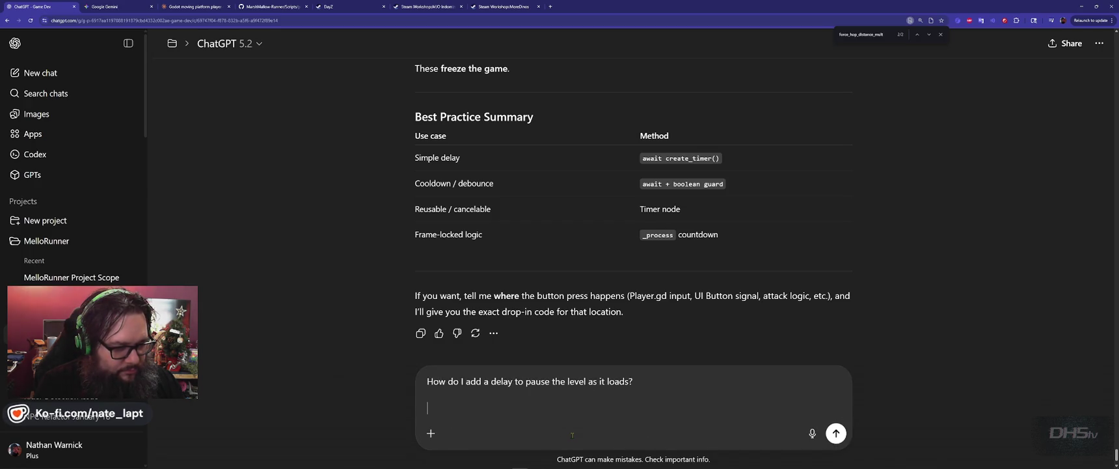
type("Like 1-2 sec")
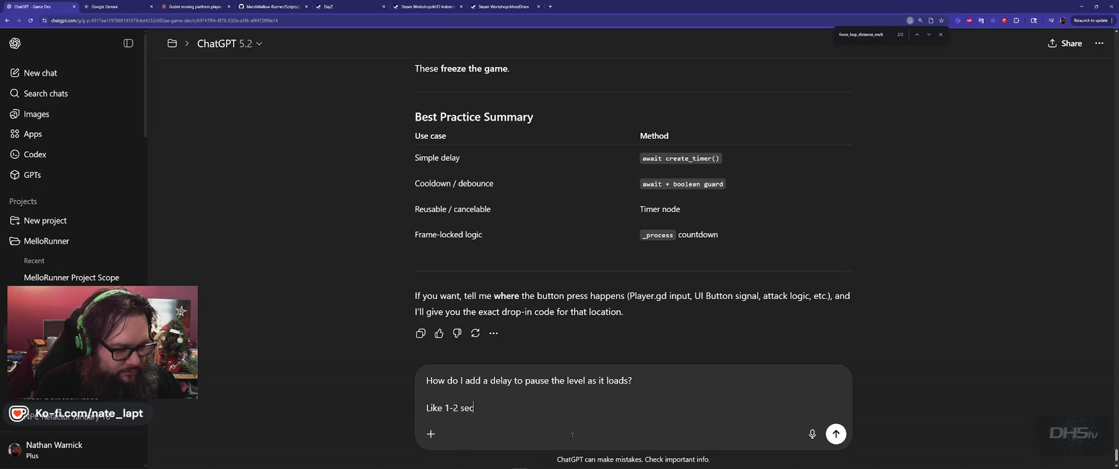
type("onds, nothing runs ")
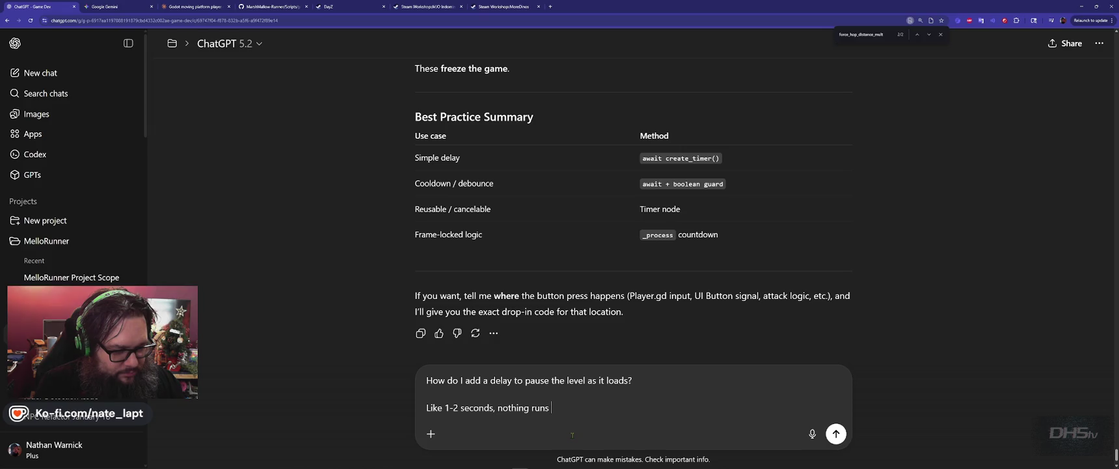
type("until the ")
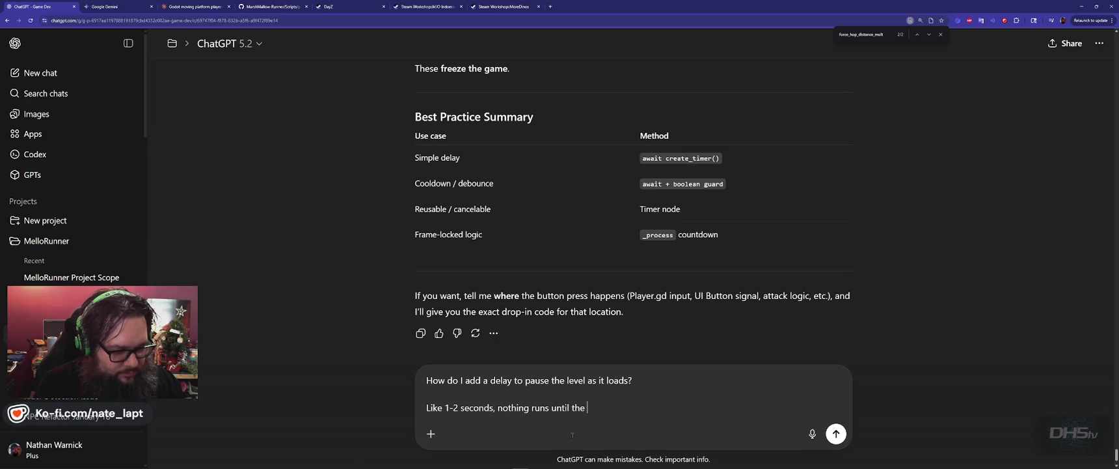
type("game is displayed.")
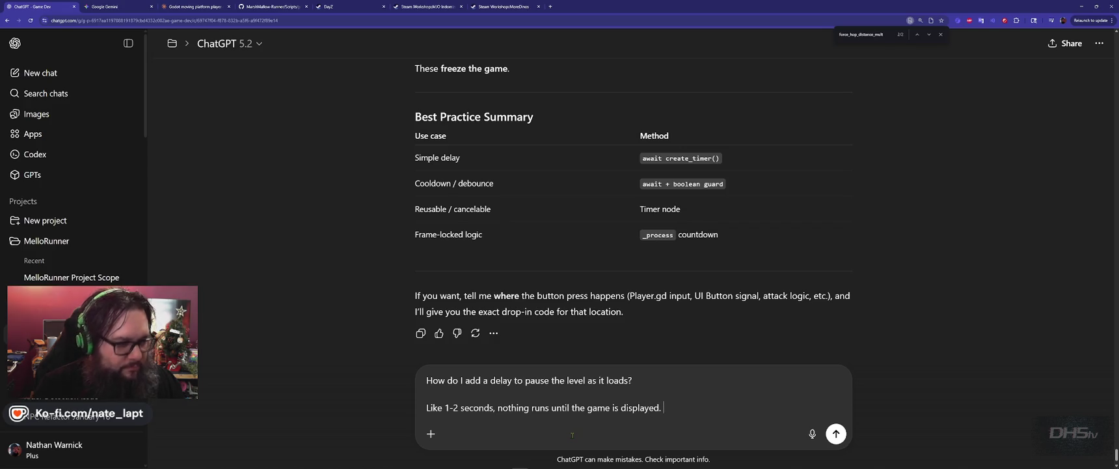
key("Return")
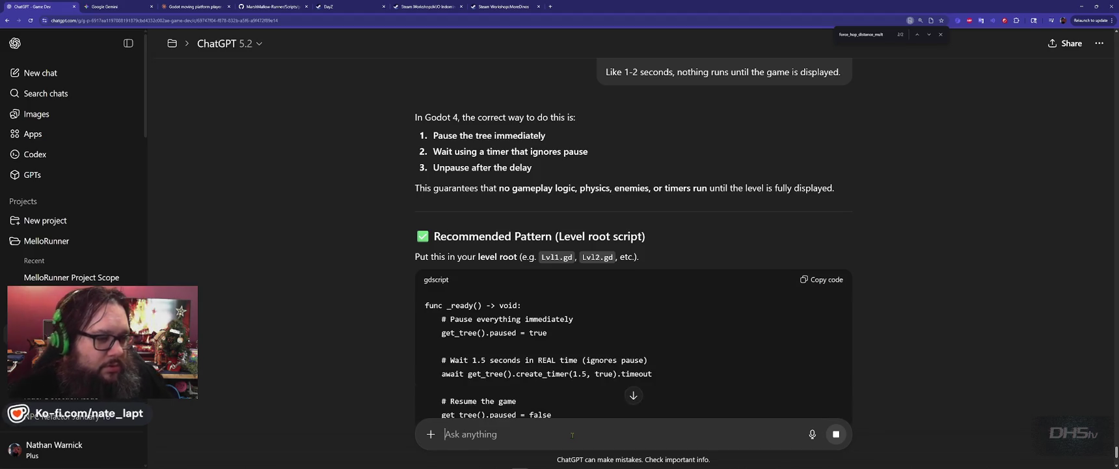
scroll(576, 273, "down", 3)
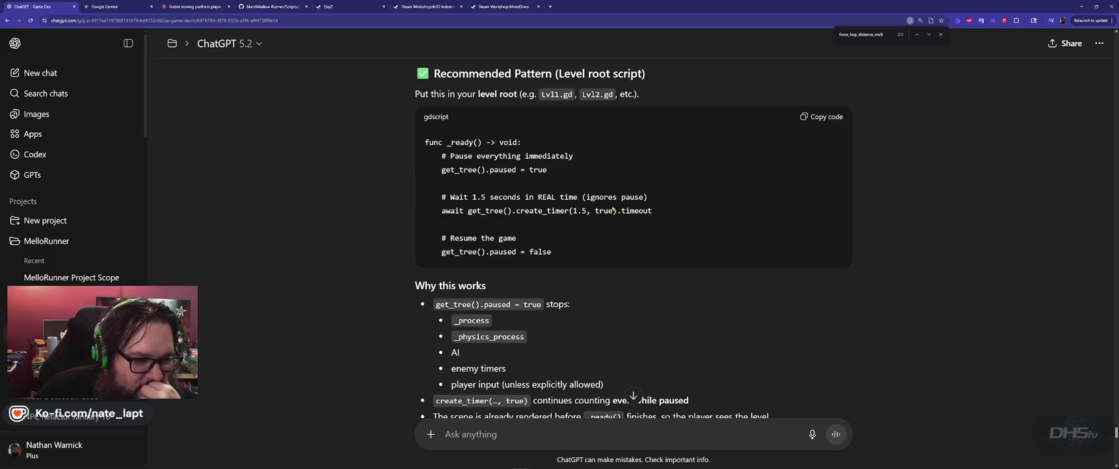
scroll(357, 256, "down", 2)
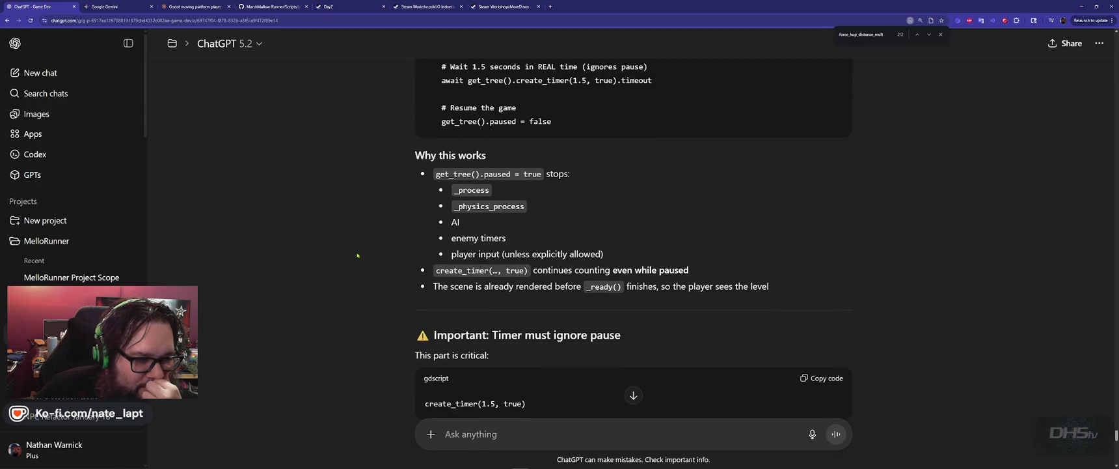
scroll(357, 255, "down", 3)
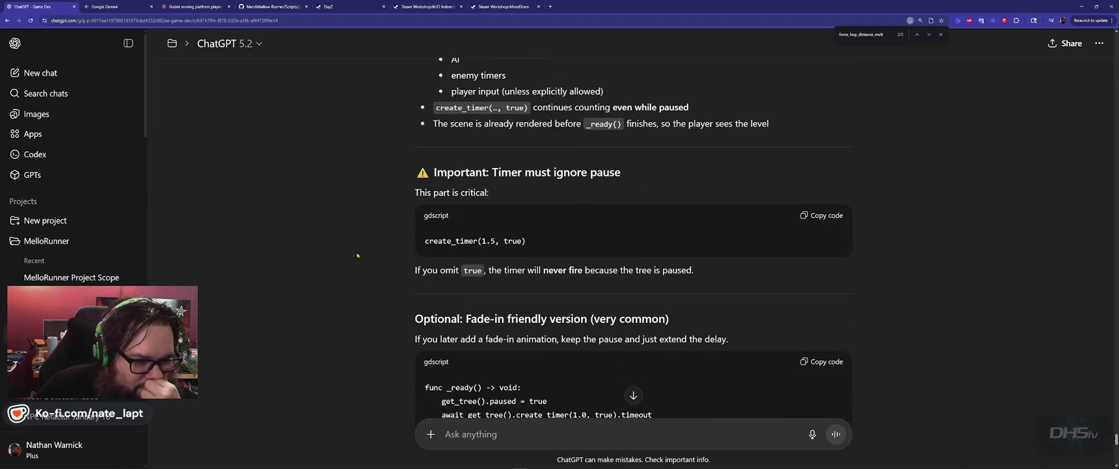
scroll(357, 256, "down", 5)
scroll(357, 256, "down", 7)
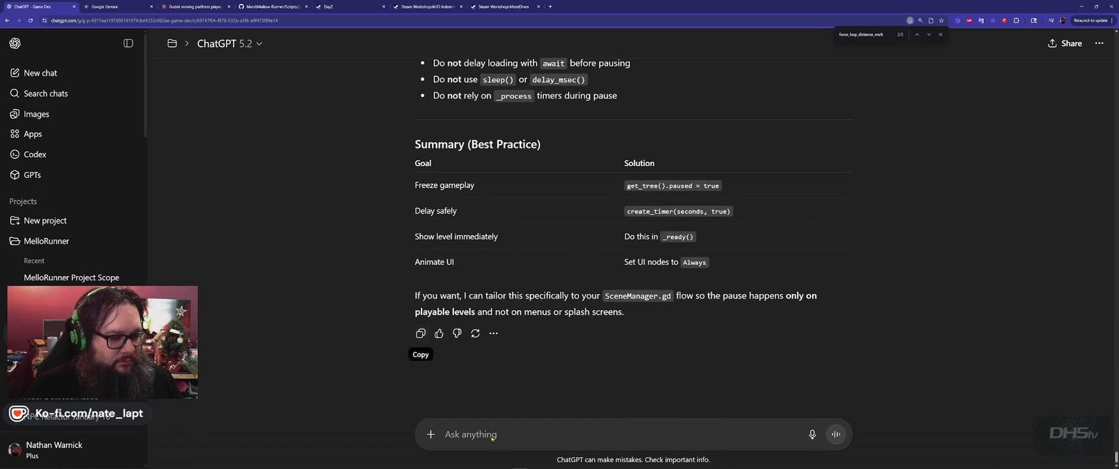
- Tell ChatGPT that only player input movement and enemies should be paused
type("no no,")
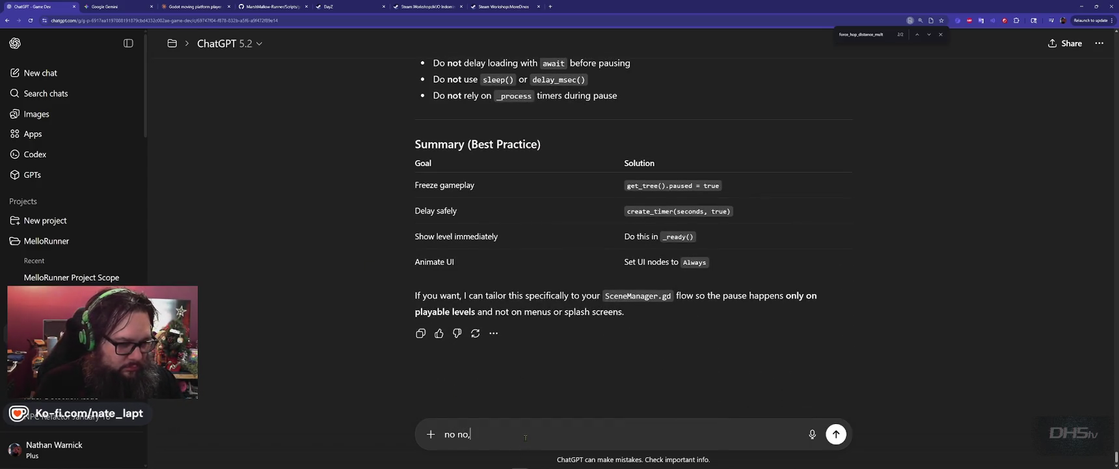
type(" I just want ")
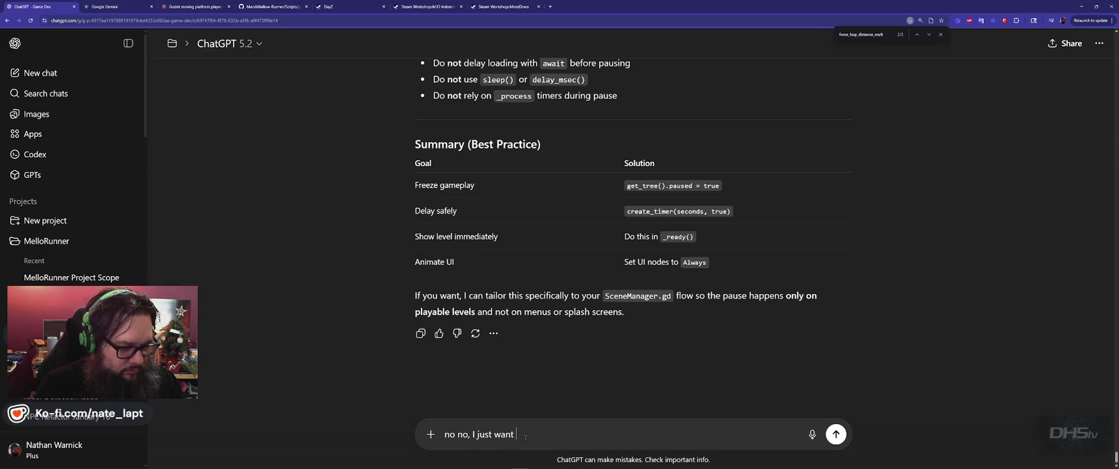
type("to pause p")
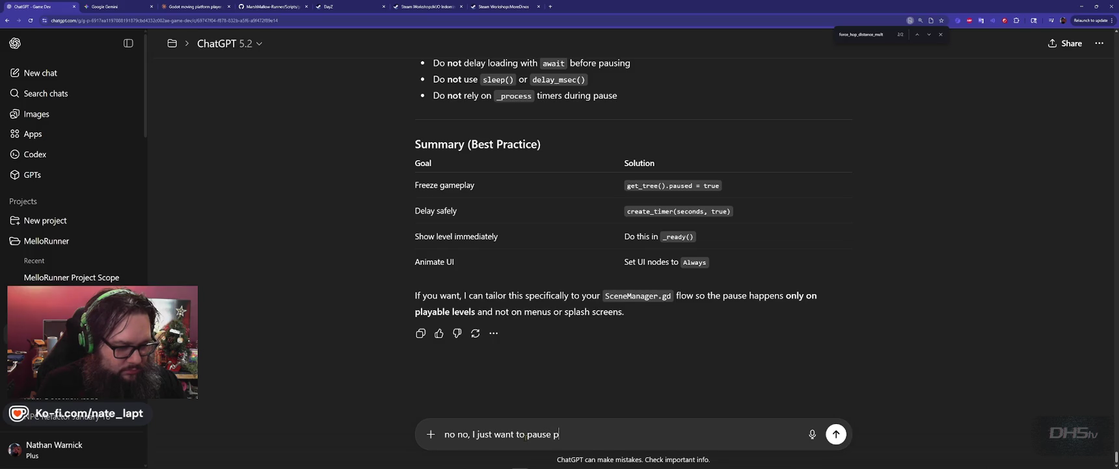
type("layer input movement, and eni")
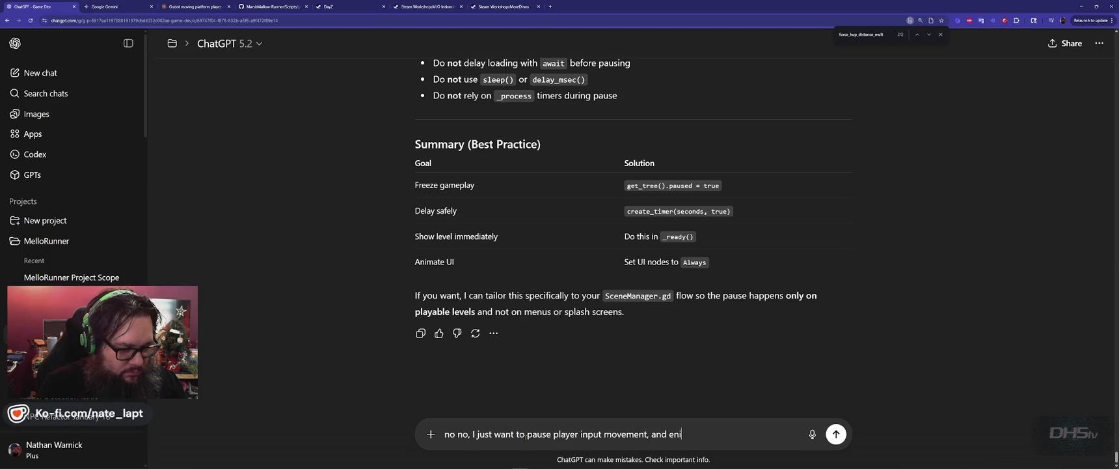
key("BackSpace")
type("emies")
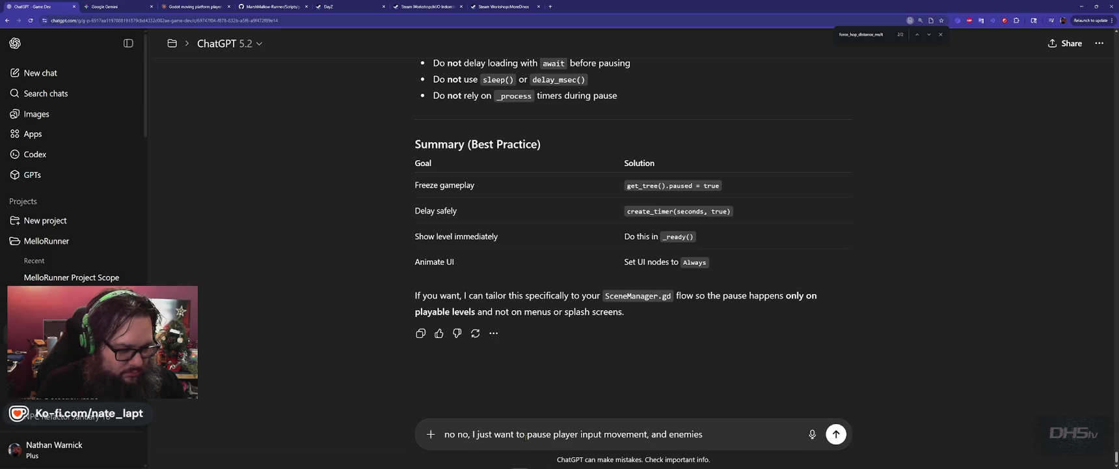
key("Return")
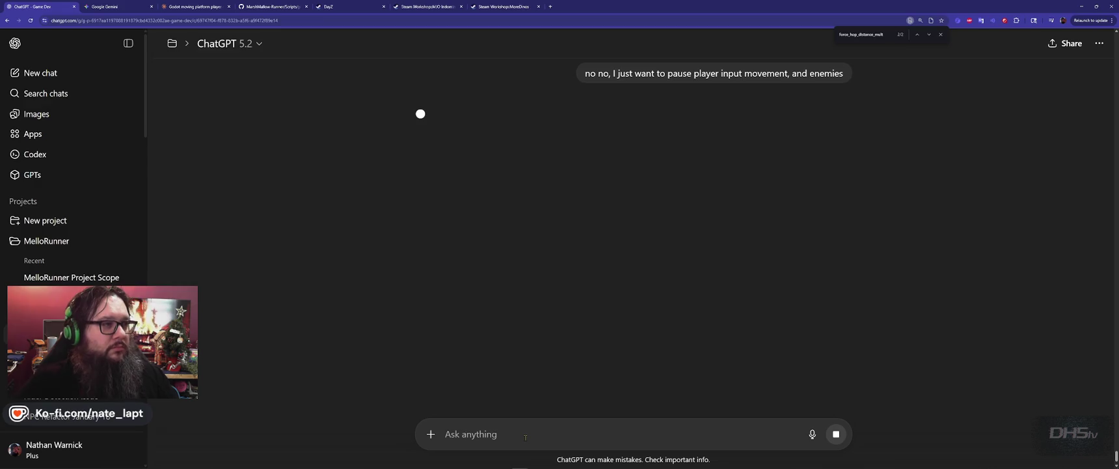
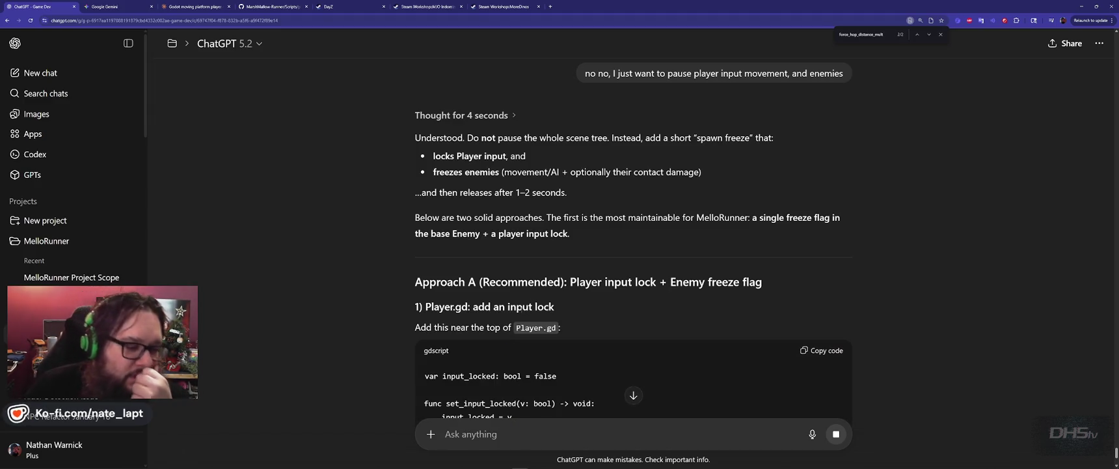
- Scroll the ChatGPT reply down to the Player.gd input-lock code, then bring up the window switcher
scroll(529, 298, "down", 2)
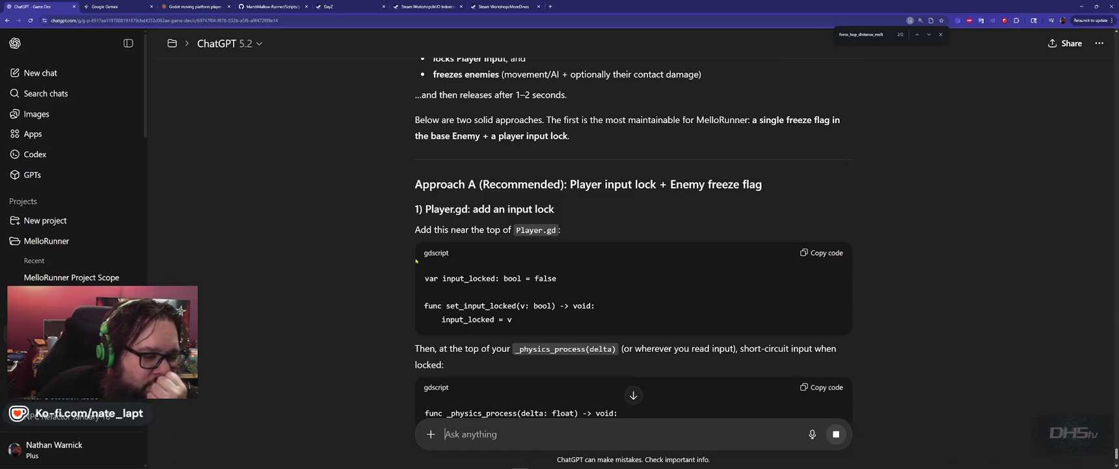
scroll(390, 287, "down", 2)
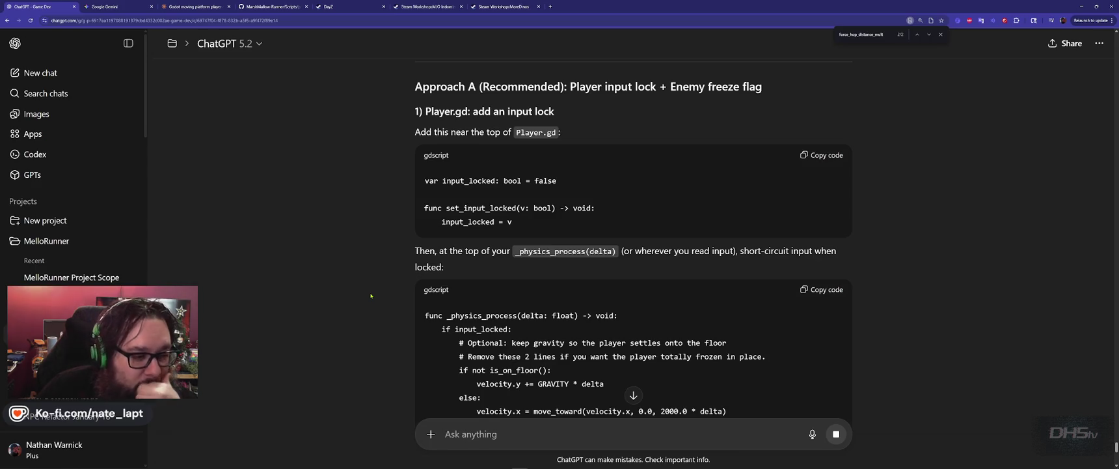
scroll(371, 295, "down", 3)
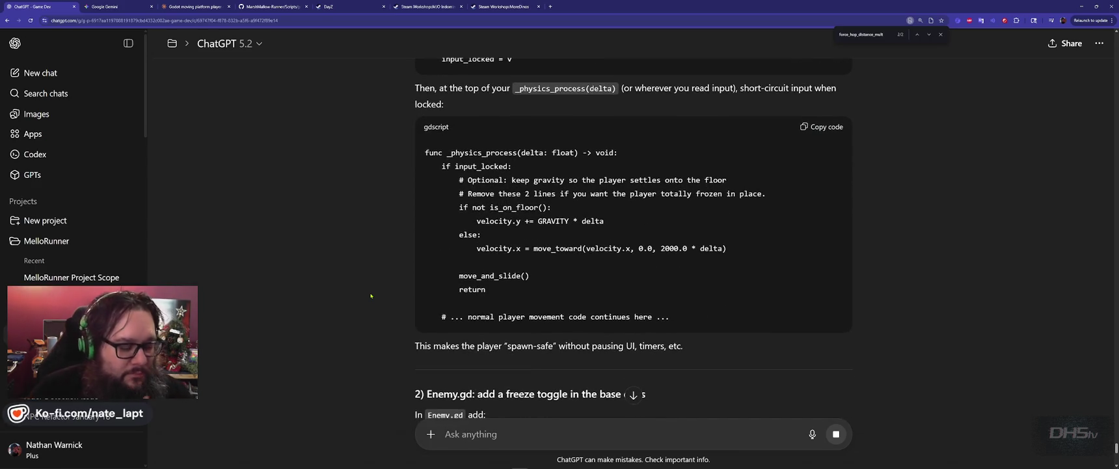
key("alt+Tab")
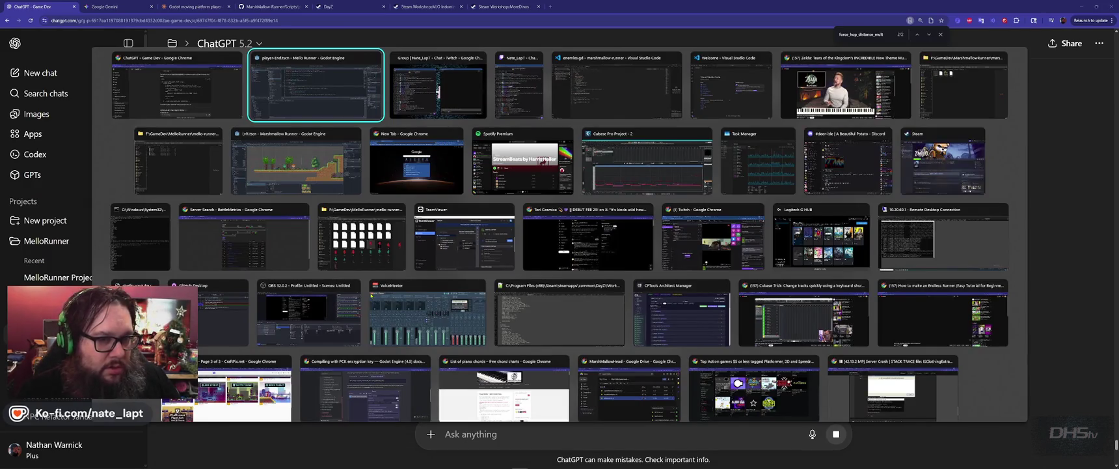
- Play the Team Fortress 2 bass line video from the YouTube playlist, then return to ChatGPT
key("alt+Tab")
key("alt+Tab")
key("alt+Tab")
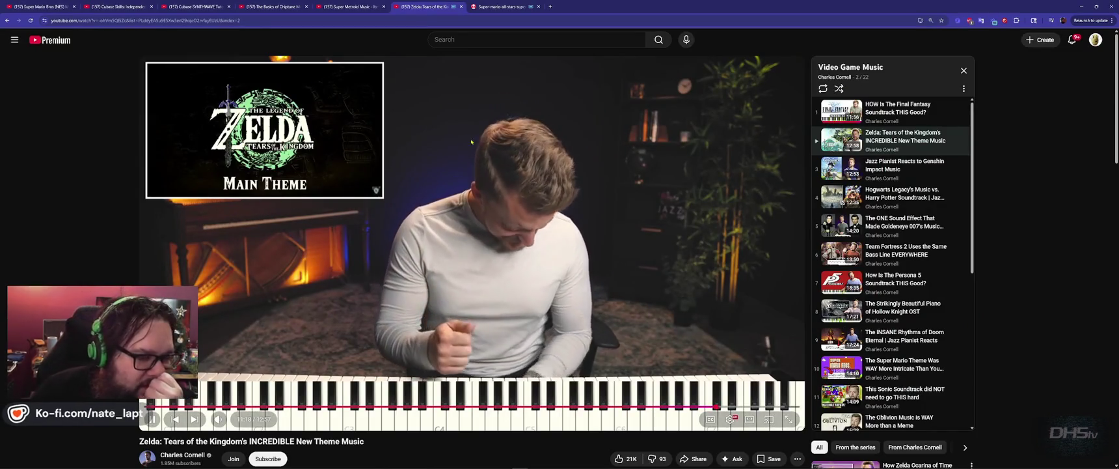
scroll(651, 153, "down", 1)
scroll(911, 166, "up", 1)
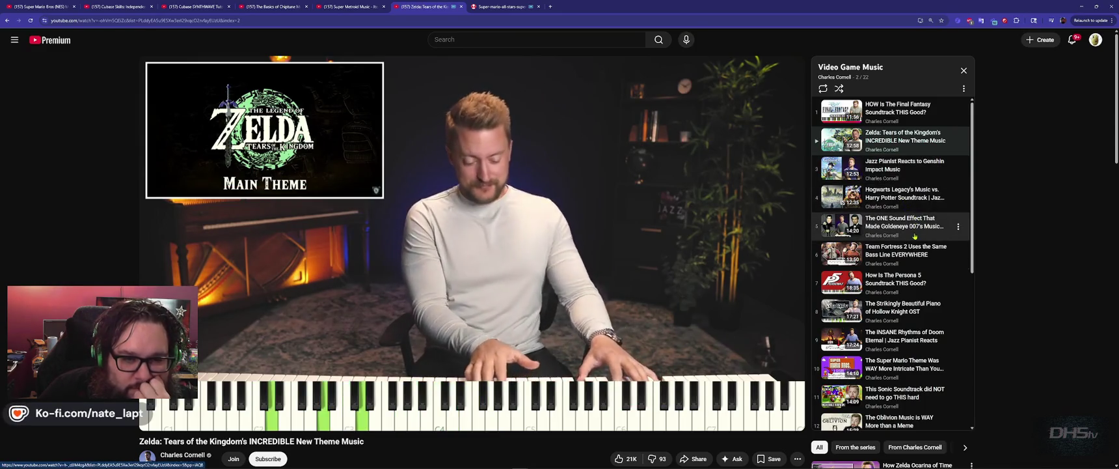
left_click(905, 253)
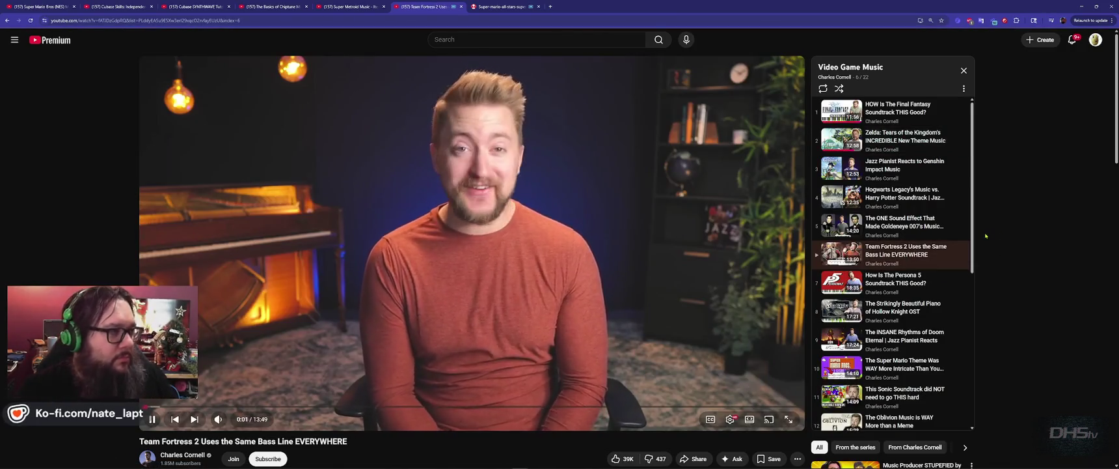
key("alt+Tab")
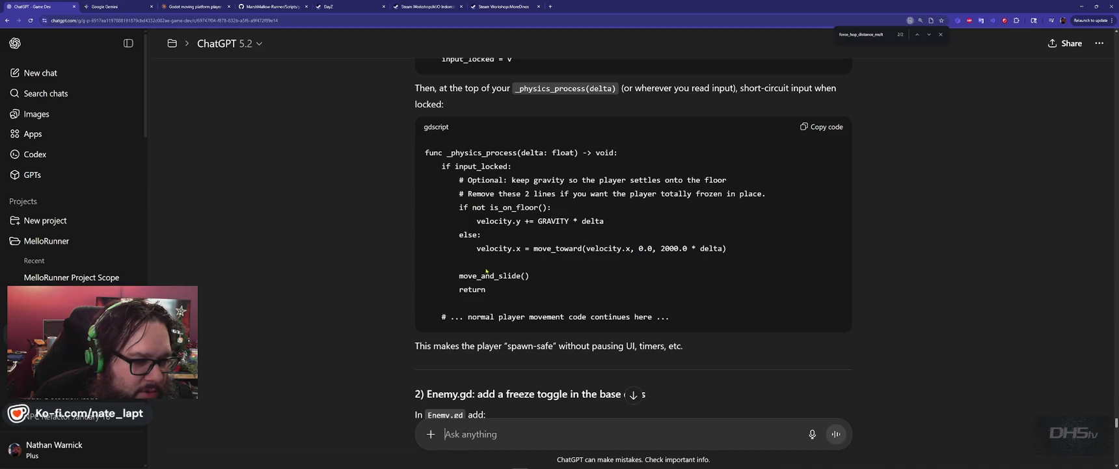
double_click(675, 248)
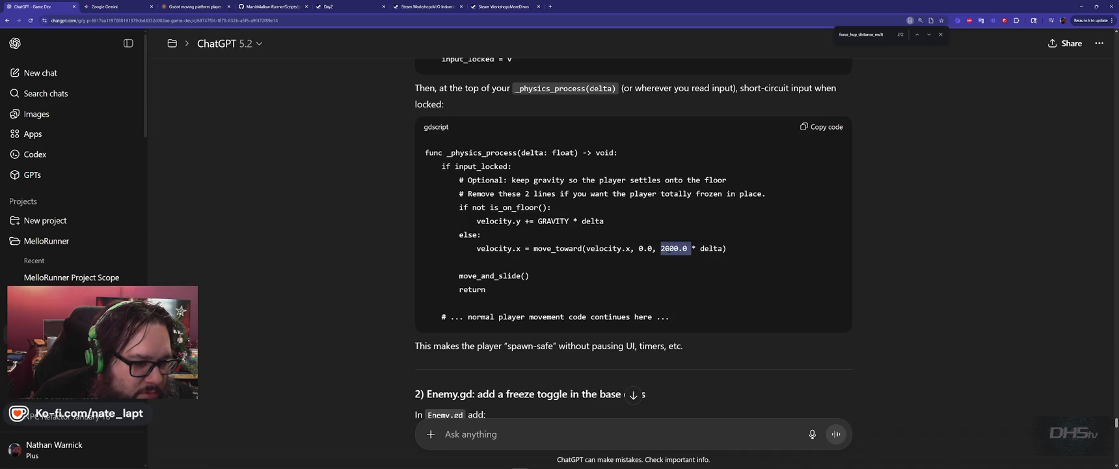
left_click(566, 266)
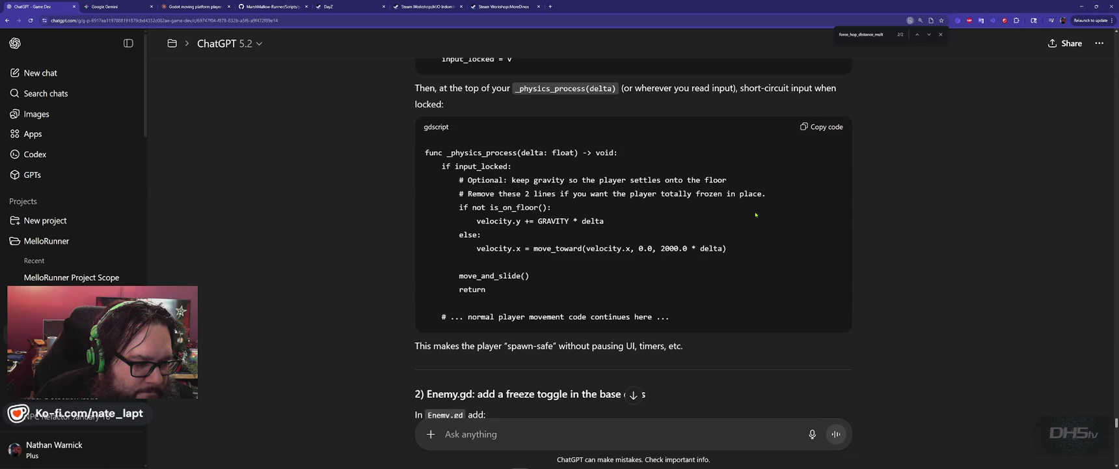
scroll(754, 215, "down", 1)
scroll(755, 215, "down", 2)
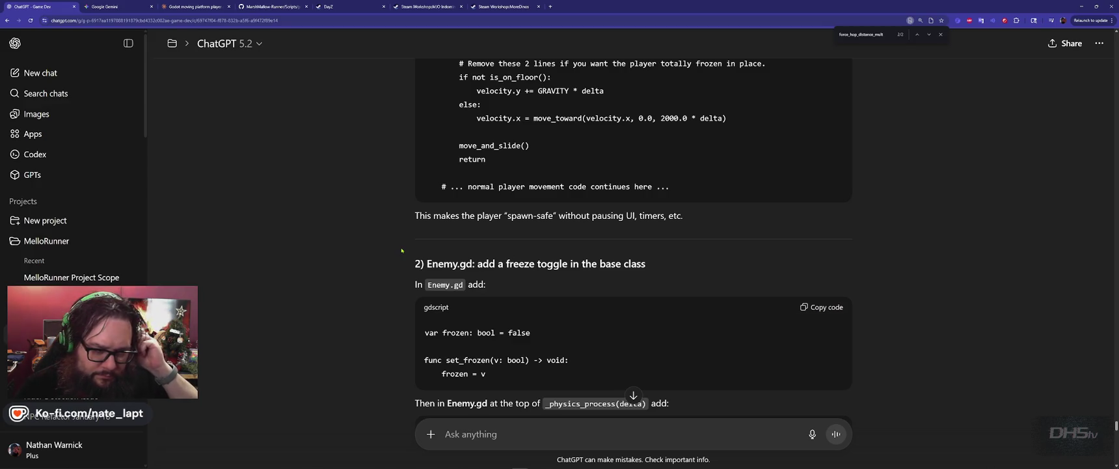
- Scroll to the Enemy.gd _physics_process frozen guard, then bring up the window switcher
scroll(402, 250, "down", 5)
scroll(402, 250, "up", 5)
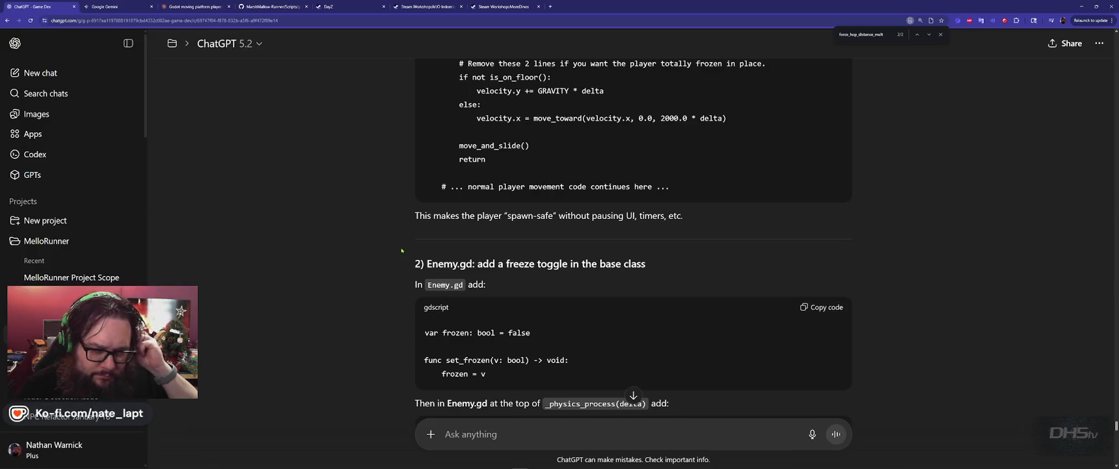
scroll(401, 250, "down", 3)
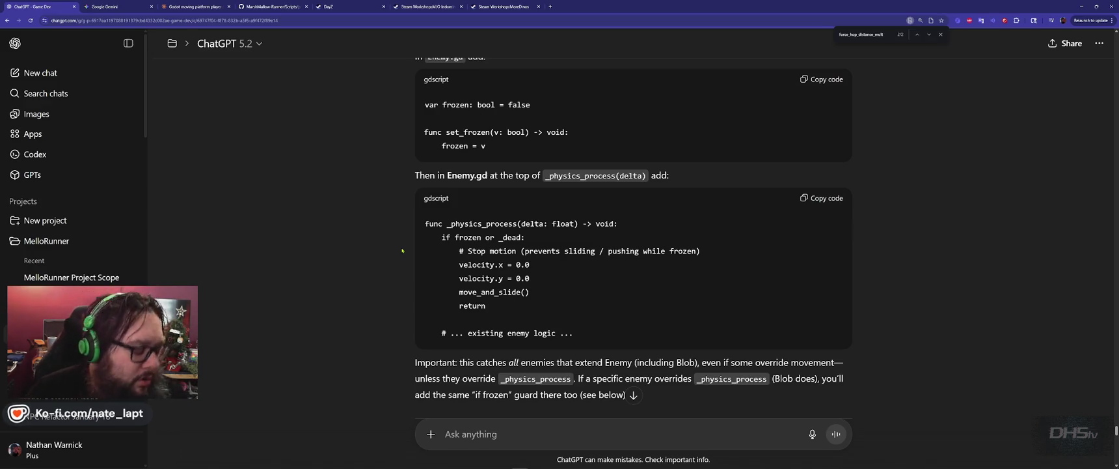
key("alt+Tab")
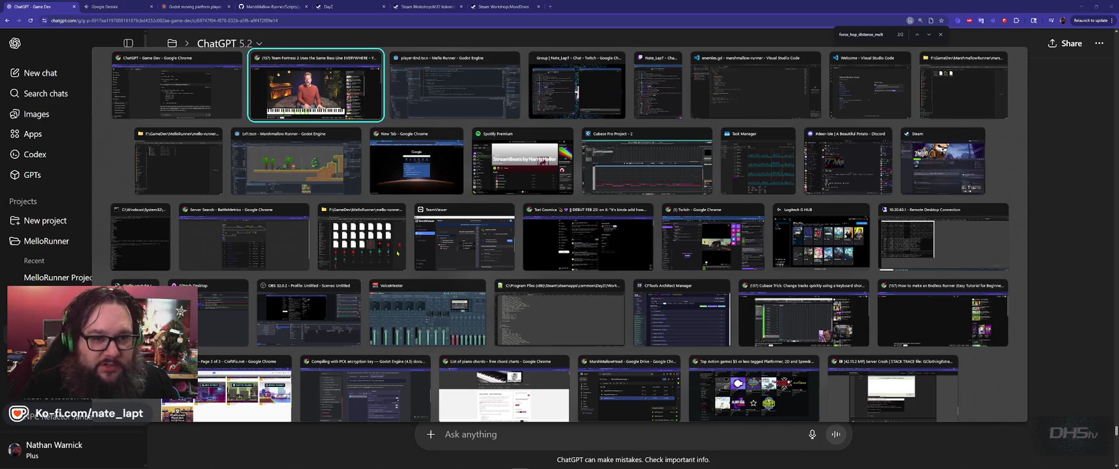
- Dismiss the window switcher and stay on the ChatGPT Enemy.gd freeze code
key("Down")
key("Right")
key("Right")
key("Right")
key("Escape")
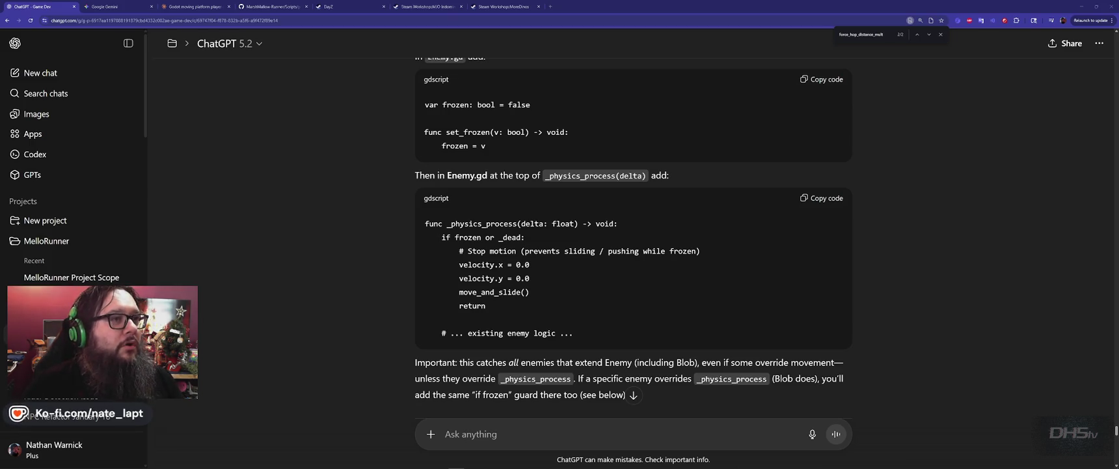
- Switch to the Remote Desktop session showing the Project Zomboid steamcmd update command
key("alt+Tab")
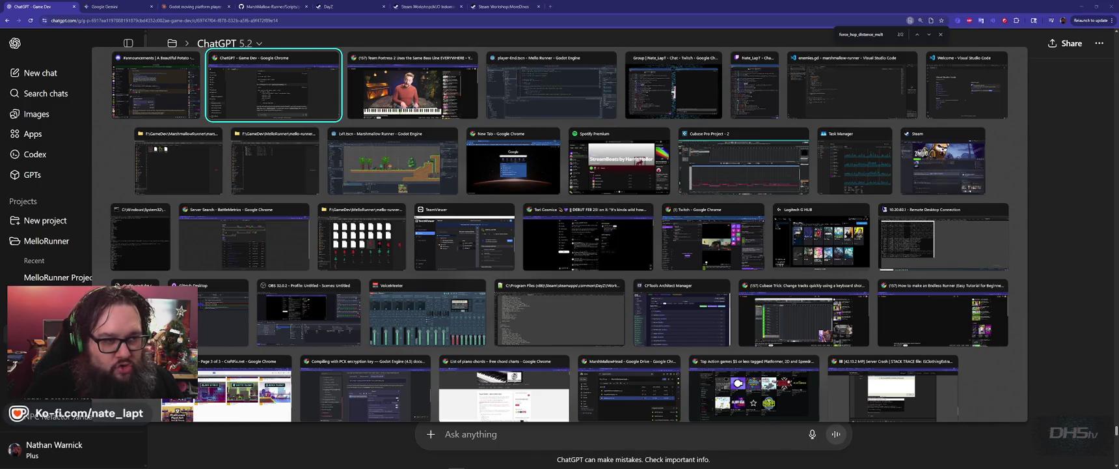
key("Down")
key("Left")
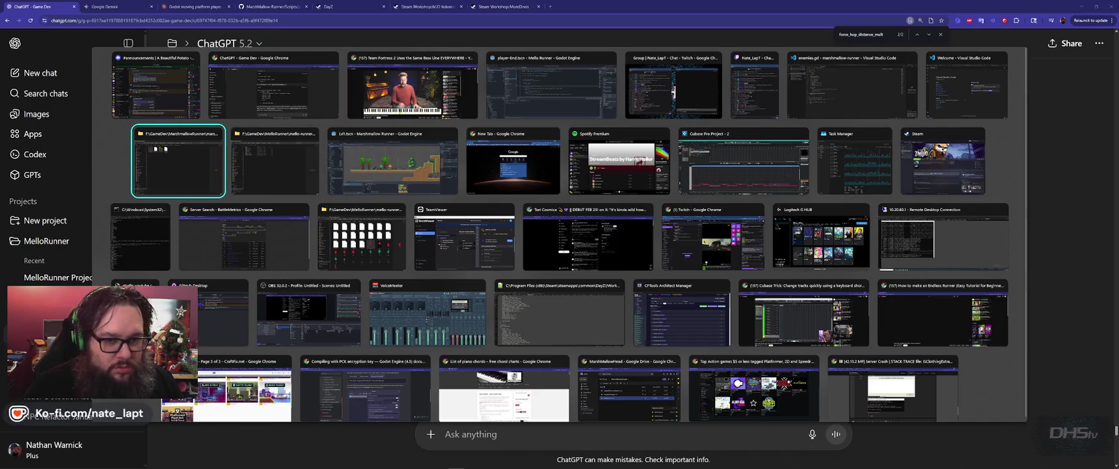
key("Left")
key("Down")
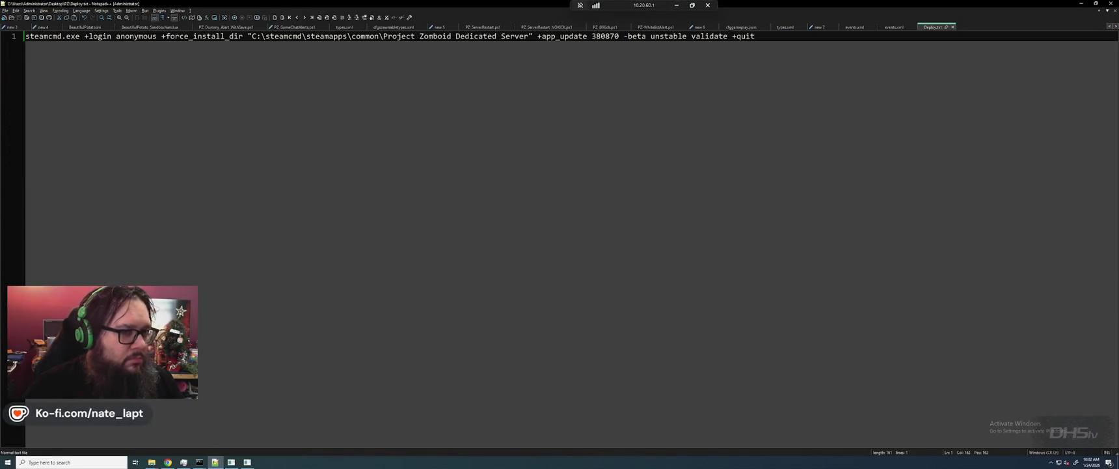
- Return to Notepad++ on the remote server and show its list of open files
key("alt+Tab")
key("Left")
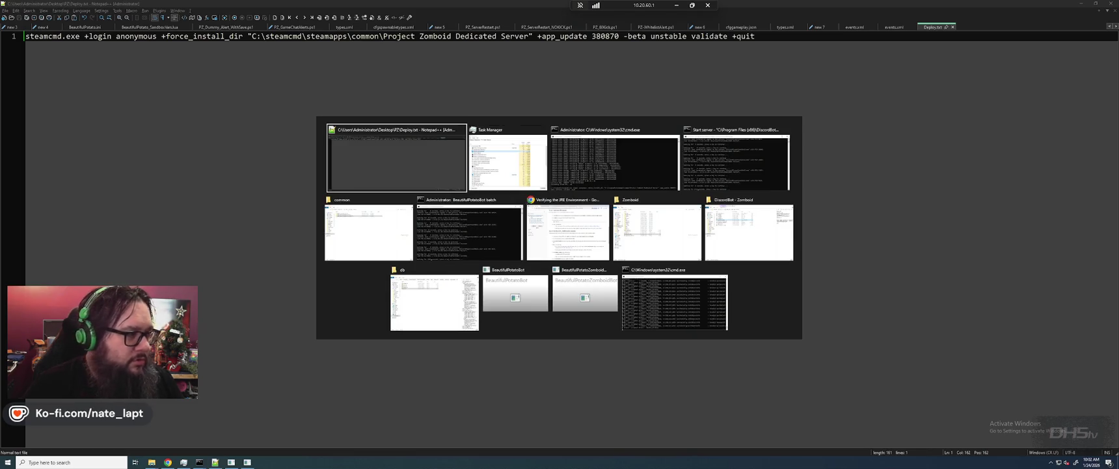
key("ctrl+Tab")
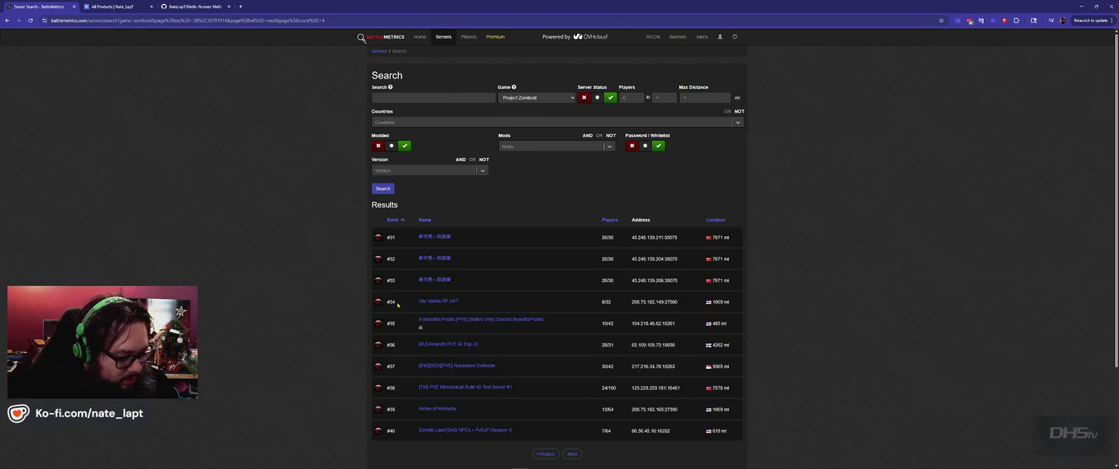
- Return to the BattleMetrics search page and select server #35's name in ranks #31–40
key("alt+Tab")
key("Tab")
key("Tab")
key("Tab")
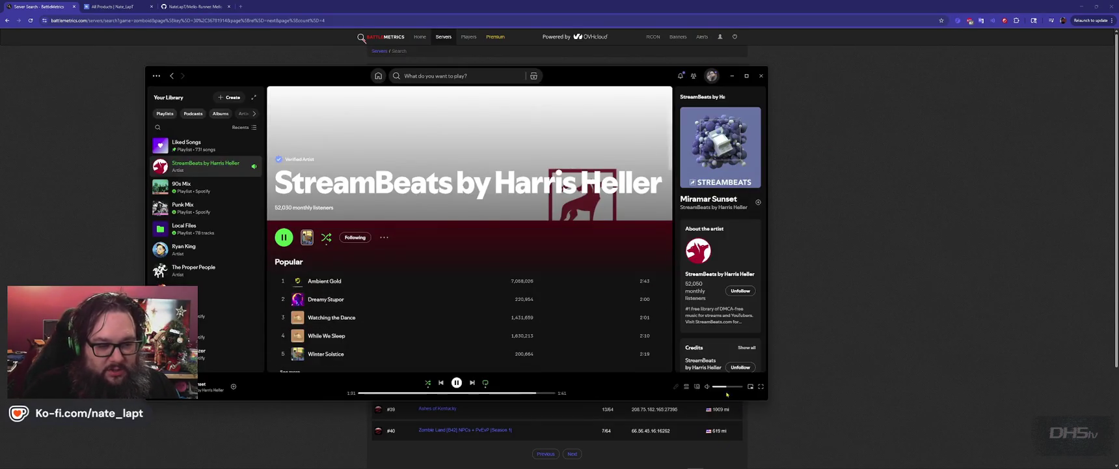
left_click(841, 212)
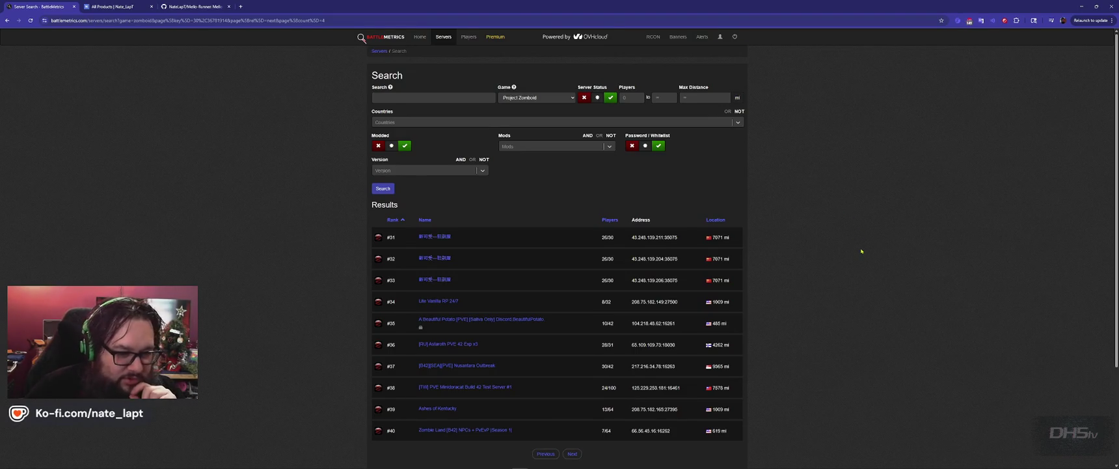
scroll(861, 250, "down", 3)
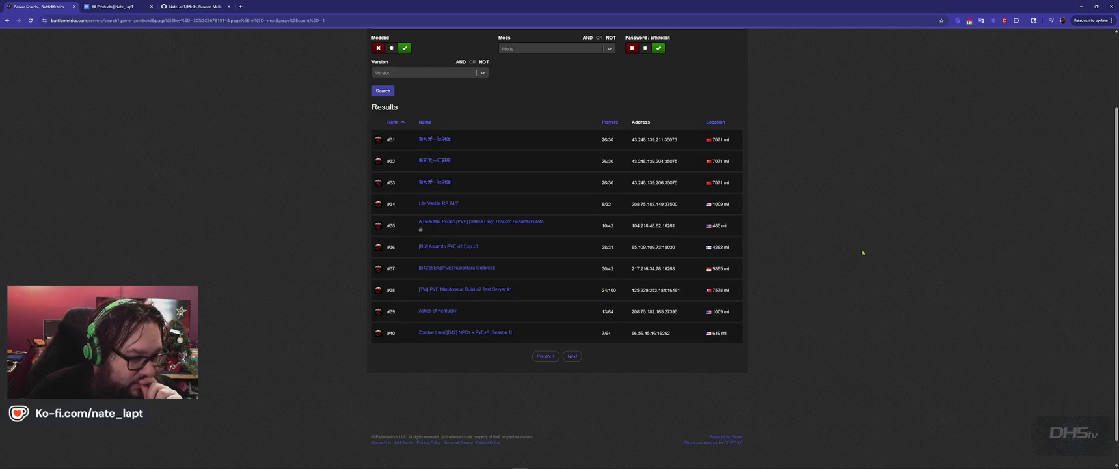
left_click_drag(553, 222, 387, 223)
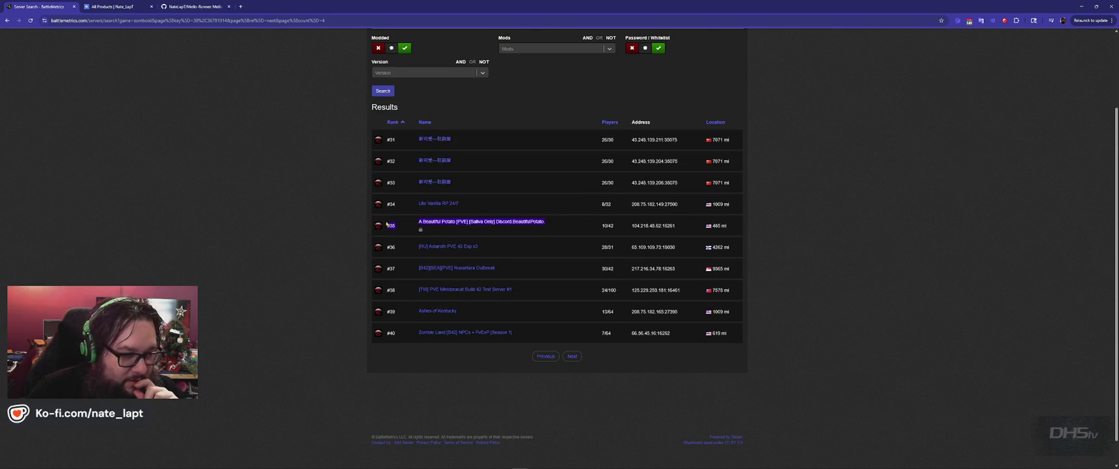
left_click(387, 223)
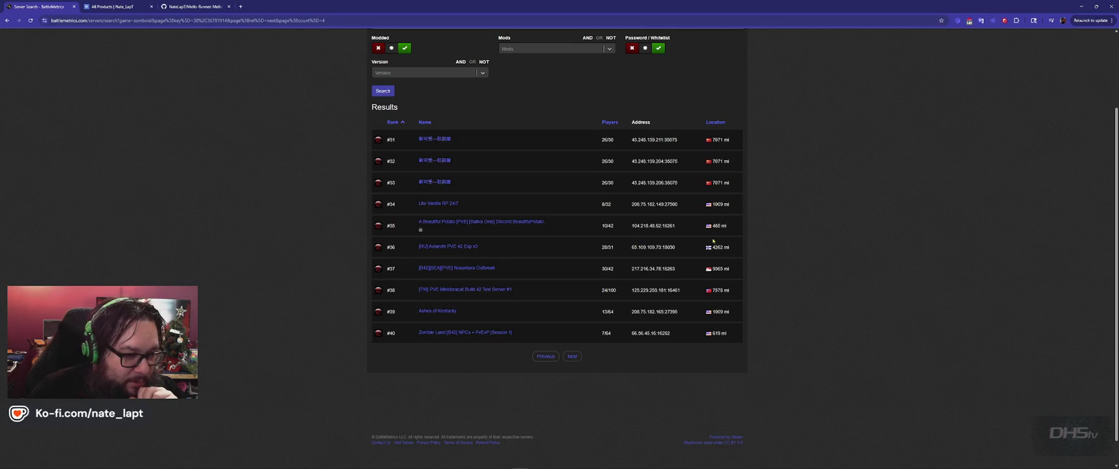
scroll(512, 230, "up", 1)
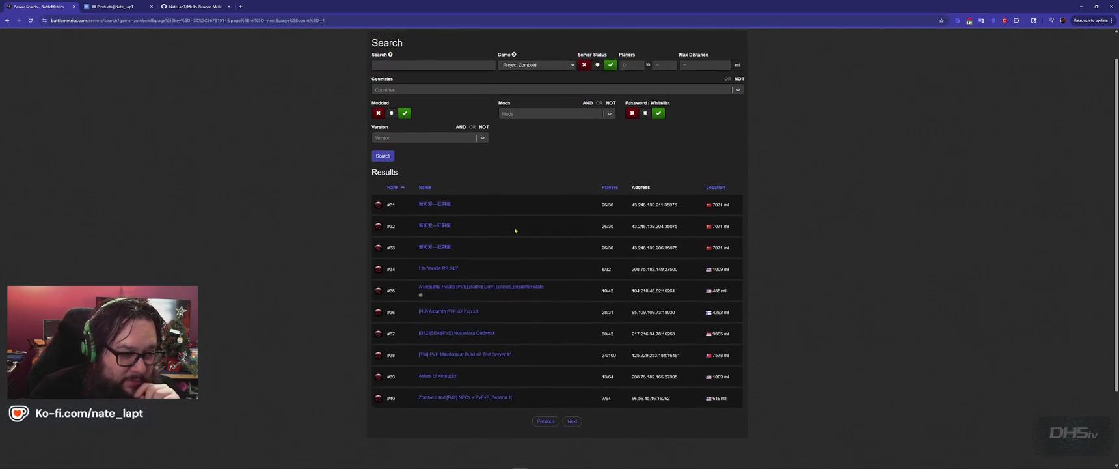
scroll(545, 229, "down", 1)
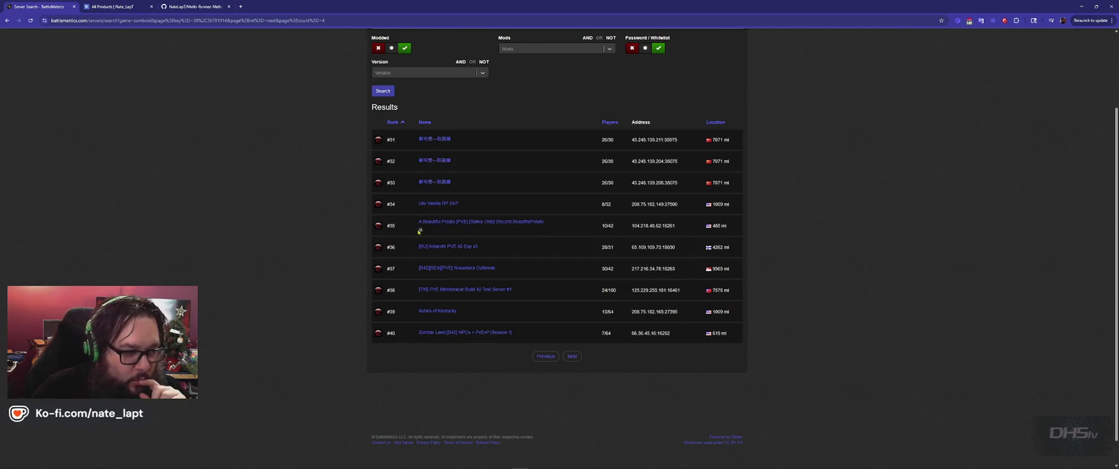
- Page back through ranks #21–30 and #11–20 to the first page, #1–10
left_click(545, 356)
scroll(559, 305, "down", 1)
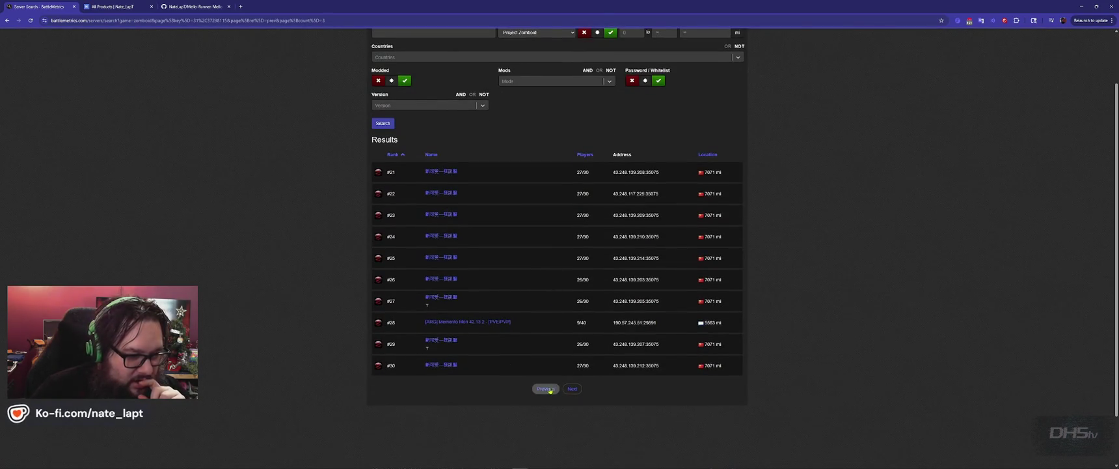
left_click(545, 388)
scroll(548, 385, "down", 1)
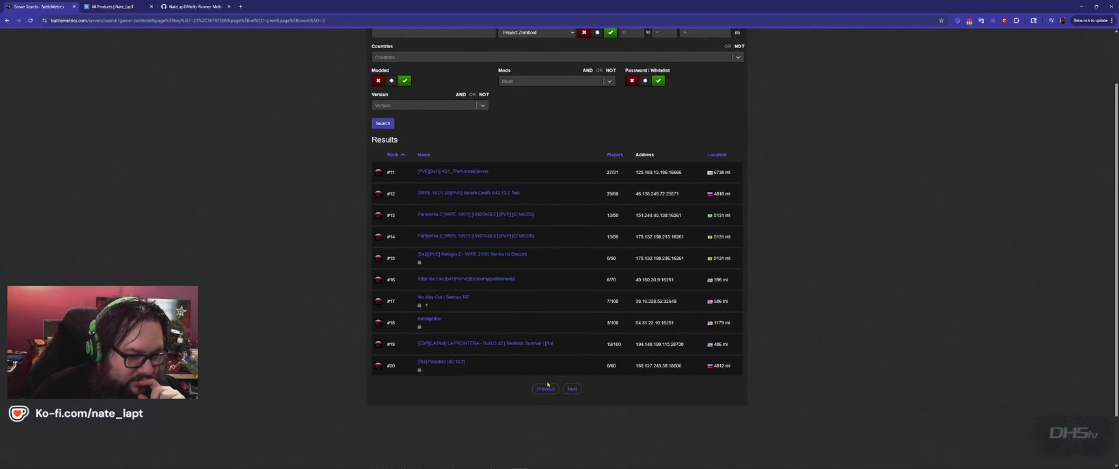
mouse_move(420, 327)
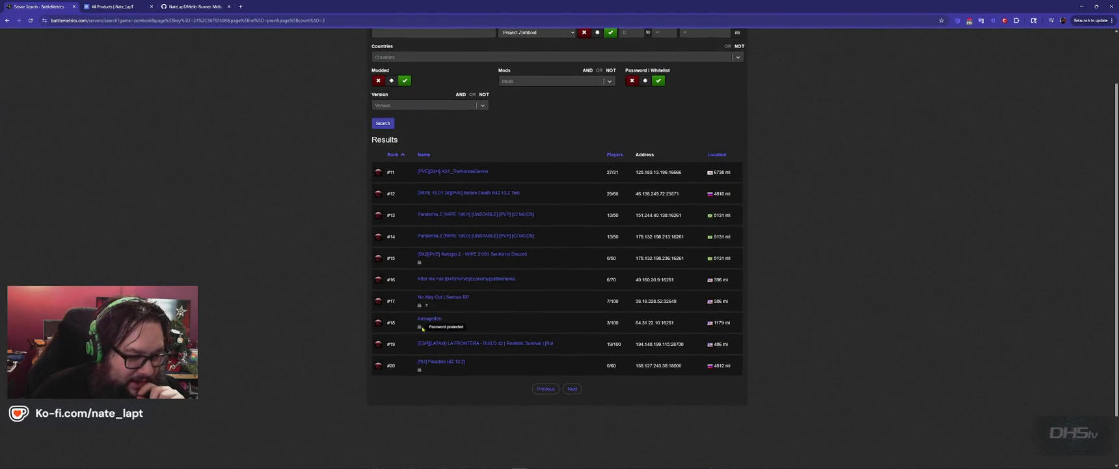
mouse_move(420, 305)
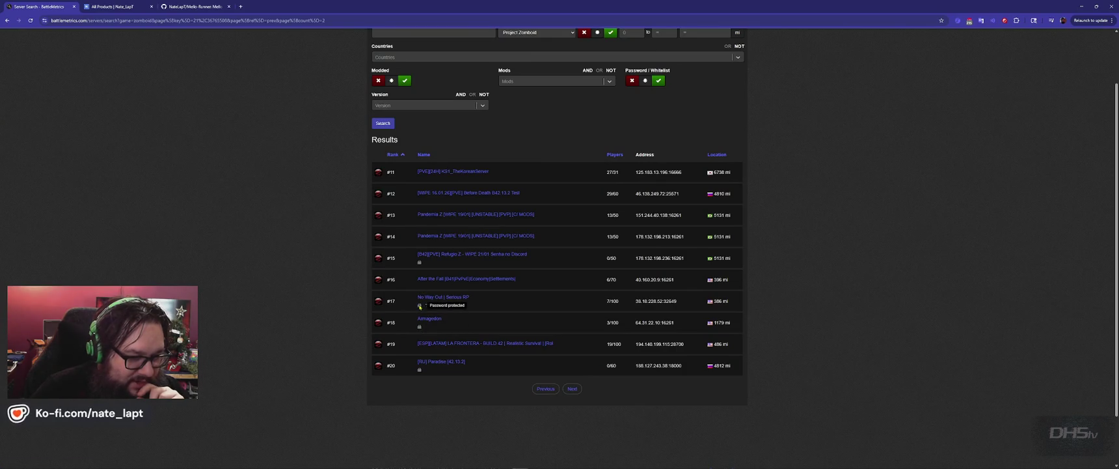
mouse_move(421, 265)
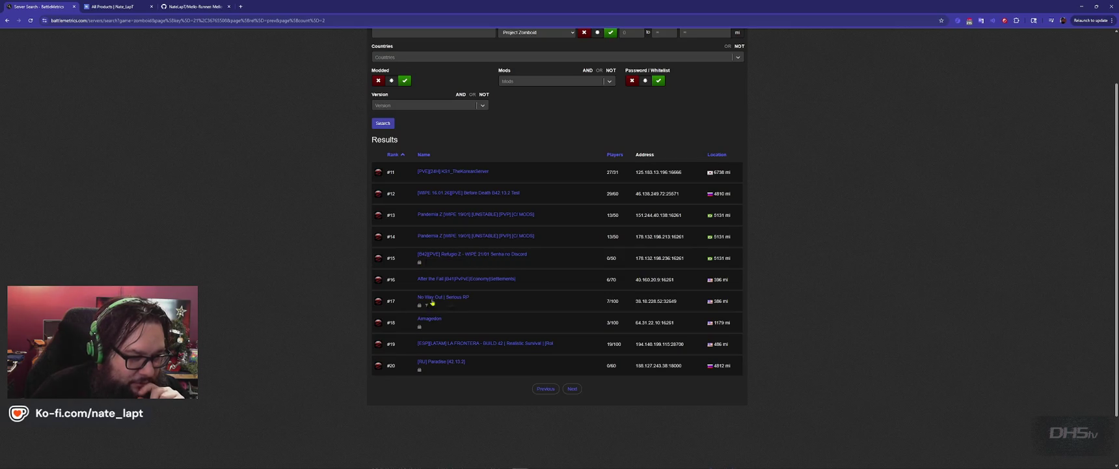
left_click(546, 388)
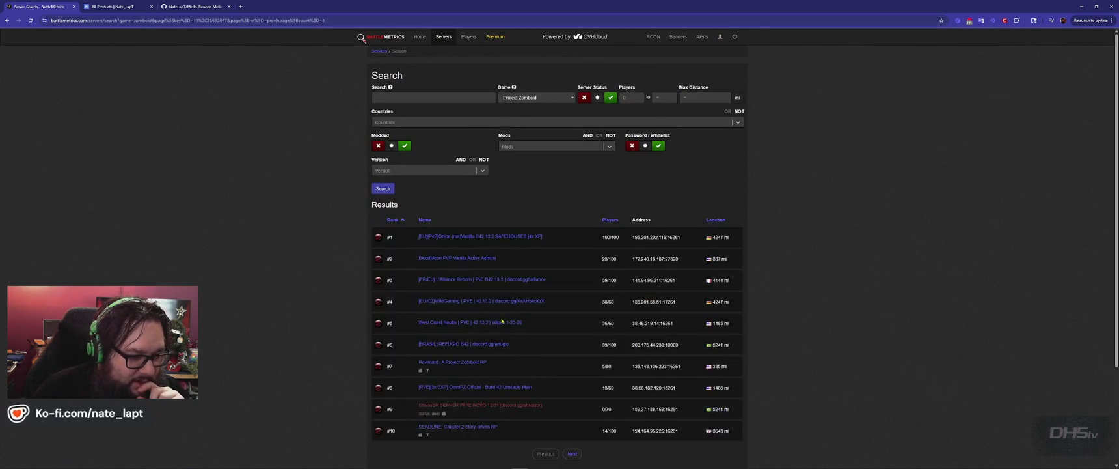
scroll(442, 385, "down", 1)
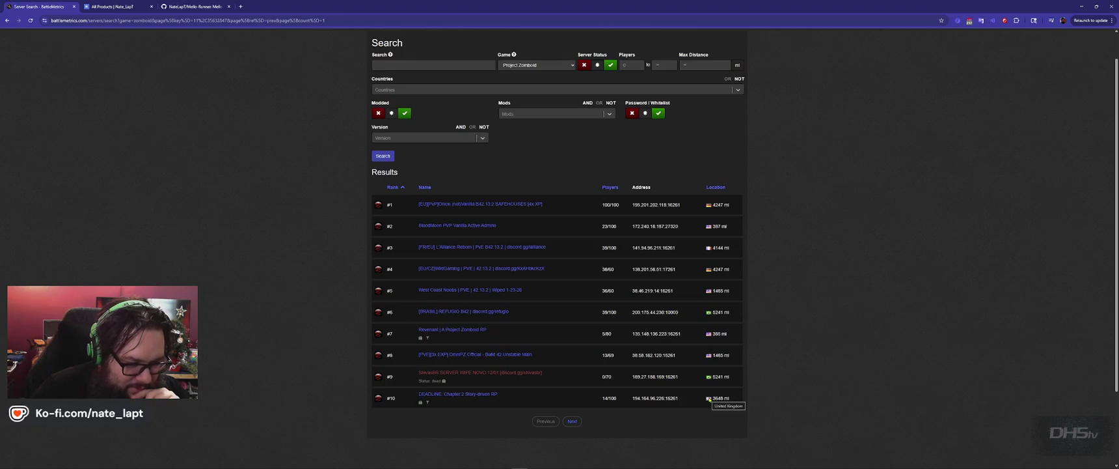
scroll(366, 368, "down", 1)
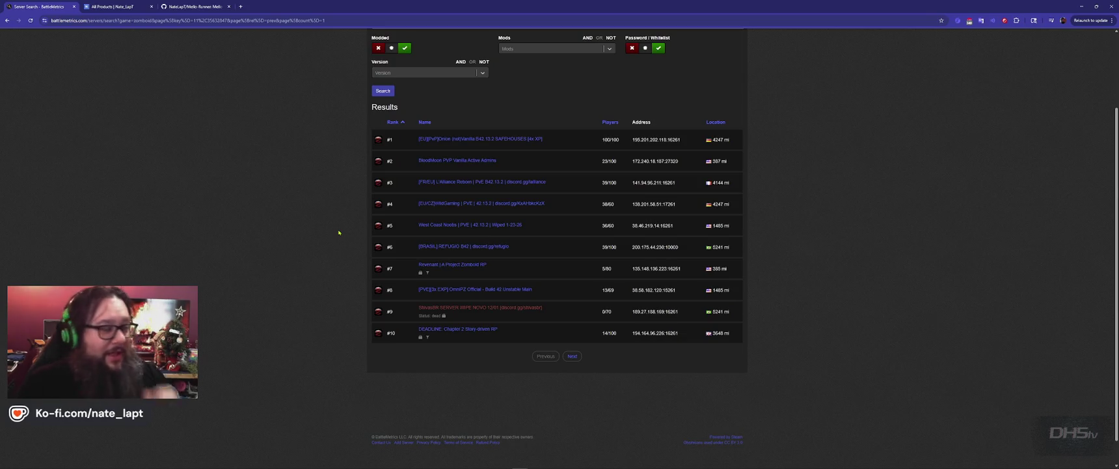
key("super")
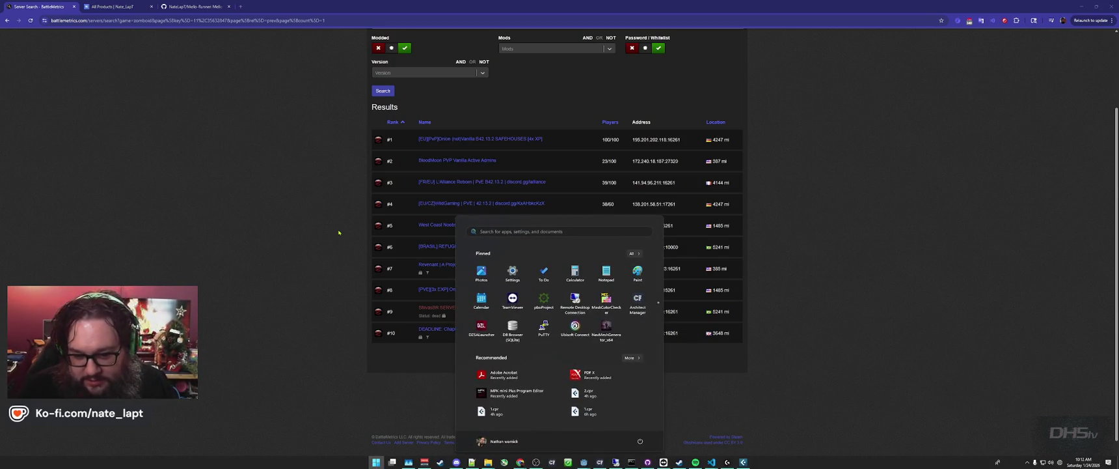
key("super")
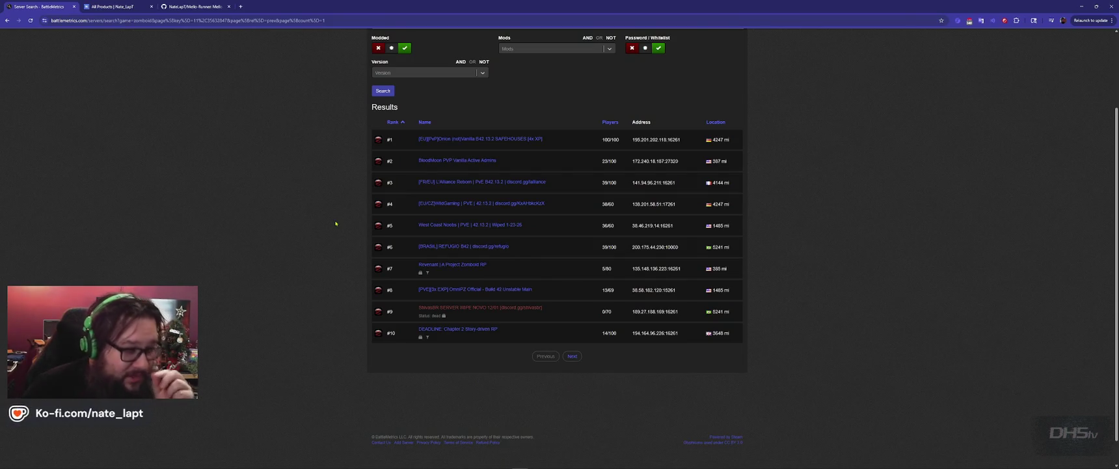
key("super+Tab")
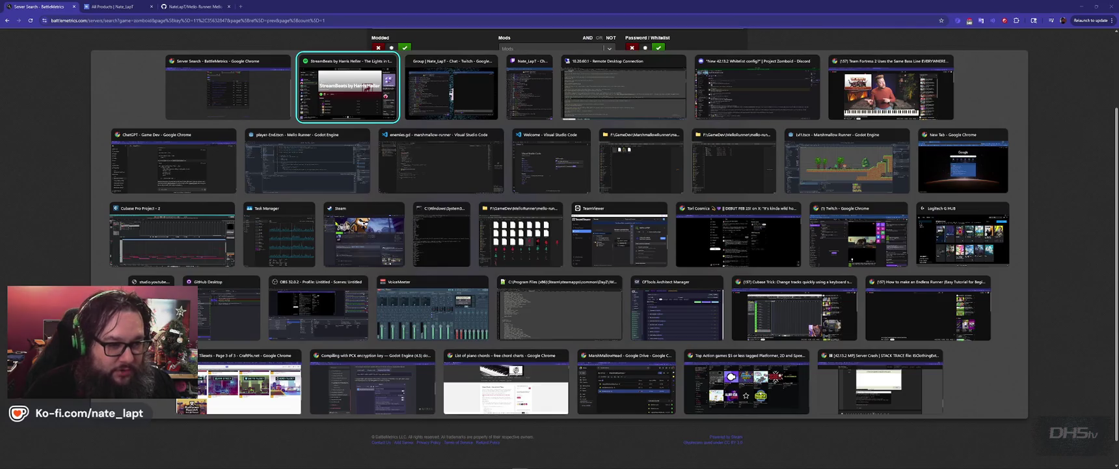
key("Down")
key("Down")
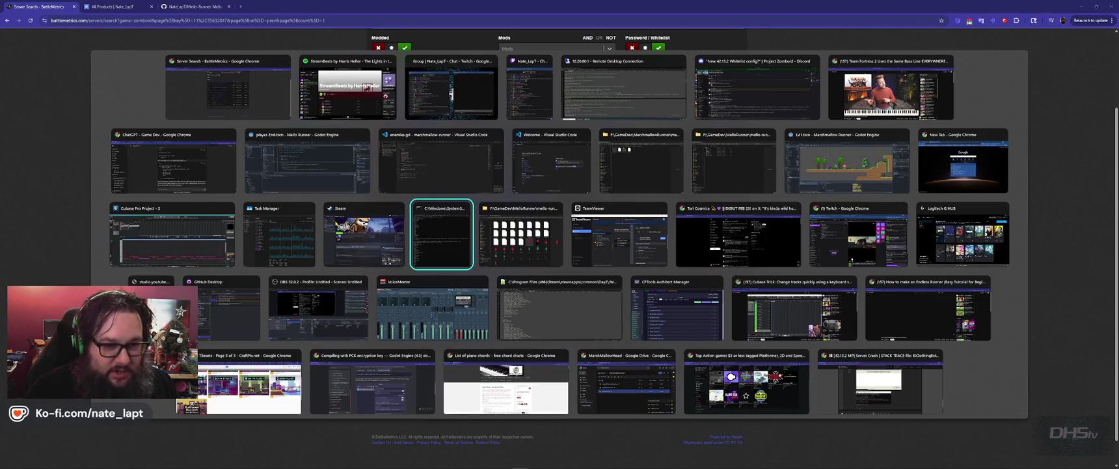
key("Right")
key("Right")
key("Right")
key("Escape")
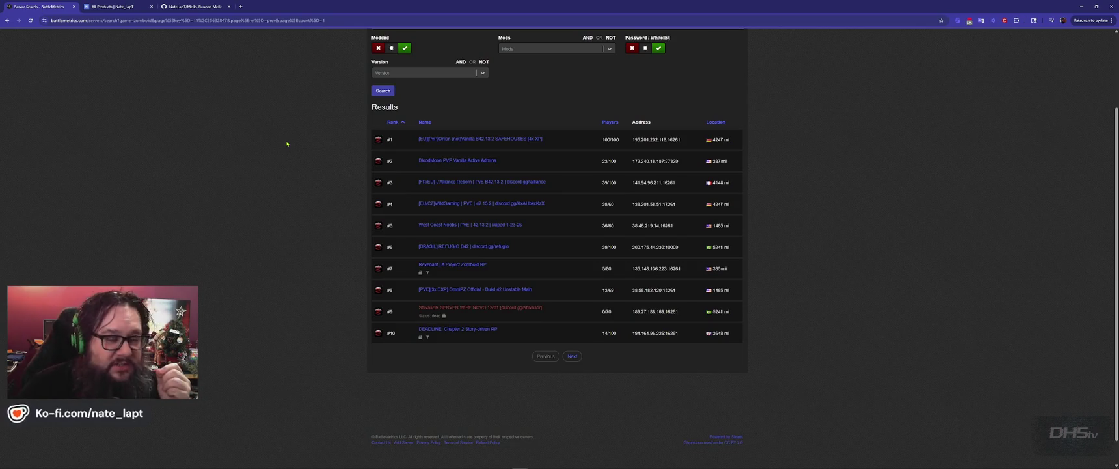
left_click(1097, 461)
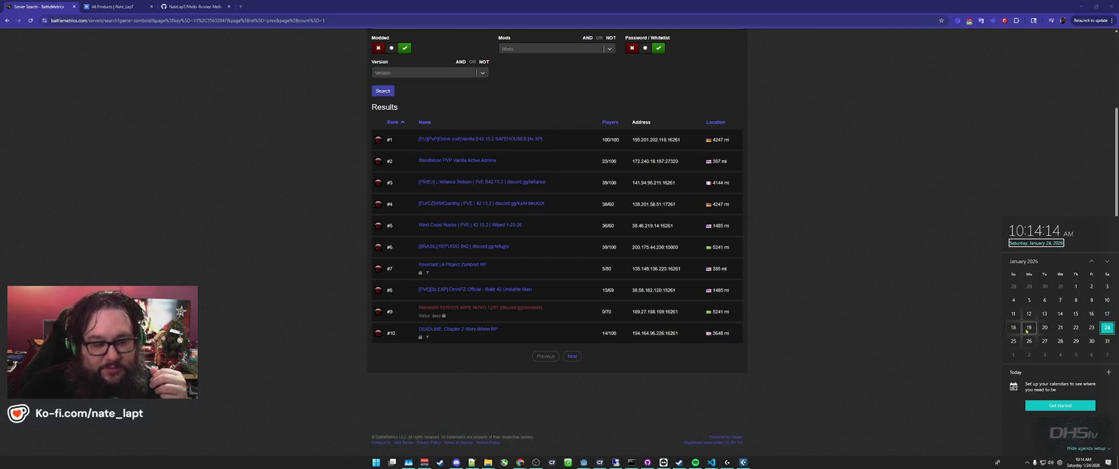
left_click(863, 240)
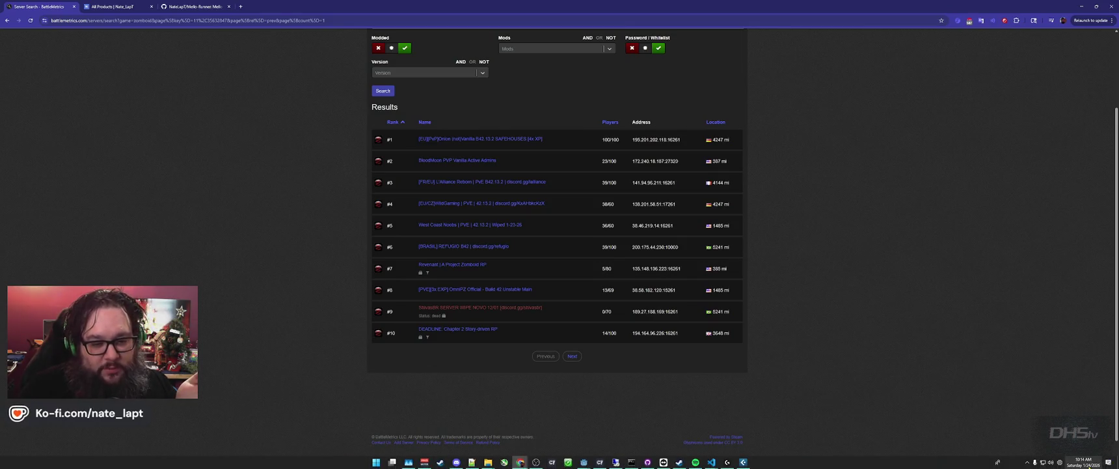
left_click(1094, 461)
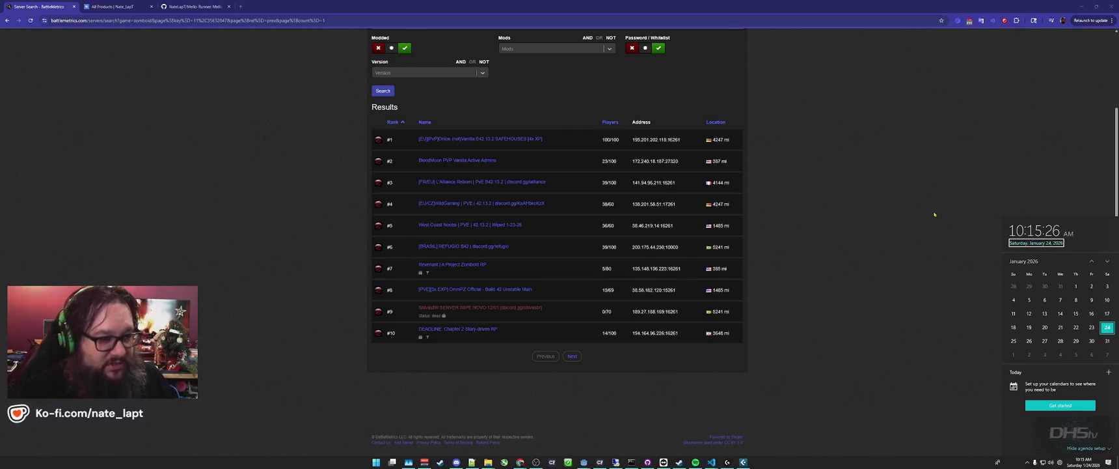
left_click(924, 209)
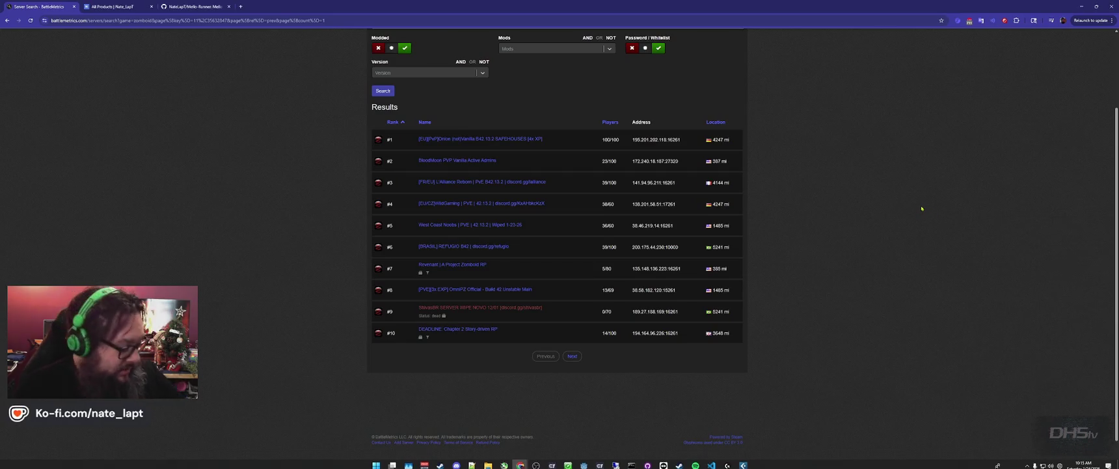